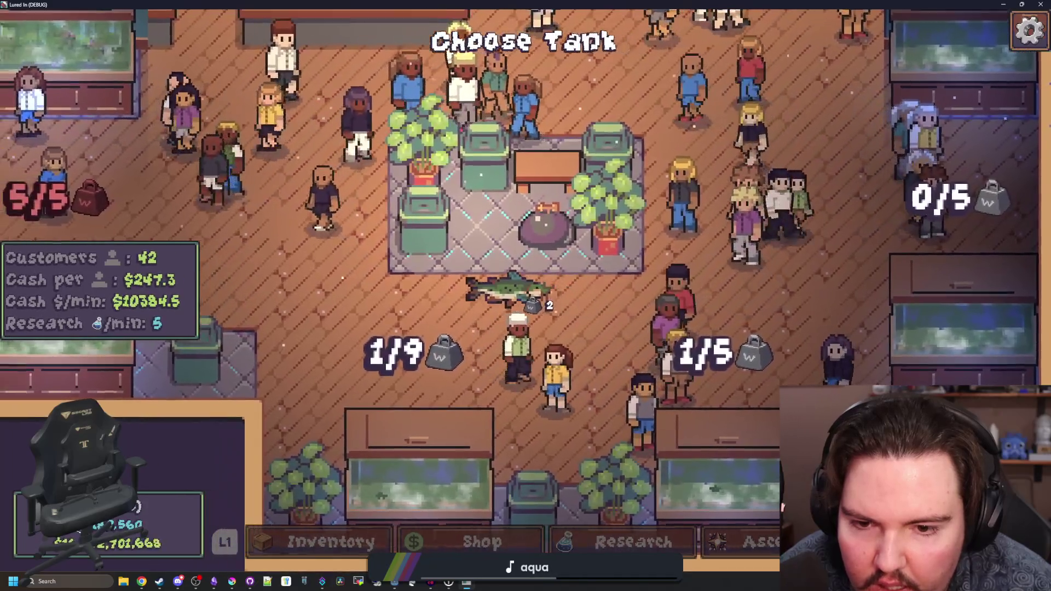
{"action": "key", "text": "a"}
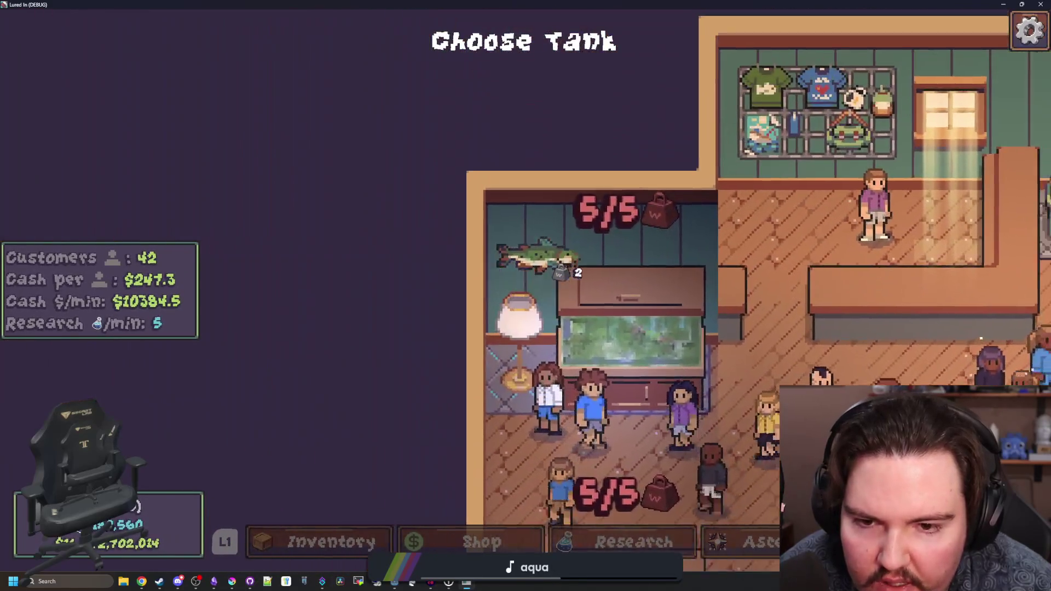
- Walk the fish-carrying player through the rooms down into the lower room
{"action": "key", "text": "w"}
{"action": "key", "text": "d"}
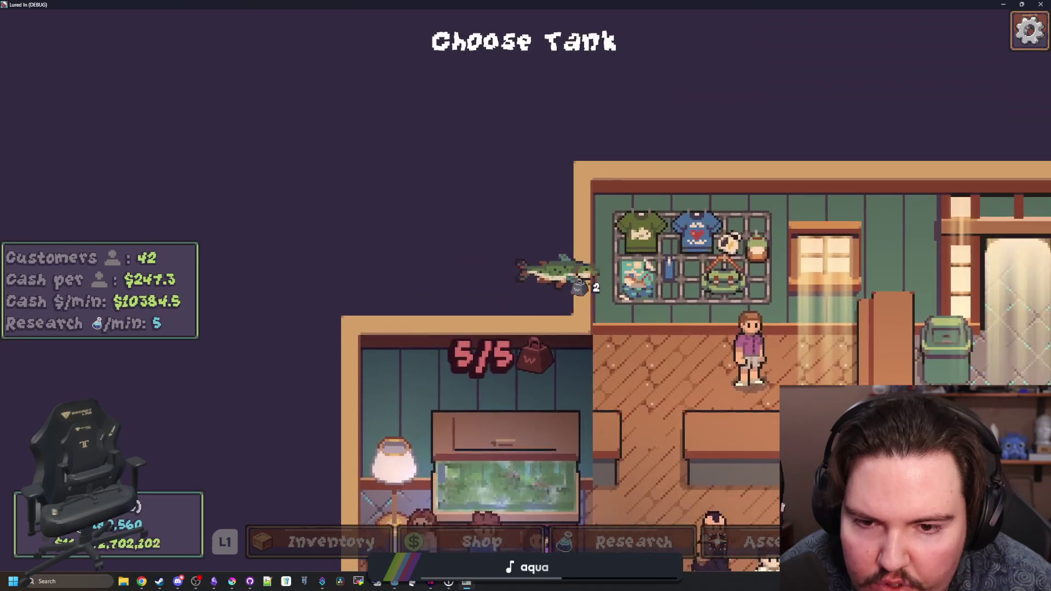
{"action": "key", "text": "a"}
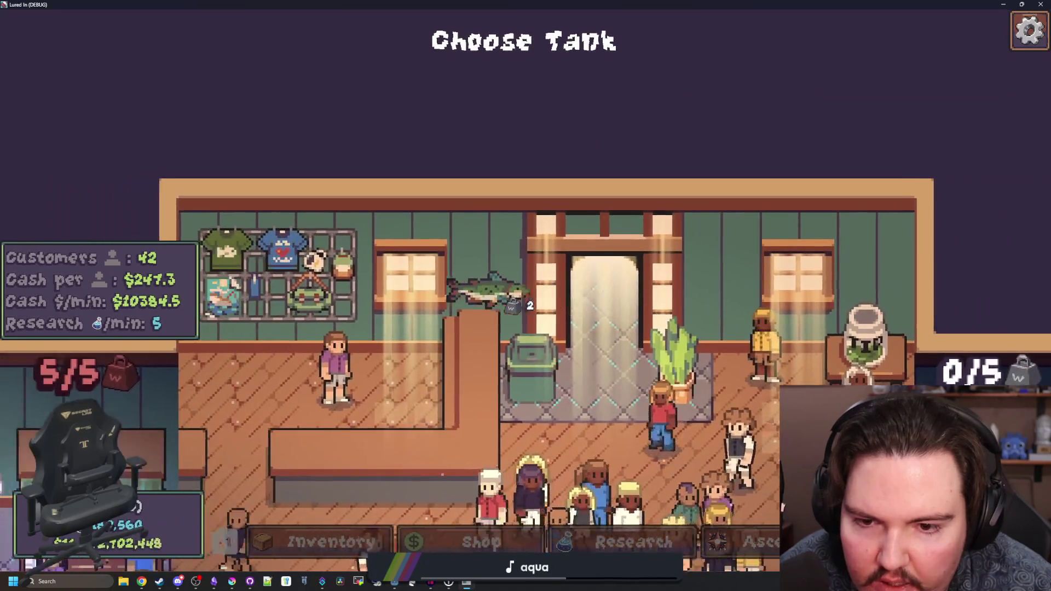
{"action": "key", "text": "s"}
{"action": "key", "text": "a"}
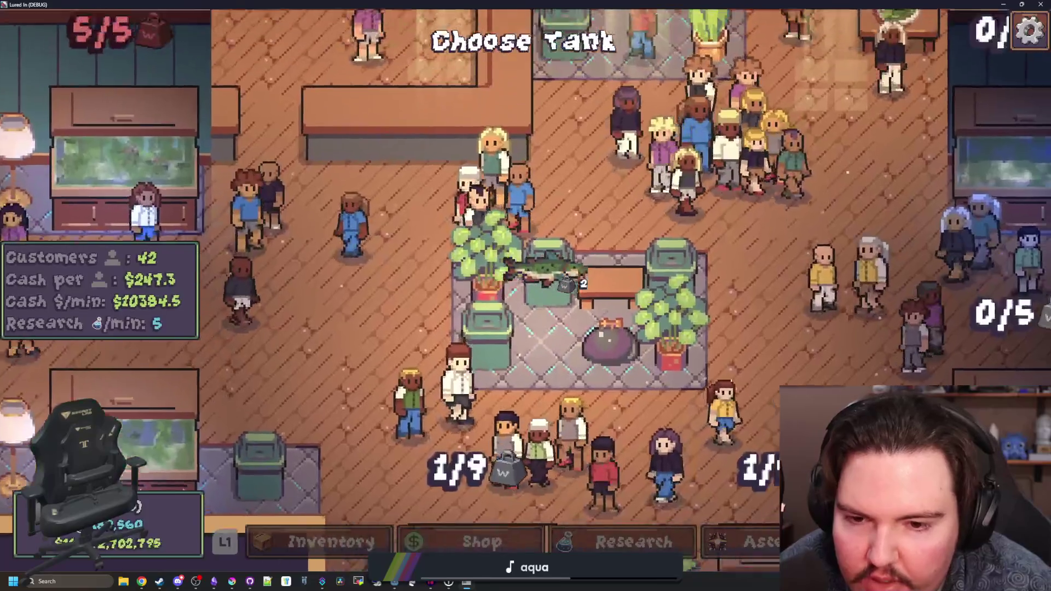
{"action": "key", "text": "s"}
- Drop the fish into the lower room's tank (now 3/9), then pause and quit the game
{"action": "key", "text": "a"}
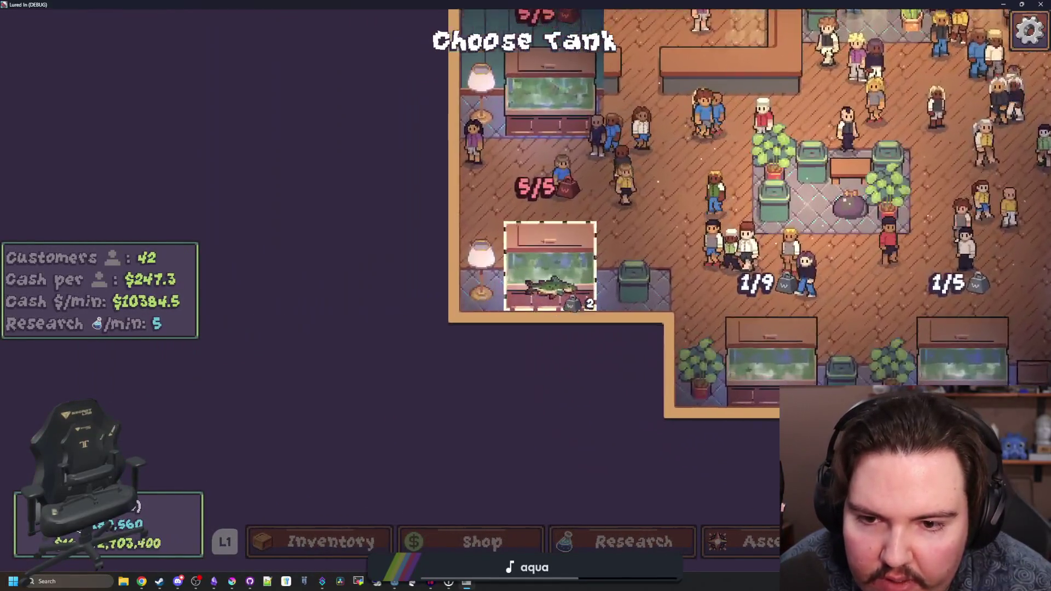
{"action": "key", "text": "d"}
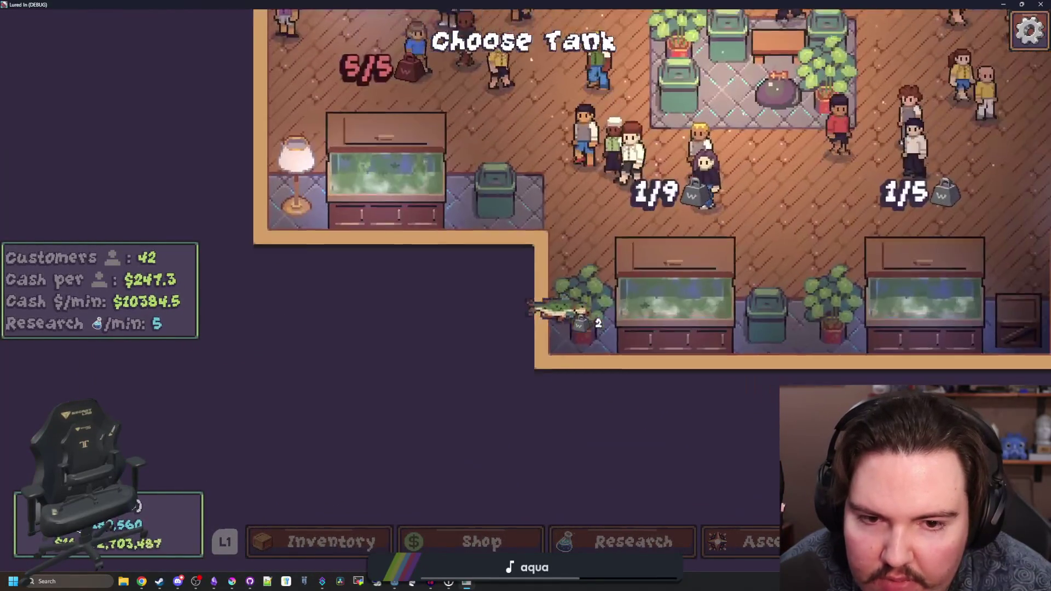
{"action": "key", "text": "Return"}
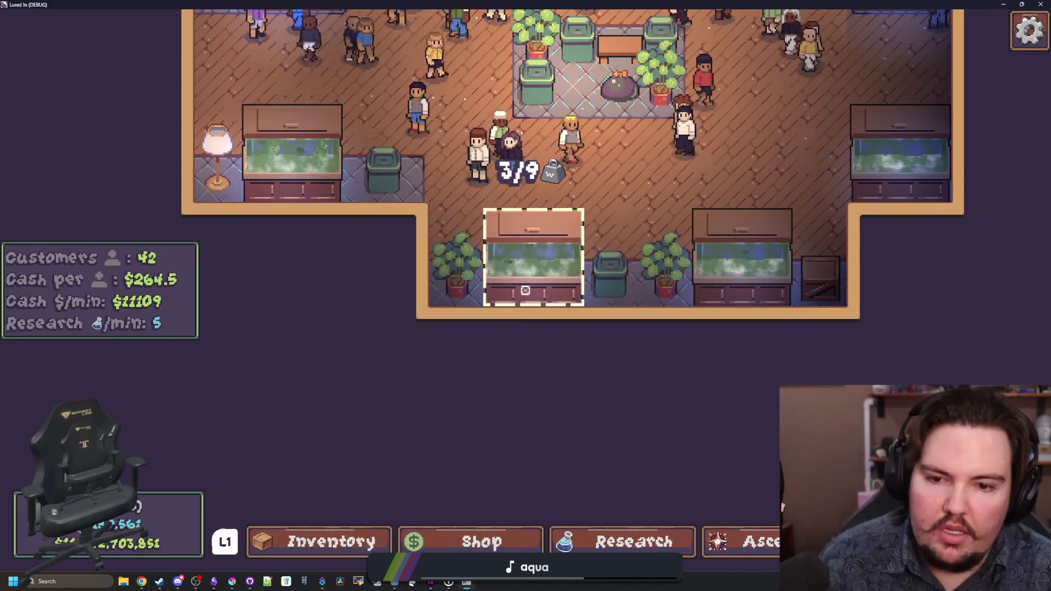
{"action": "key", "text": "Escape"}
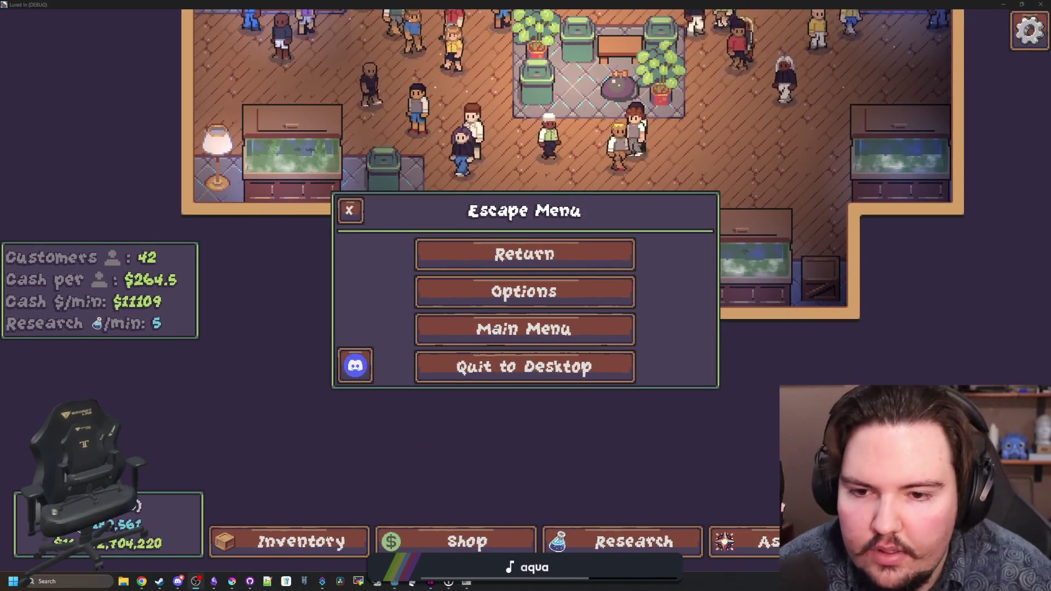
{"action": "key", "text": "alt+Tab"}
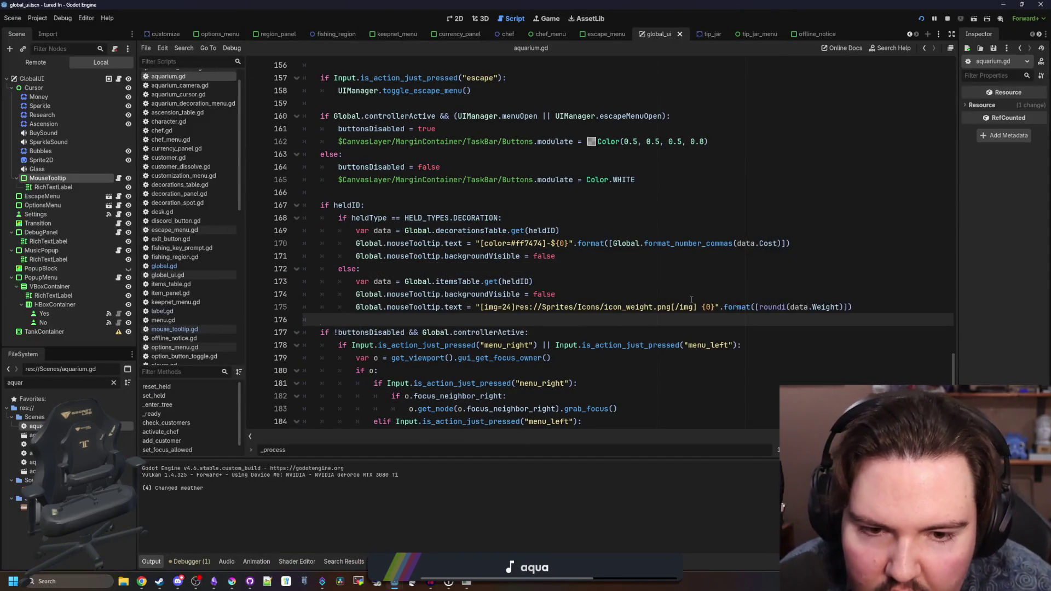
- Remove the space before {0} in line 175's weight tooltip, then bring up the Lured In notes
{"action": "key", "text": "ctrl+z"}
{"action": "key", "text": "ctrl+z"}
{"action": "key", "text": "ctrl+z"}
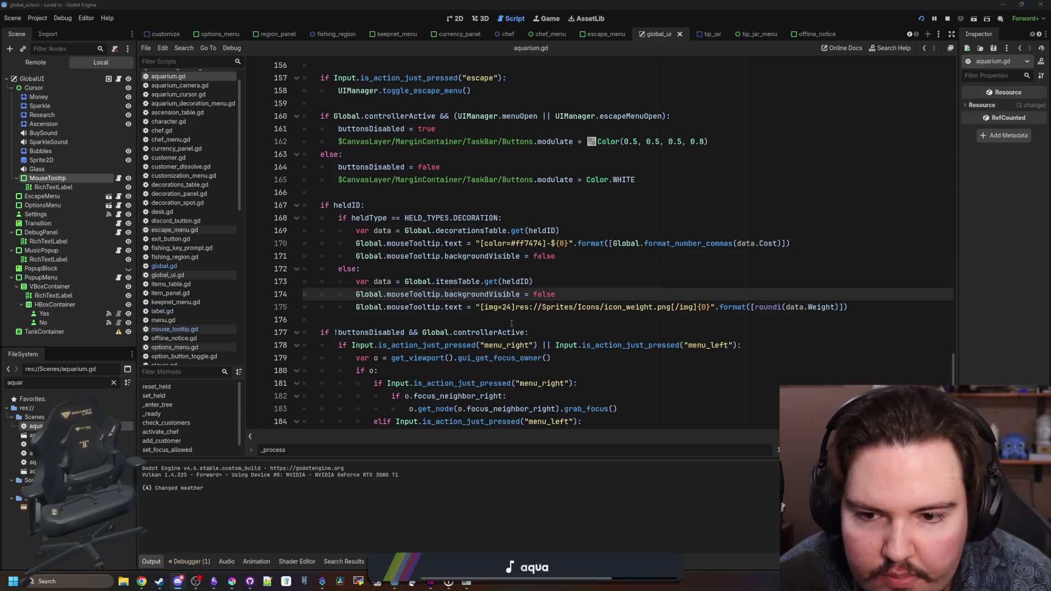
{"action": "left_click", "coordinate": [547, 320]}
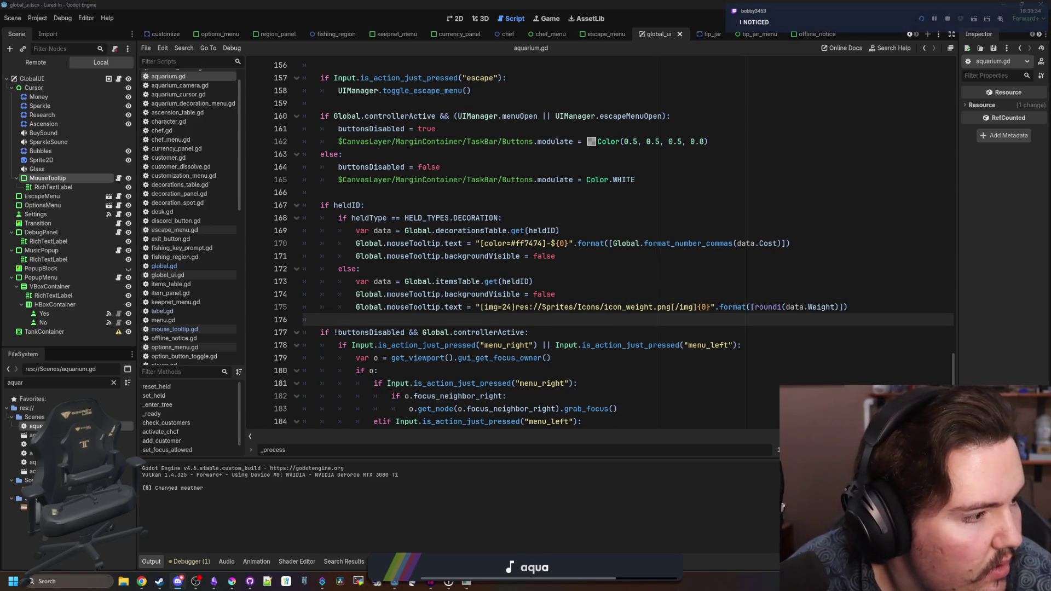
{"action": "left_click", "coordinate": [360, 269]}
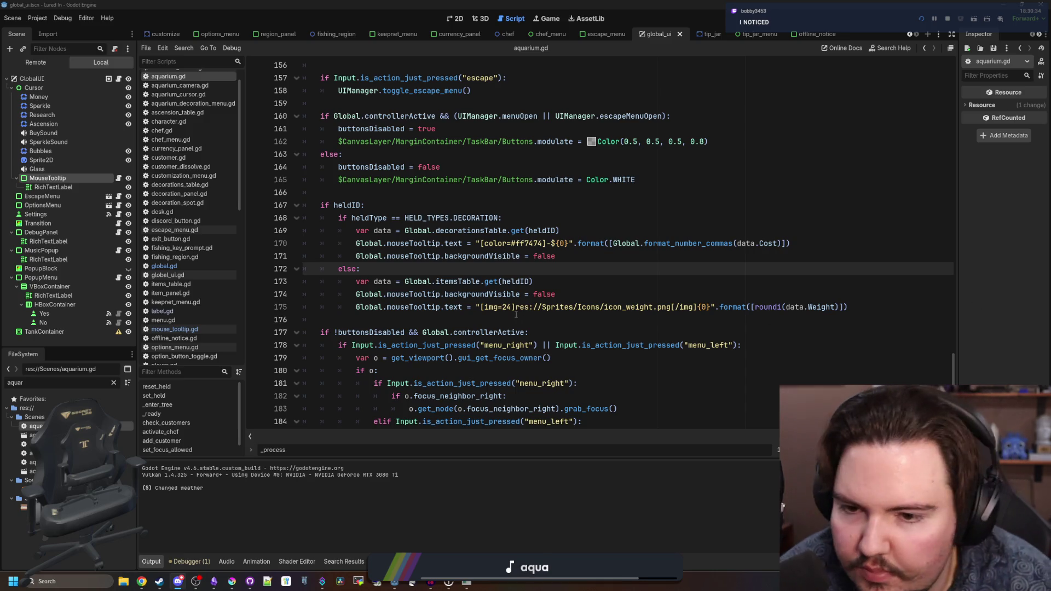
{"action": "left_click", "coordinate": [214, 582]}
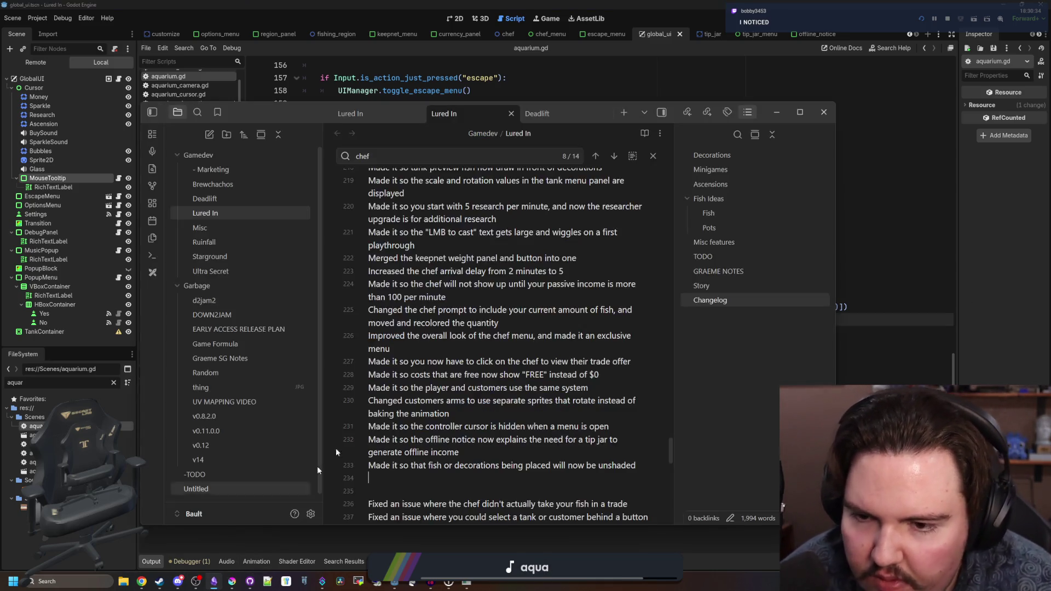
- Add changelog line 209: 'Added text that shows the weight of a fish as your placing it'
{"action": "scroll", "coordinate": [532, 323], "scroll_direction": "up", "scroll_amount": 10}
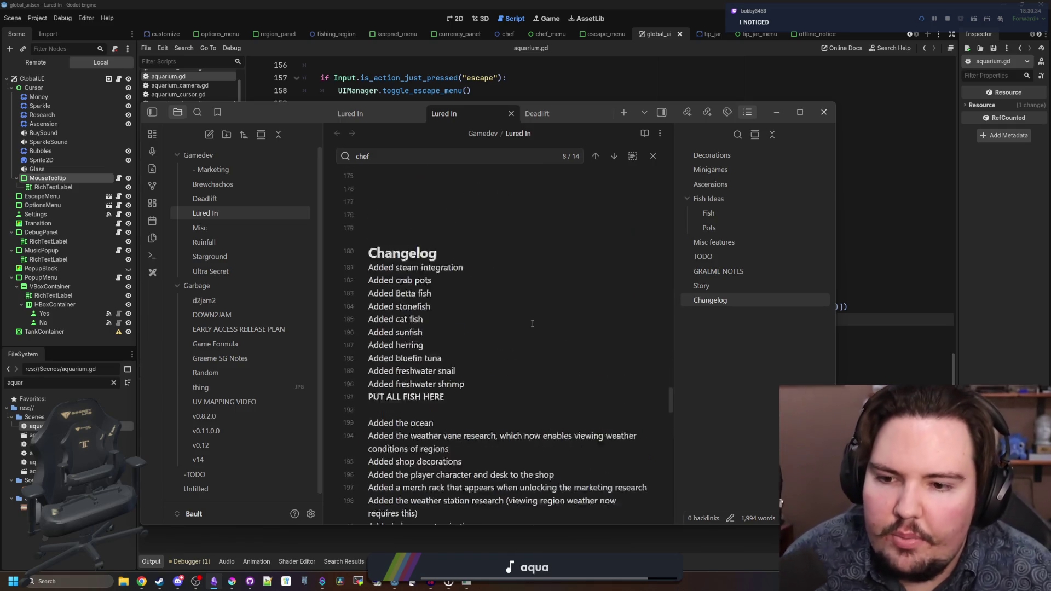
{"action": "scroll", "coordinate": [532, 324], "scroll_direction": "down", "scroll_amount": 5}
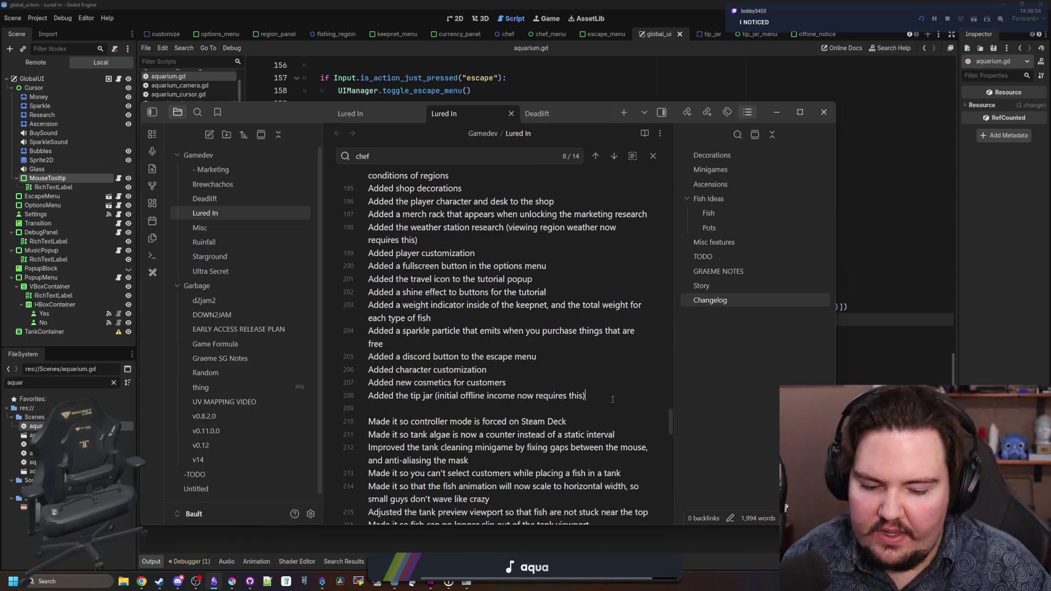
{"action": "key", "text": "Return"}
{"action": "type", "text": "Added tex"}
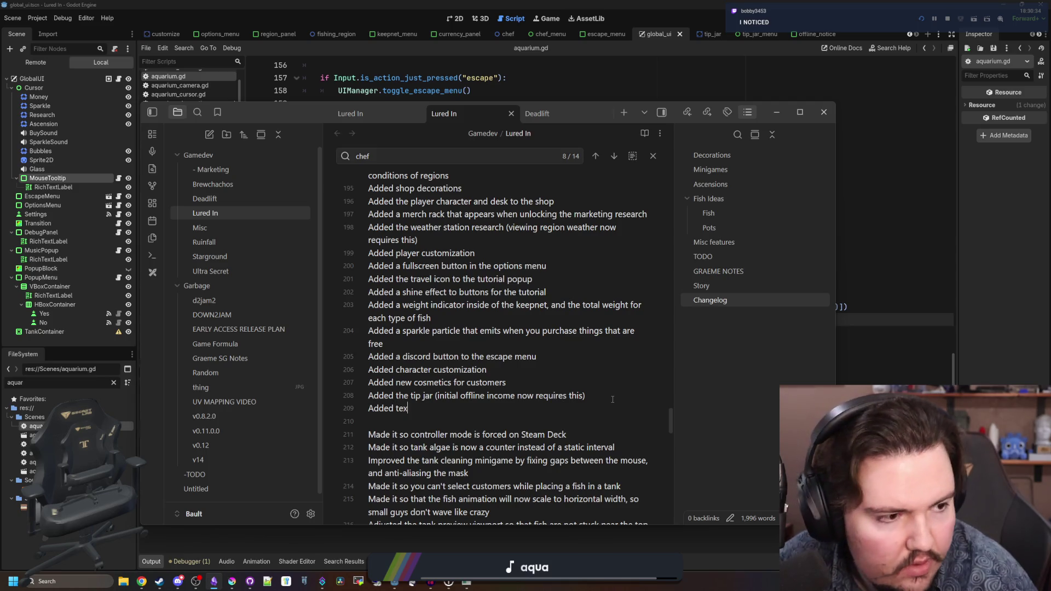
{"action": "type", "text": "t that shows the weight o"}
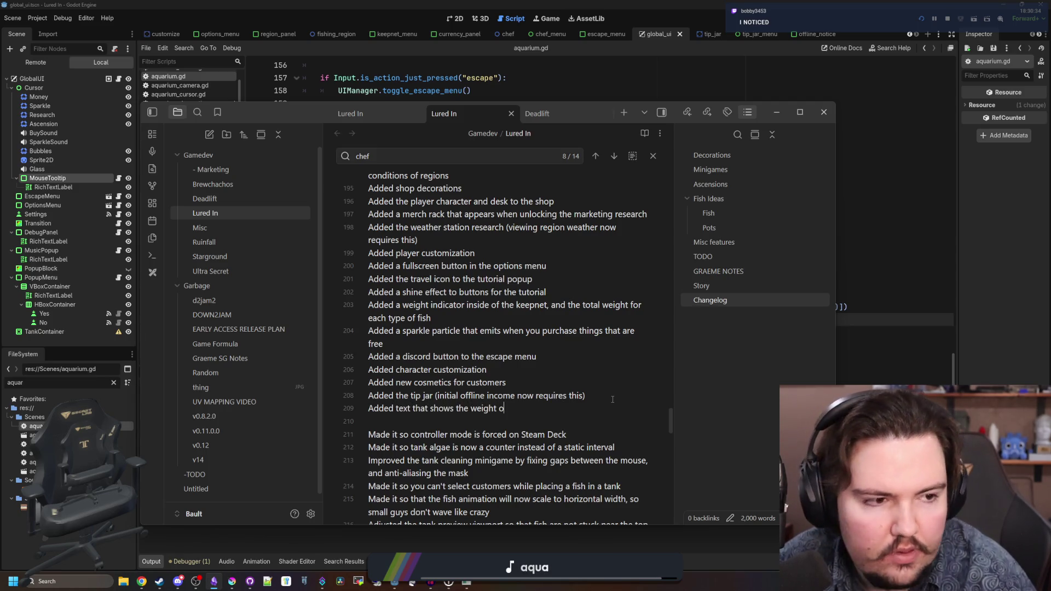
{"action": "type", "text": "f a fish as your placing it"}
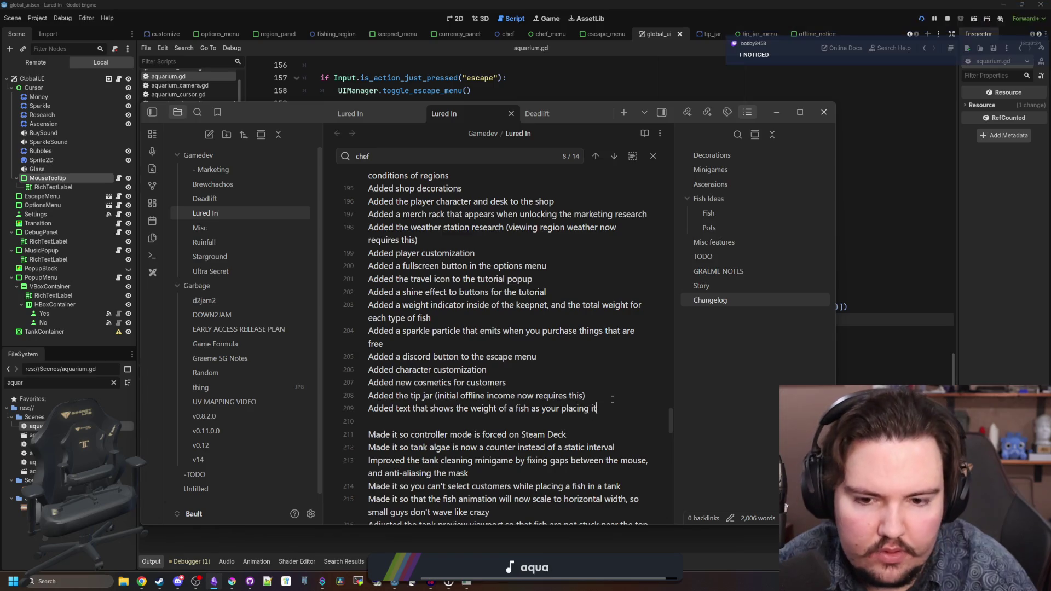
{"action": "key", "text": "Return"}
{"action": "type", "text": "Added text"}
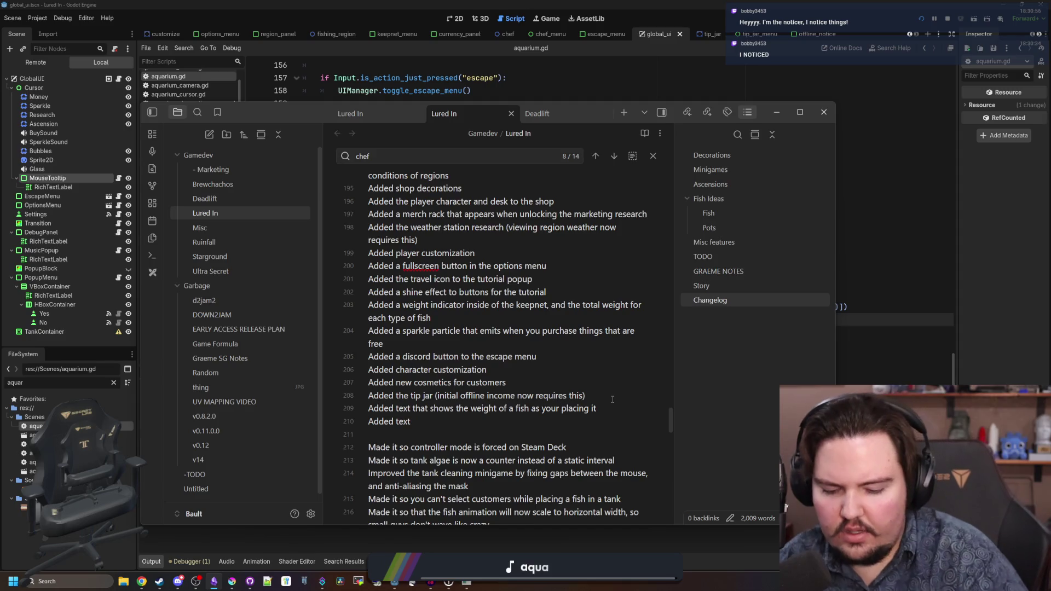
{"action": "type", "text": " that show"}
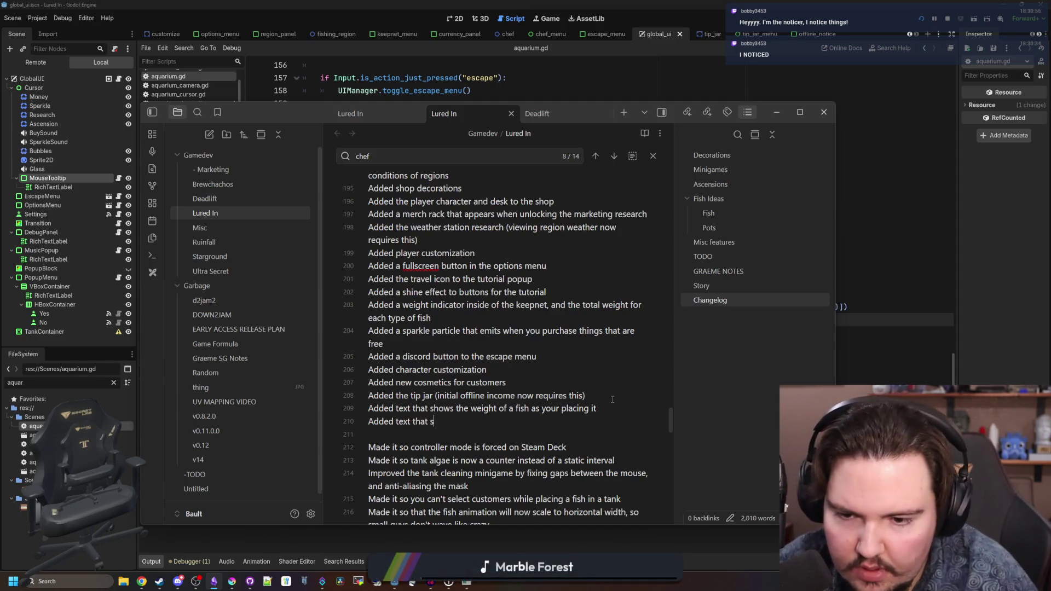
{"action": "key", "text": "BackSpace"}
{"action": "key", "text": "BackSpace"}
{"action": "key", "text": "BackSpace"}
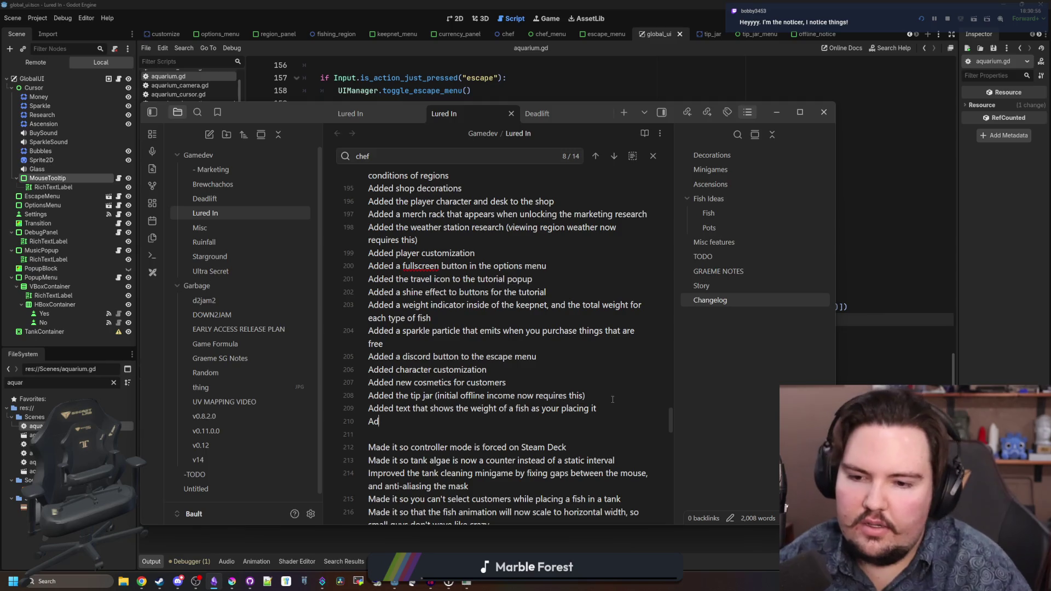
- Check the DECORATION condition on line 168 in Godot, then return to the notes
{"action": "key", "text": "alt+Tab"}
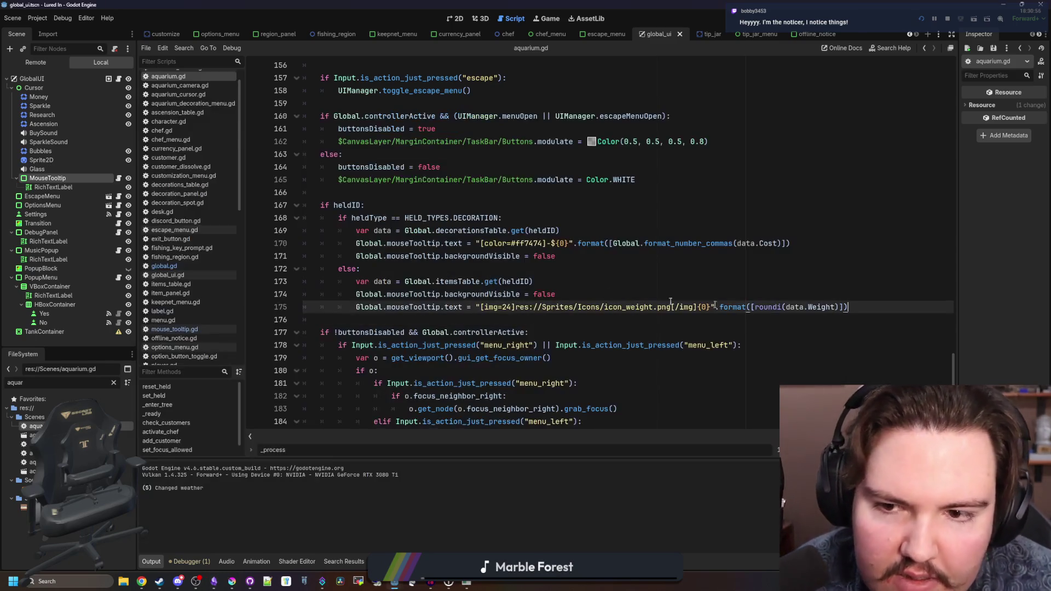
{"action": "left_click", "coordinate": [467, 218]}
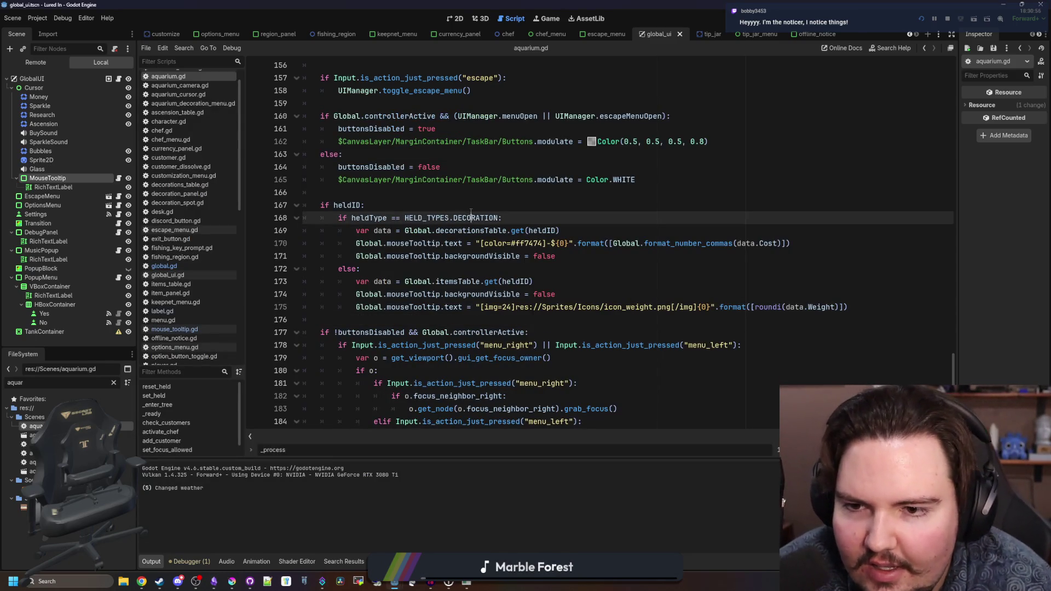
{"action": "left_click", "coordinate": [214, 581]}
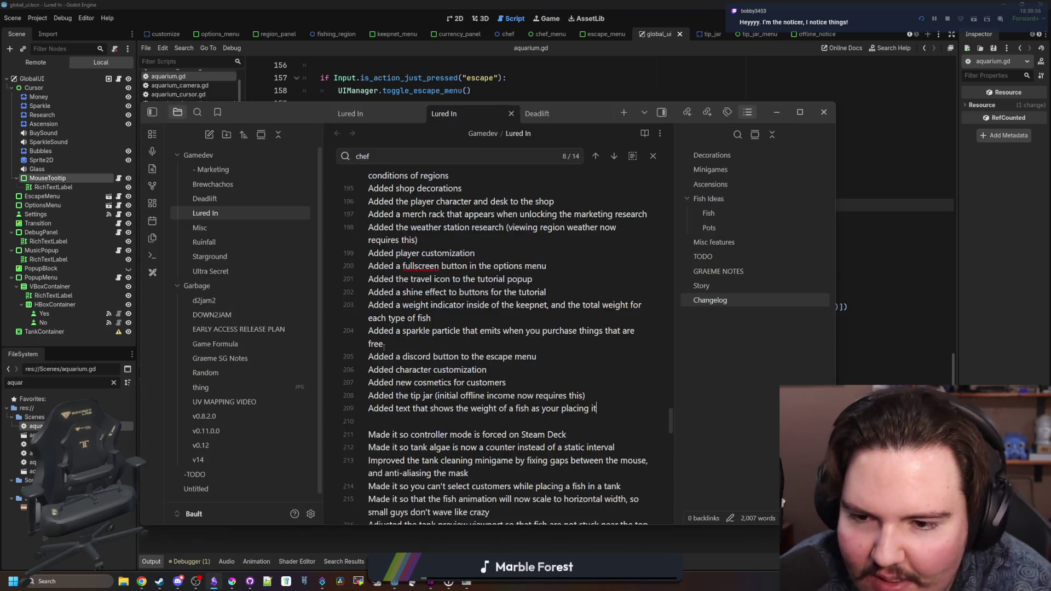
- Scroll the Lured In note up to the GRAEME NOTES section
{"action": "scroll", "coordinate": [384, 347], "scroll_direction": "up", "scroll_amount": 20}
{"action": "scroll", "coordinate": [452, 323], "scroll_direction": "down", "scroll_amount": 5}
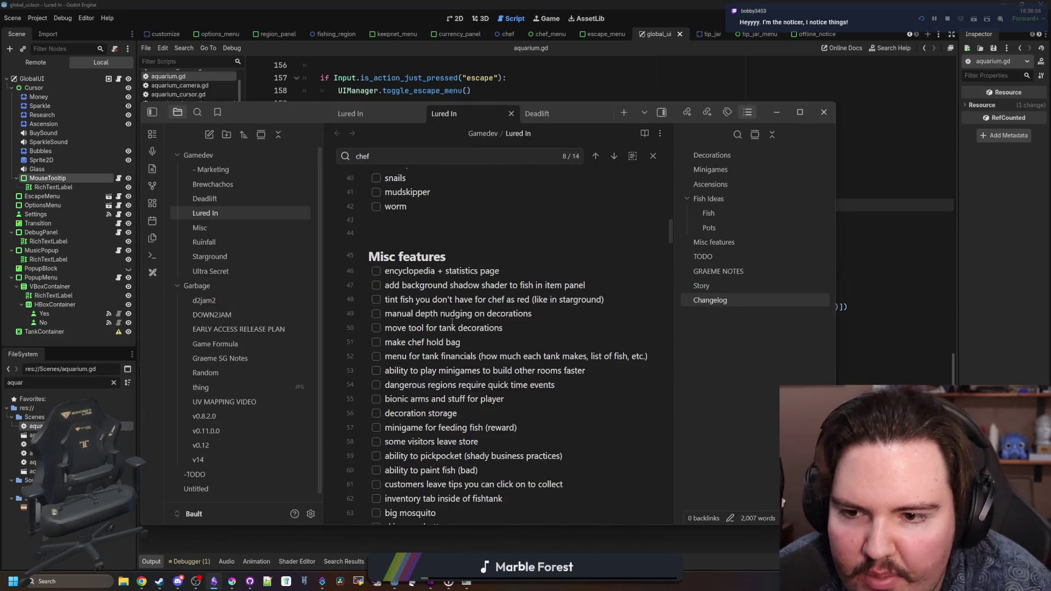
{"action": "scroll", "coordinate": [452, 323], "scroll_direction": "down", "scroll_amount": 10}
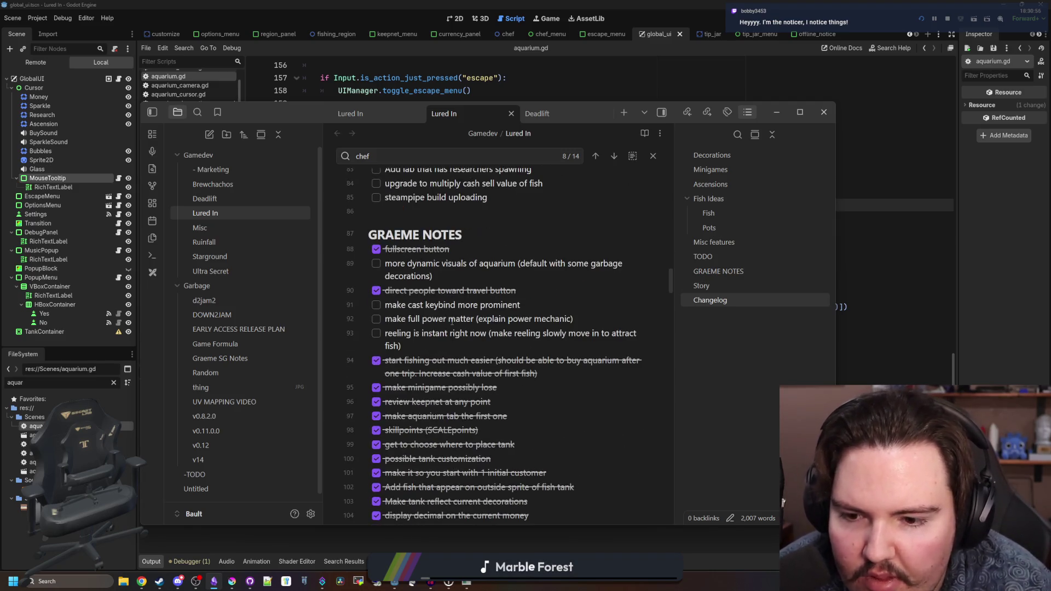
{"action": "scroll", "coordinate": [412, 380], "scroll_direction": "up", "scroll_amount": 10}
{"action": "scroll", "coordinate": [455, 334], "scroll_direction": "down", "scroll_amount": 2}
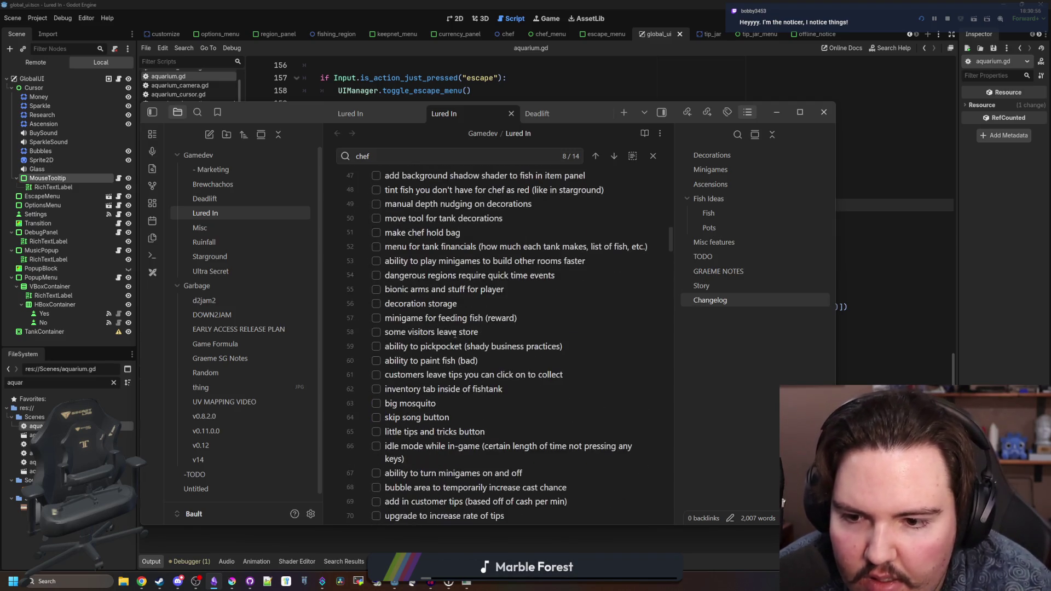
{"action": "scroll", "coordinate": [455, 335], "scroll_direction": "down", "scroll_amount": 1}
{"action": "scroll", "coordinate": [455, 334], "scroll_direction": "up", "scroll_amount": 2}
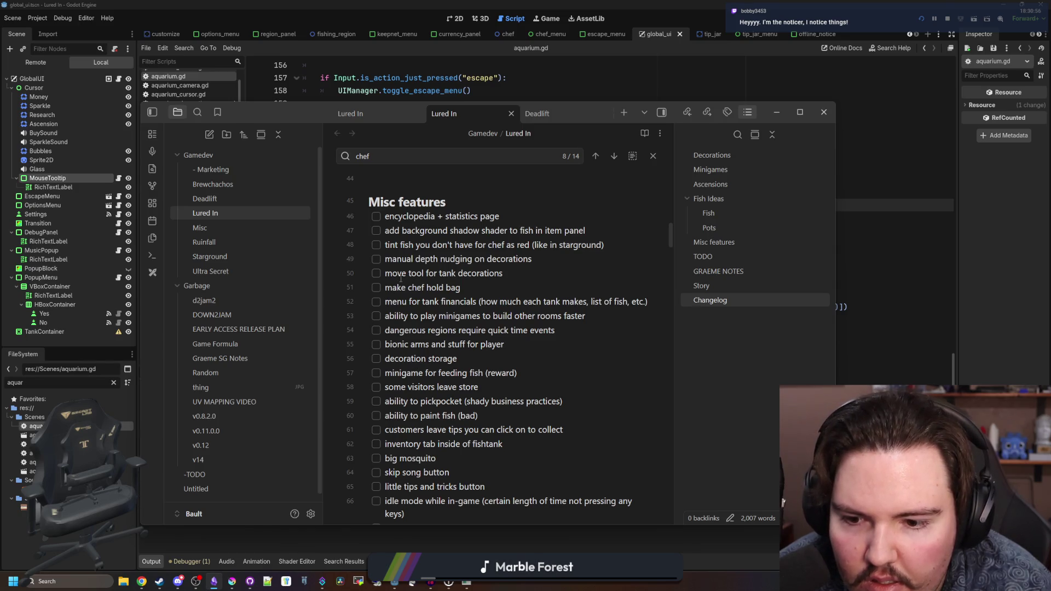
{"action": "scroll", "coordinate": [404, 288], "scroll_direction": "down", "scroll_amount": 2}
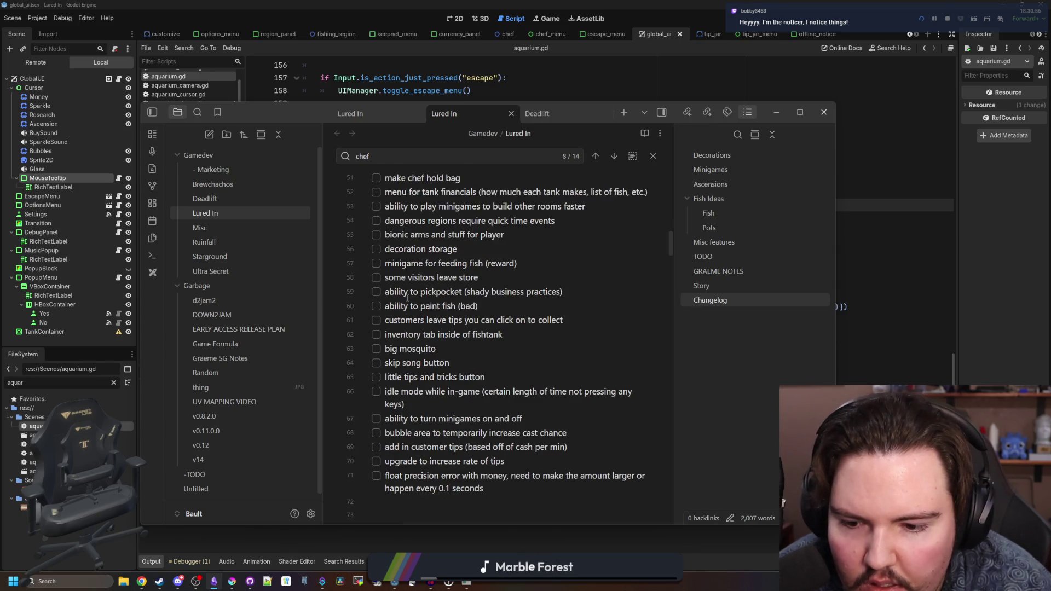
{"action": "scroll", "coordinate": [407, 298], "scroll_direction": "up", "scroll_amount": 15}
{"action": "scroll", "coordinate": [408, 298], "scroll_direction": "down", "scroll_amount": 7}
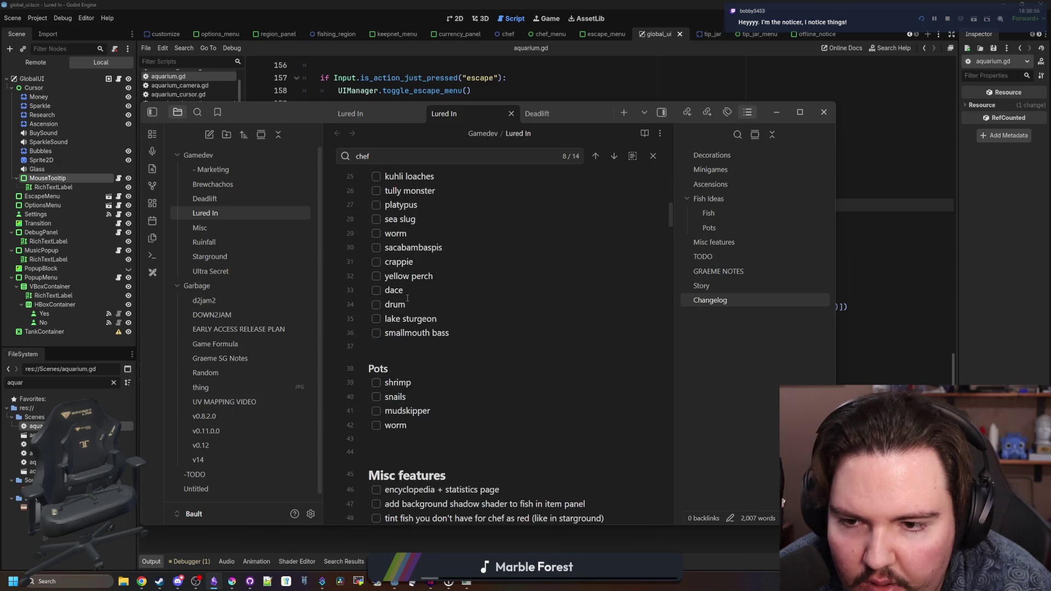
{"action": "scroll", "coordinate": [407, 298], "scroll_direction": "down", "scroll_amount": 12}
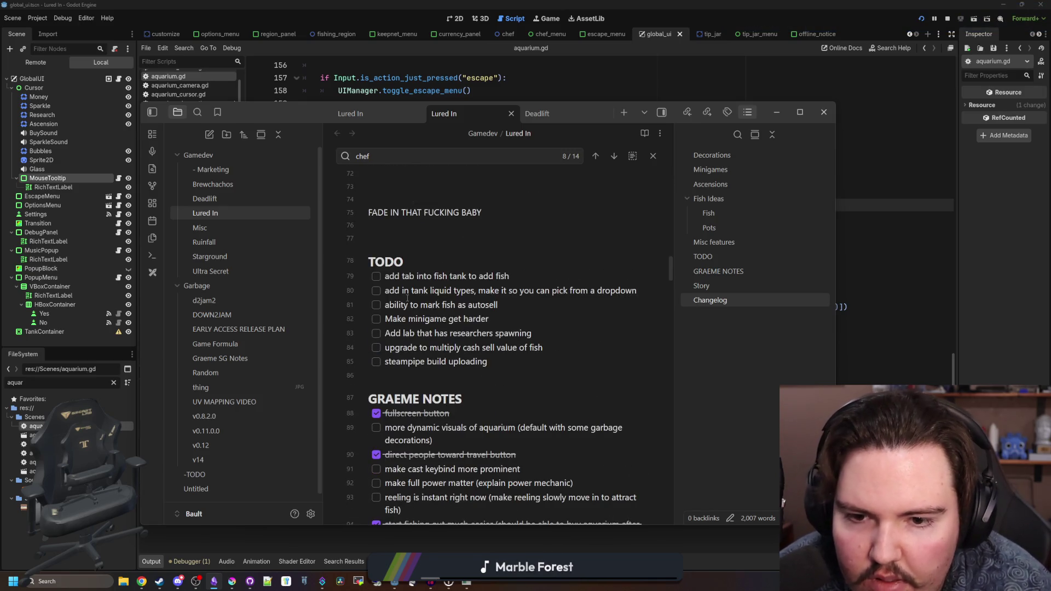
{"action": "scroll", "coordinate": [408, 298], "scroll_direction": "down", "scroll_amount": 6}
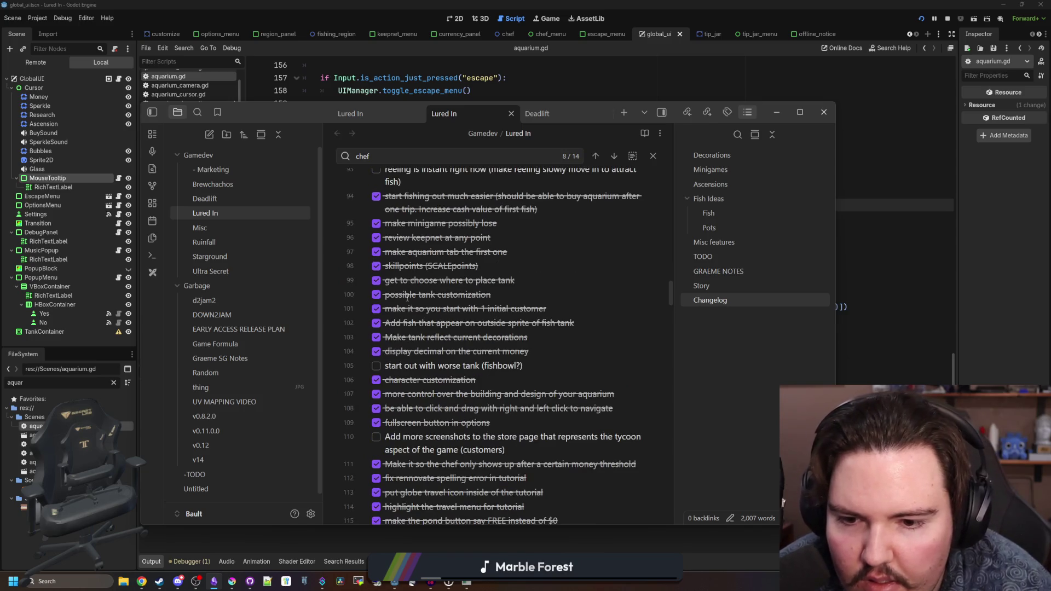
{"action": "scroll", "coordinate": [407, 298], "scroll_direction": "up", "scroll_amount": 3}
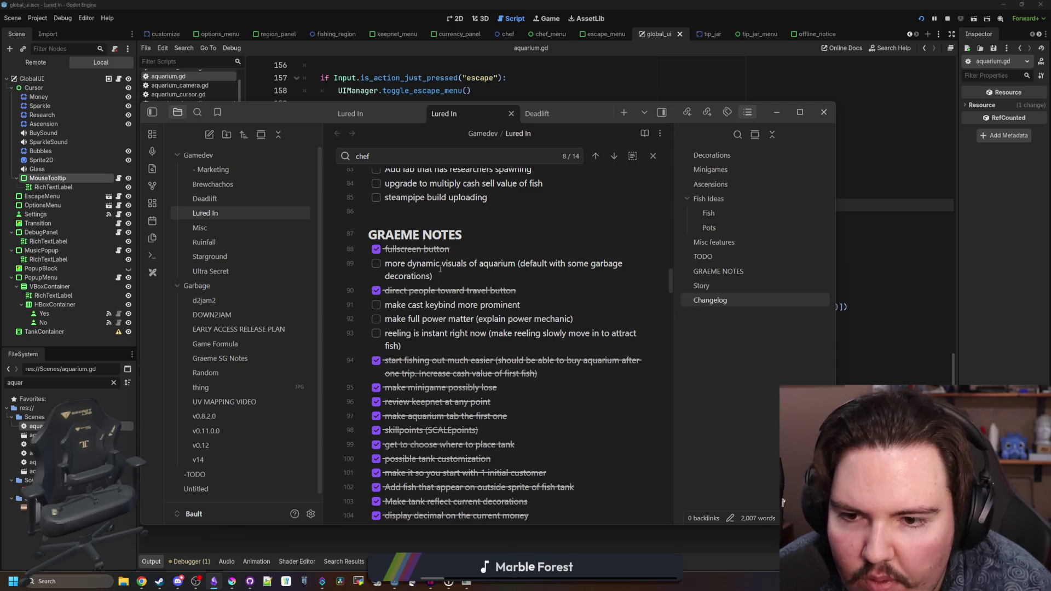
- Highlight the task about more dynamic aquarium visuals with garbage decorations, then return to Godot
{"action": "left_click_drag", "start_coordinate": [462, 279], "coordinate": [389, 268]}
{"action": "left_click", "coordinate": [388, 267]}
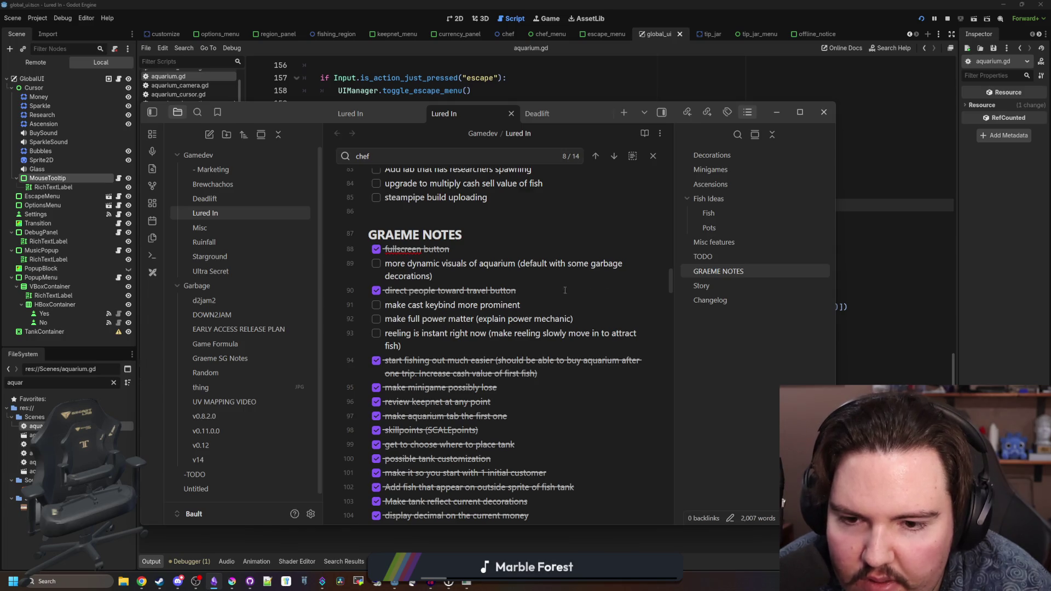
{"action": "left_click", "coordinate": [854, 269]}
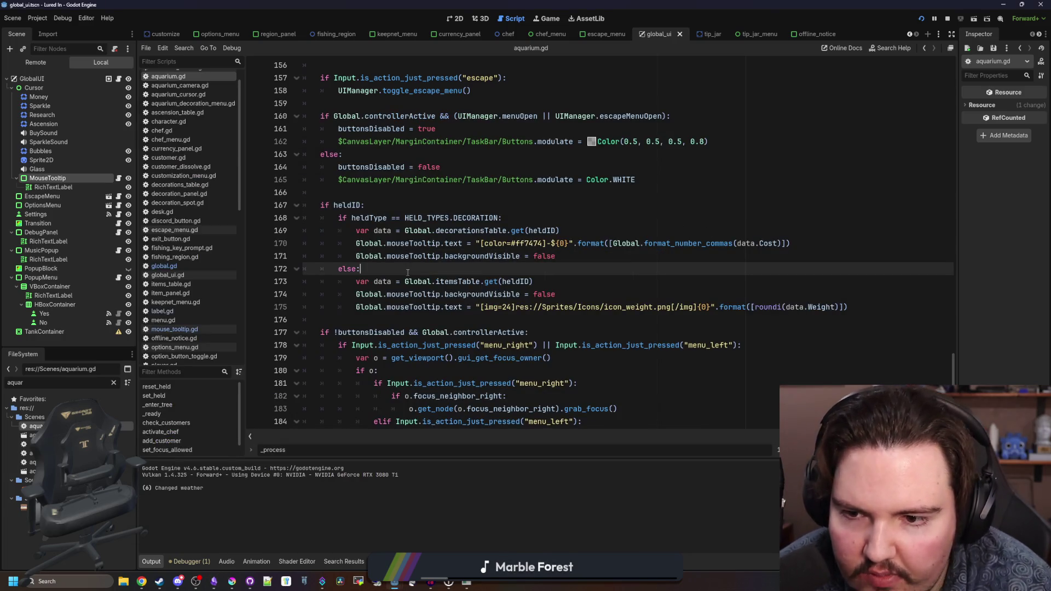
- Open global.gd and search it for 'decorations'
{"action": "left_click", "coordinate": [195, 265]}
{"action": "left_click", "coordinate": [482, 238]}
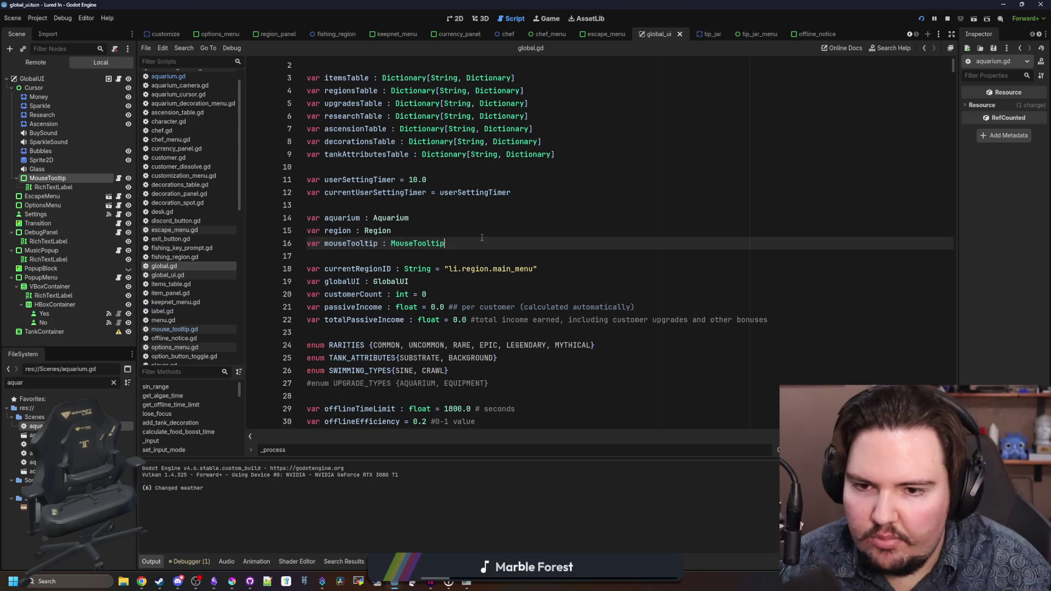
{"action": "left_click", "coordinate": [458, 250]}
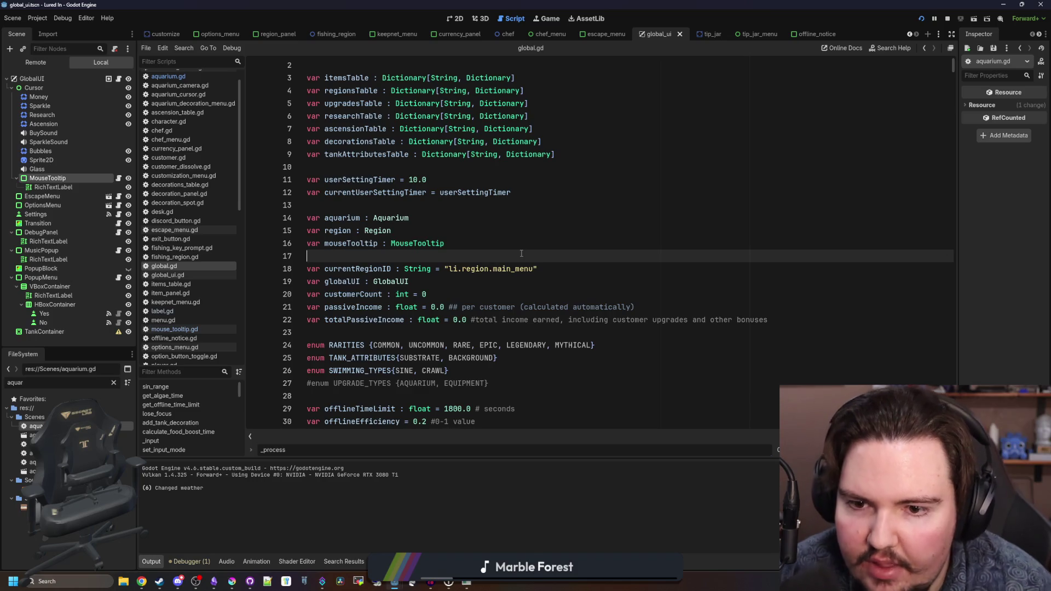
{"action": "key", "text": "ctrl+f"}
{"action": "type", "text": "decoration"}
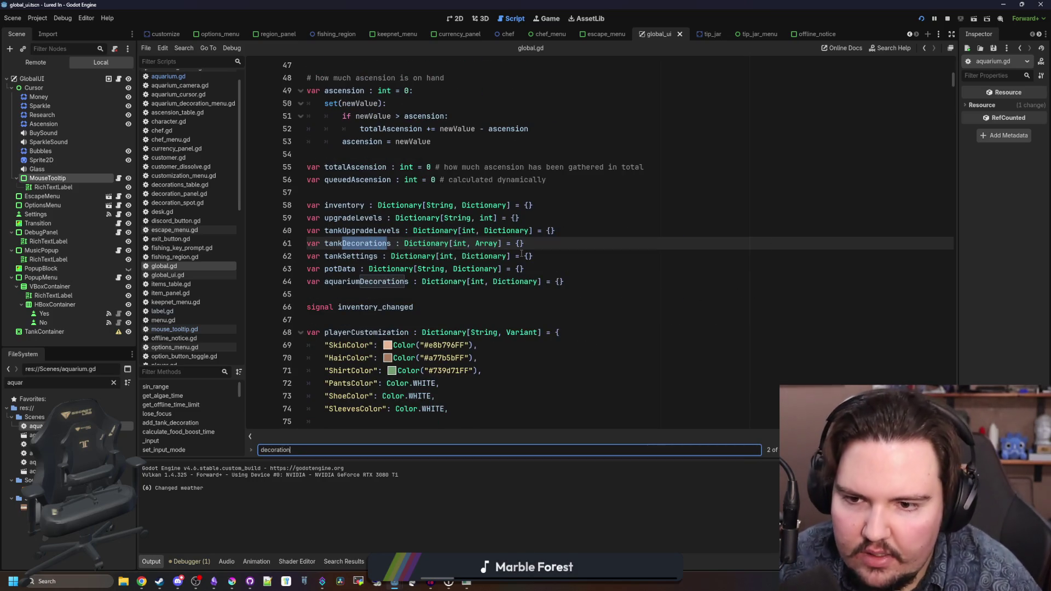
{"action": "type", "text": "s"}
{"action": "key", "text": "Return"}
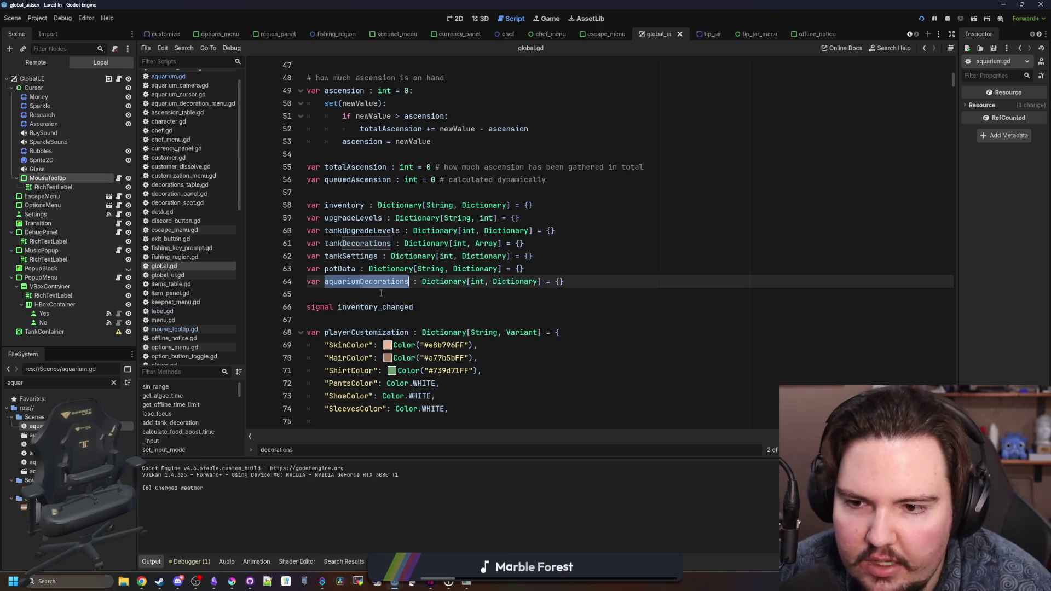
- Find the _ready function and insert blank lines inside it
{"action": "left_click", "coordinate": [382, 293]}
{"action": "type", "text": "_ready"}
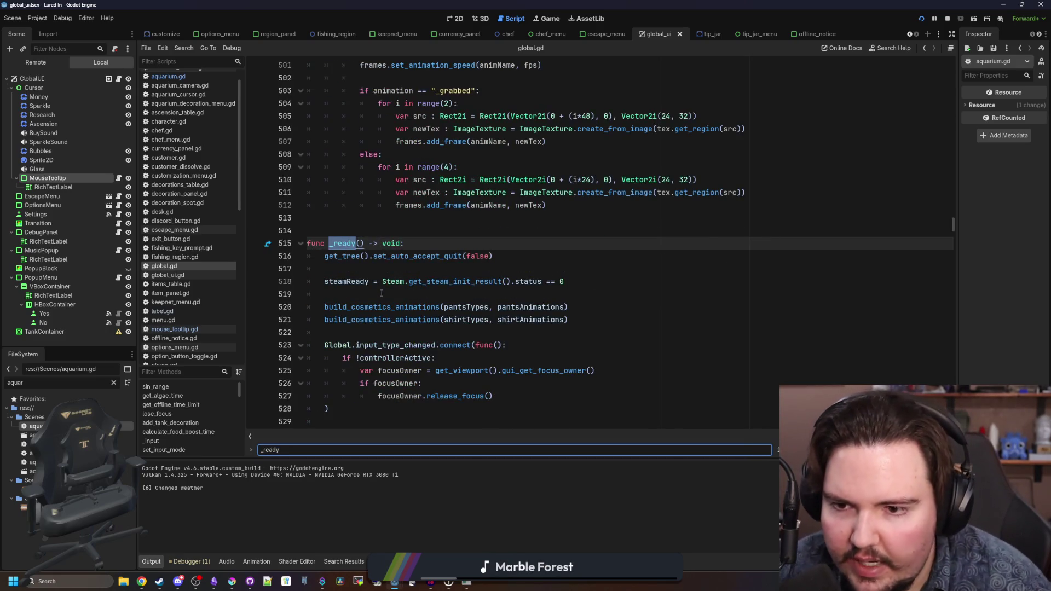
{"action": "scroll", "coordinate": [382, 293], "scroll_direction": "down", "scroll_amount": 2}
{"action": "left_click", "coordinate": [386, 243]}
{"action": "left_click", "coordinate": [387, 227]}
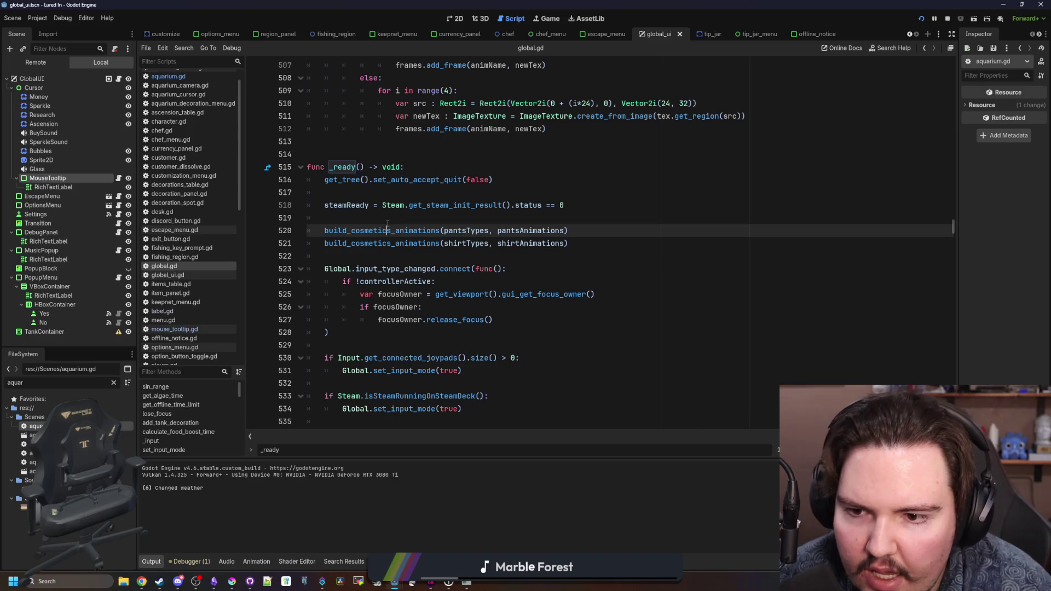
{"action": "key", "text": "Up"}
{"action": "scroll", "coordinate": [388, 229], "scroll_direction": "up", "scroll_amount": 2}
{"action": "left_click", "coordinate": [378, 267]}
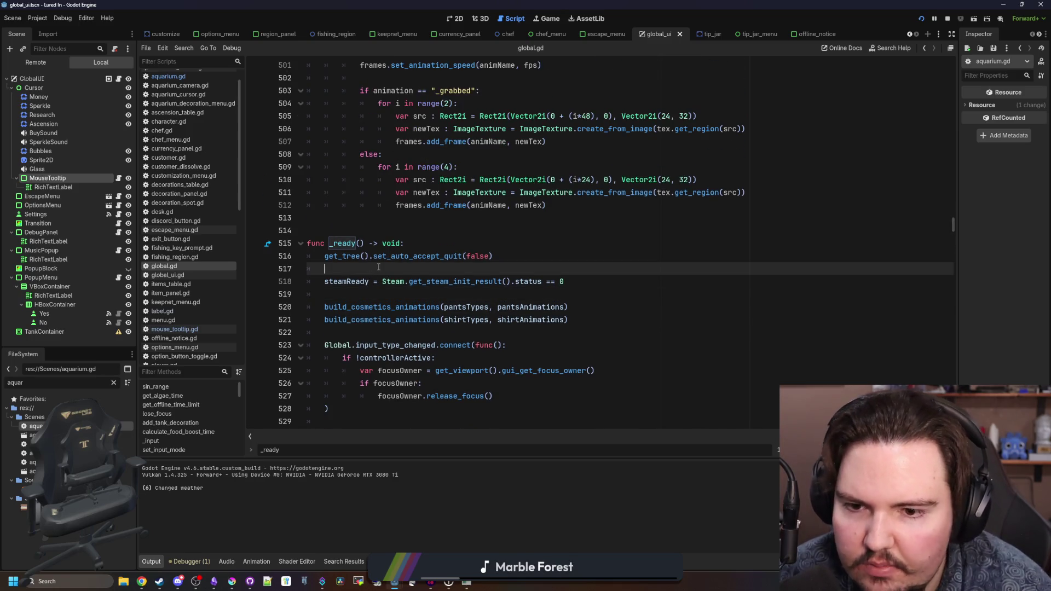
{"action": "key", "text": "Return"}
{"action": "key", "text": "Return"}
{"action": "key", "text": "Up"}
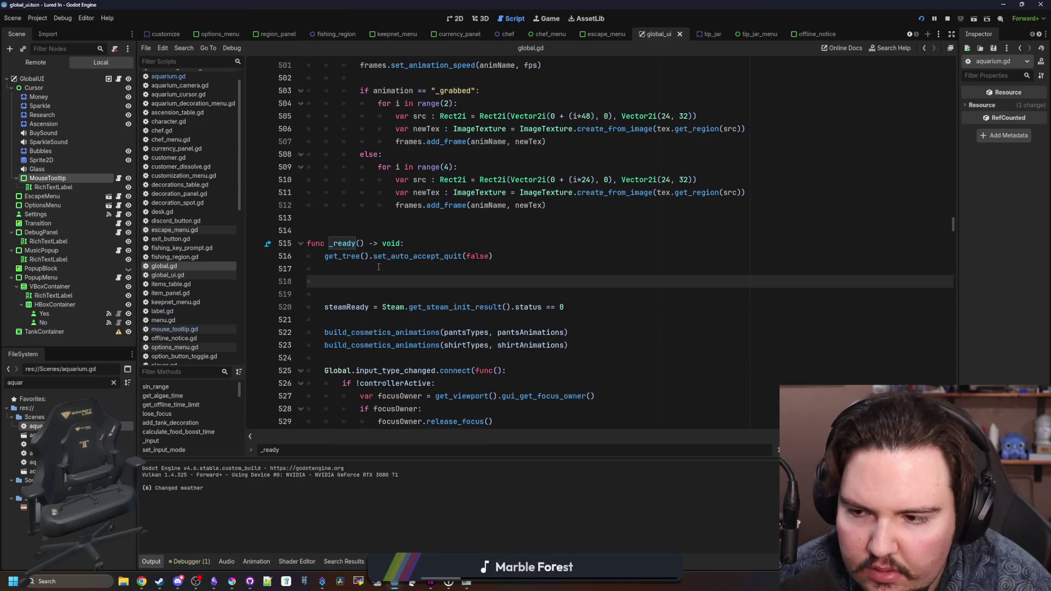
- Search for save_game_data and jump to its definition
{"action": "scroll", "coordinate": [379, 267], "scroll_direction": "down", "scroll_amount": 3}
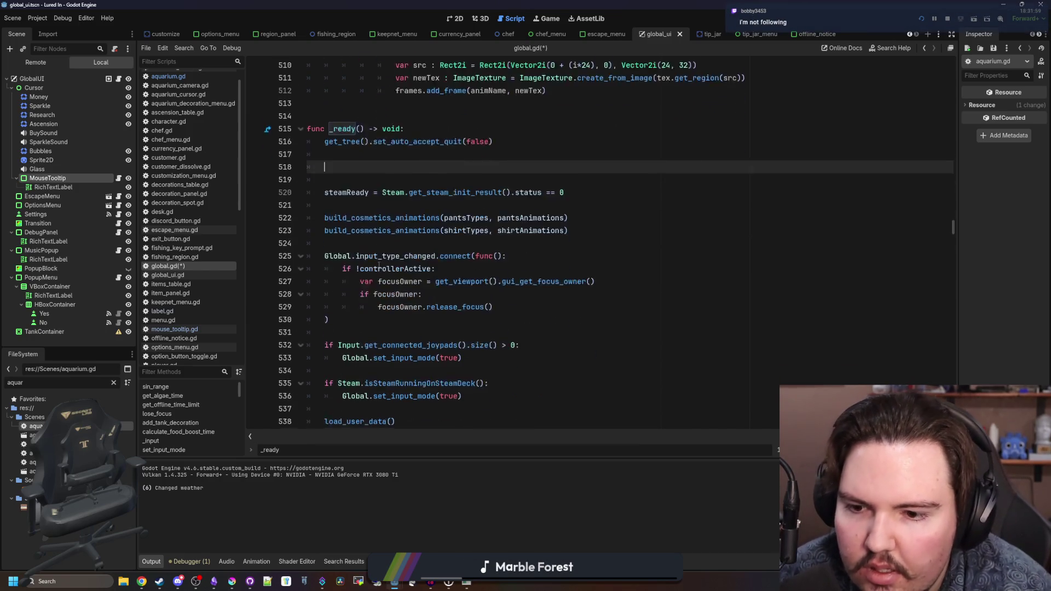
{"action": "scroll", "coordinate": [378, 265], "scroll_direction": "down", "scroll_amount": 3}
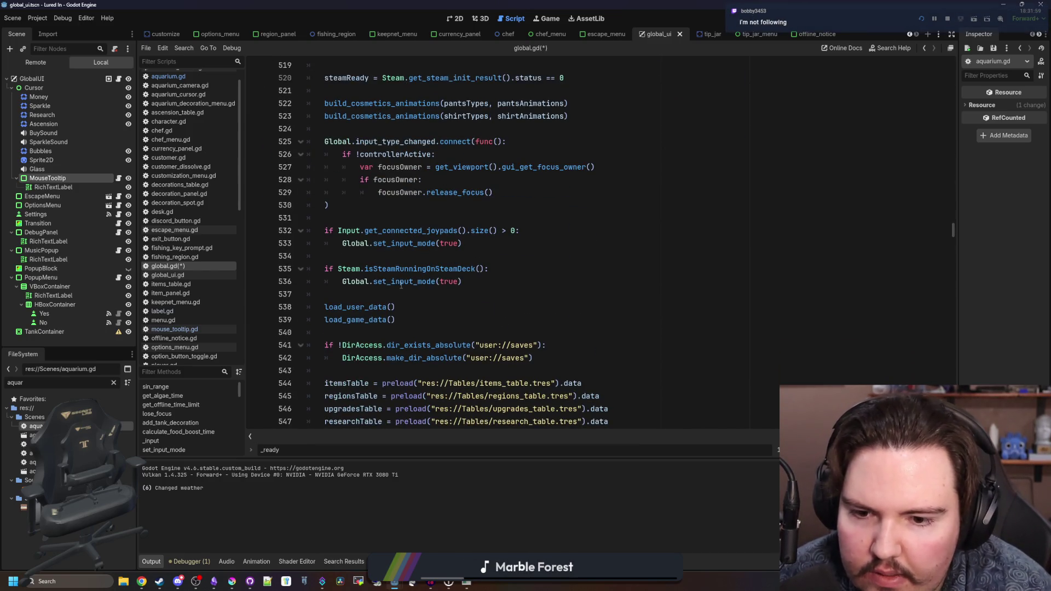
{"action": "scroll", "coordinate": [402, 284], "scroll_direction": "down", "scroll_amount": 8}
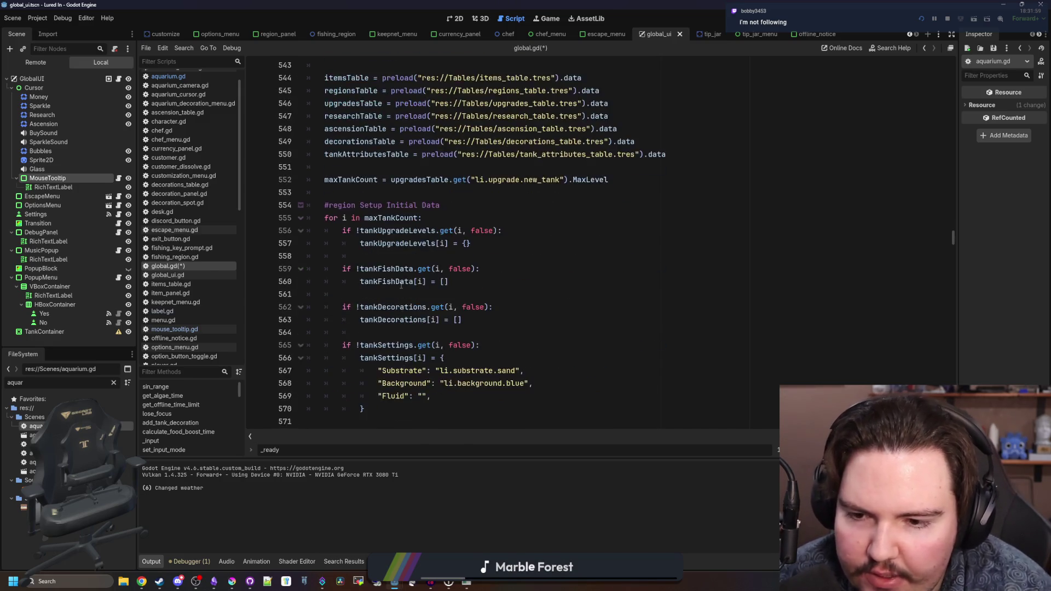
{"action": "scroll", "coordinate": [401, 284], "scroll_direction": "down", "scroll_amount": 4}
{"action": "scroll", "coordinate": [400, 298], "scroll_direction": "up", "scroll_amount": 13}
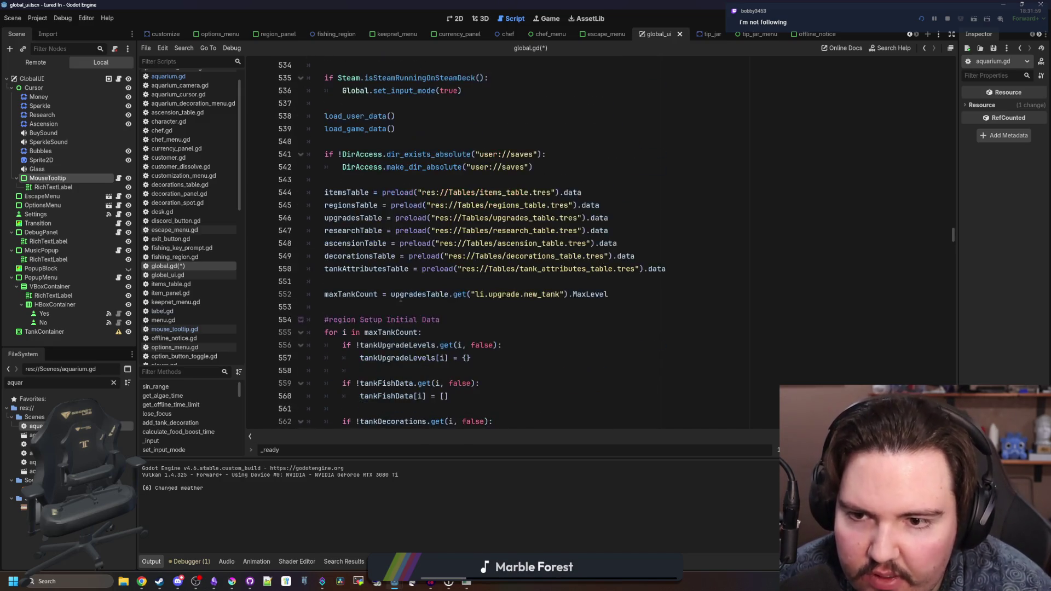
{"action": "scroll", "coordinate": [400, 298], "scroll_direction": "up", "scroll_amount": 5}
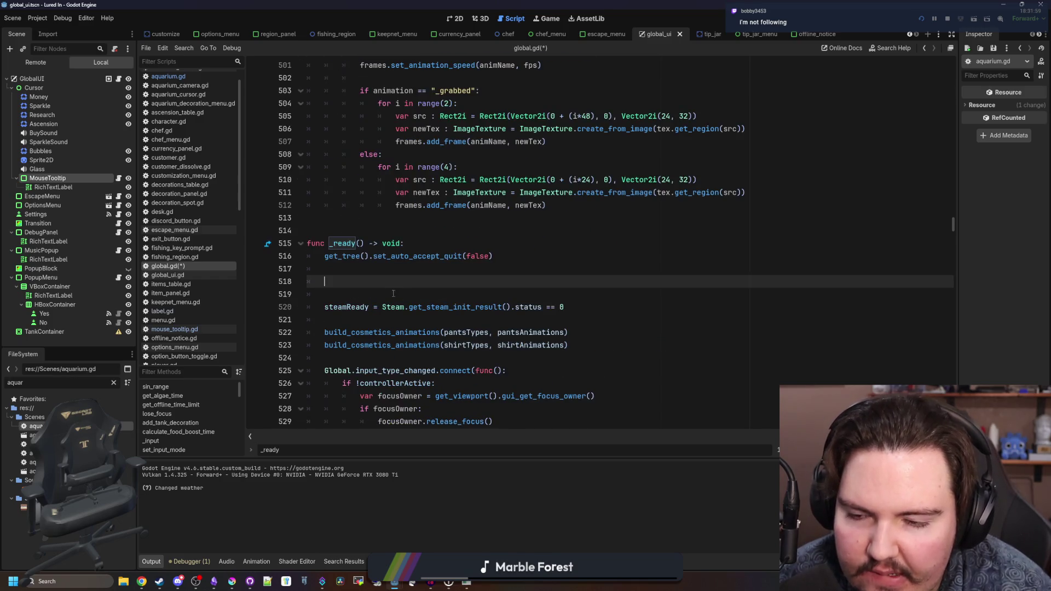
{"action": "scroll", "coordinate": [383, 280], "scroll_direction": "up", "scroll_amount": 1}
{"action": "left_click", "coordinate": [409, 268]}
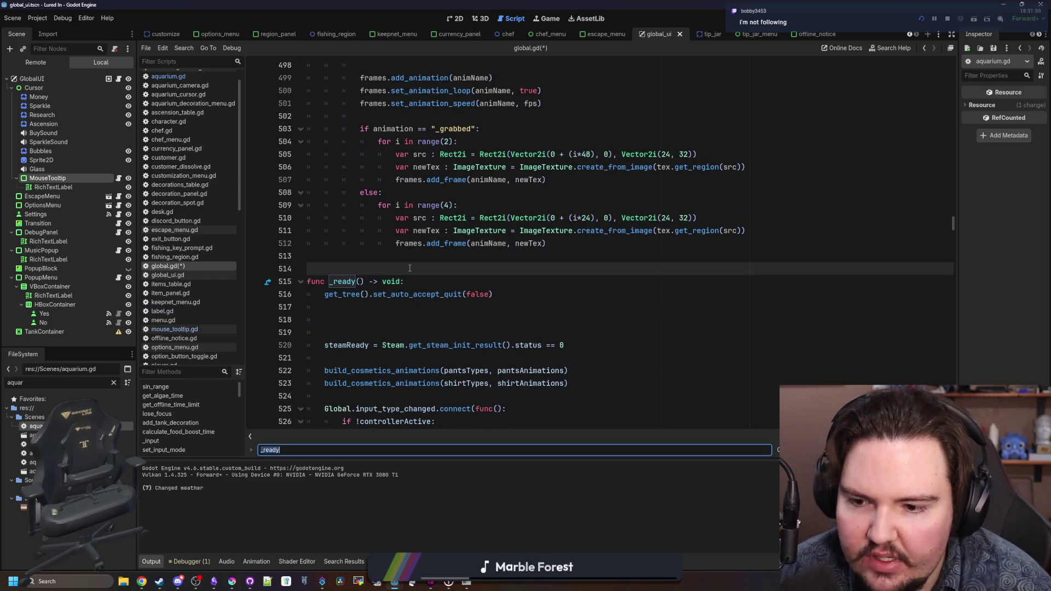
{"action": "type", "text": "save_game_data"}
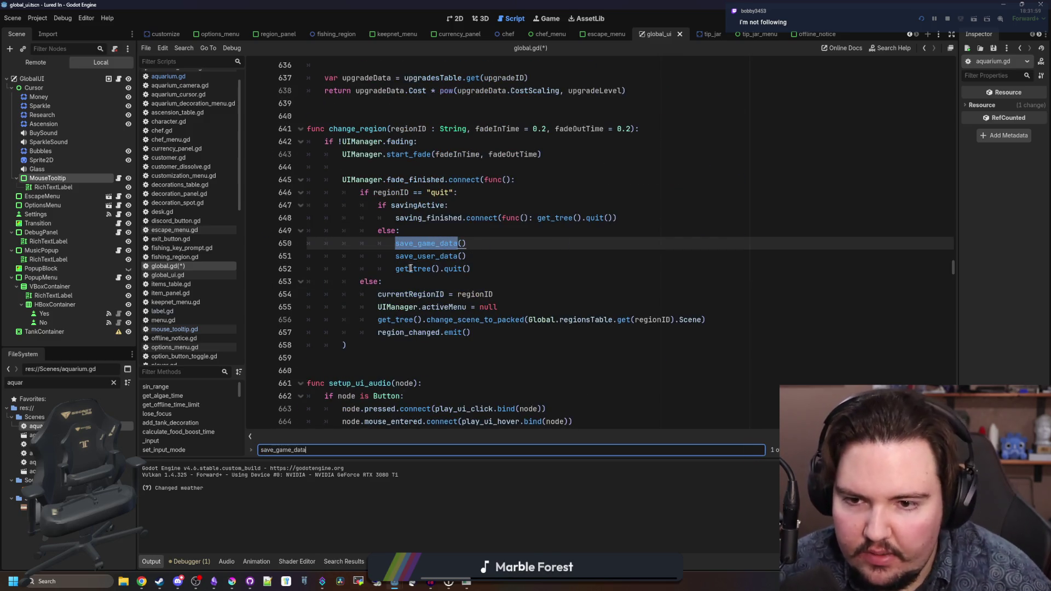
{"action": "left_click", "coordinate": [424, 247], "text": "ctrl"}
- Add a blank line in save_game_data's userData dictionary and save global.gd
{"action": "scroll", "coordinate": [425, 250], "scroll_direction": "down", "scroll_amount": 6}
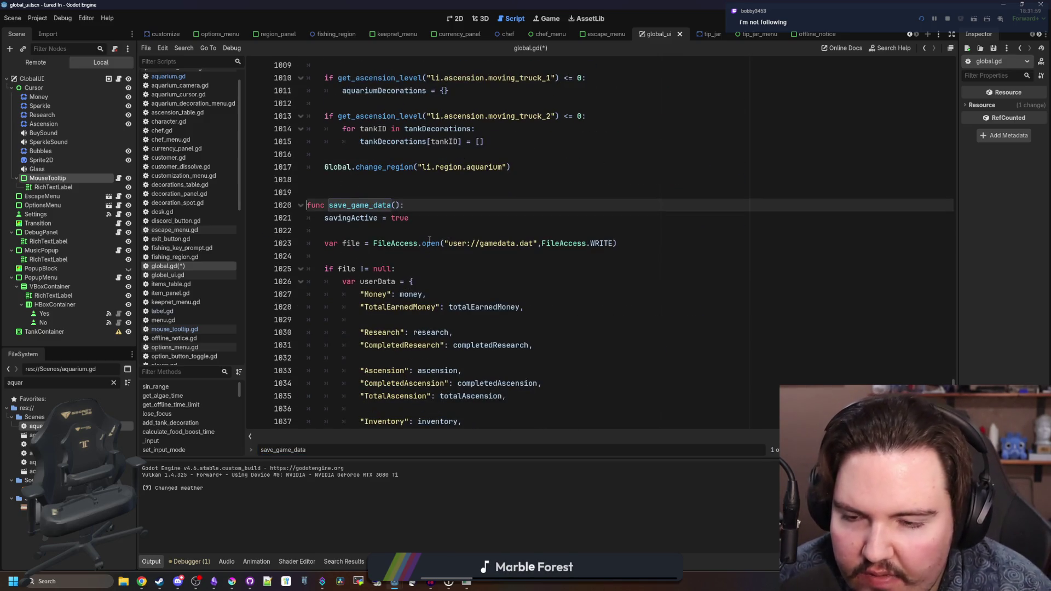
{"action": "scroll", "coordinate": [430, 240], "scroll_direction": "down", "scroll_amount": 3}
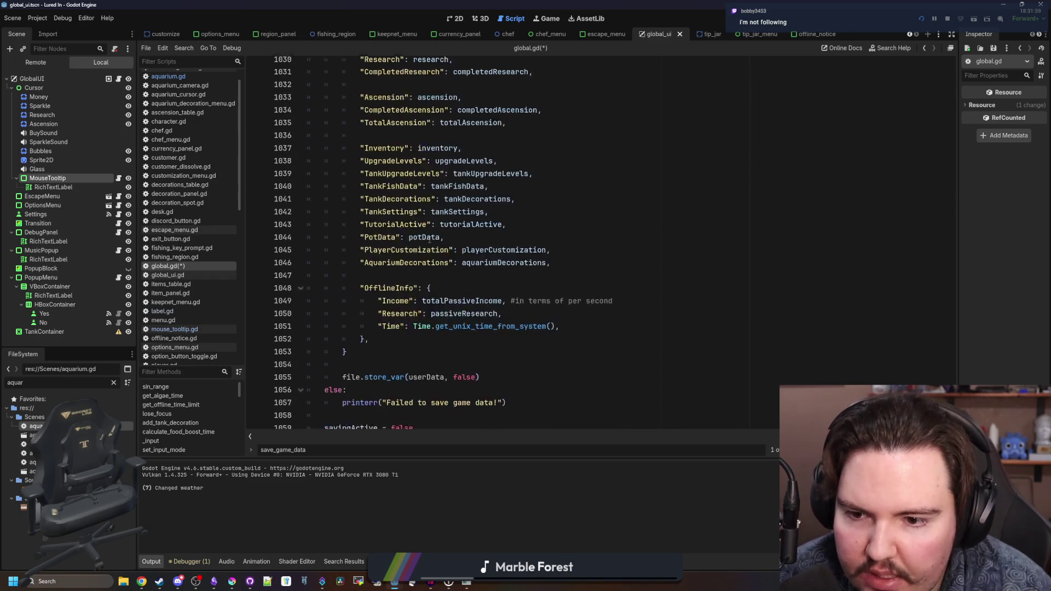
{"action": "scroll", "coordinate": [430, 234], "scroll_direction": "up", "scroll_amount": 4}
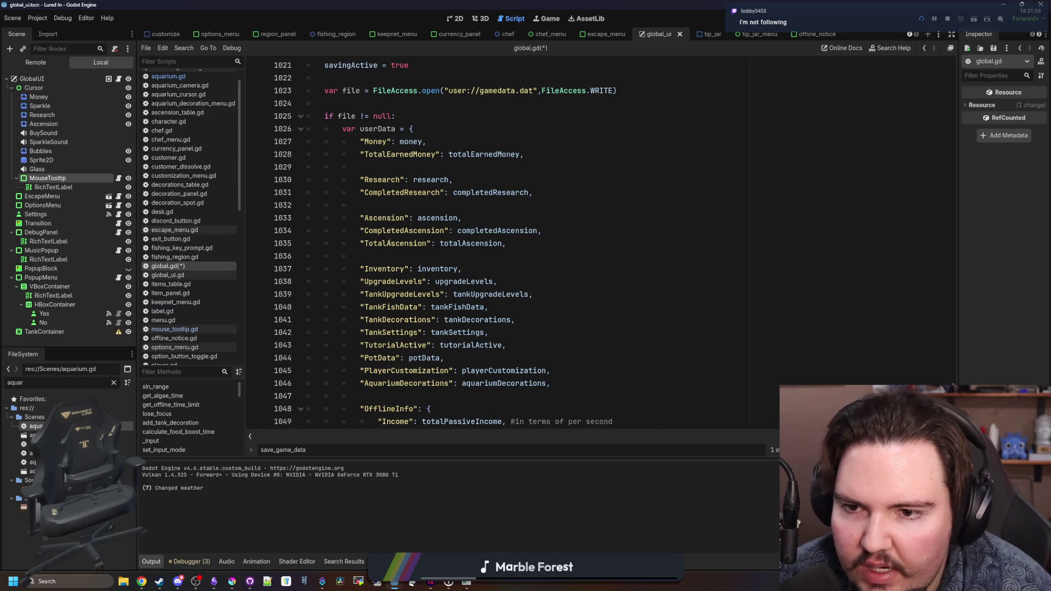
{"action": "left_click", "coordinate": [425, 205]}
{"action": "key", "text": "ctrl+s"}
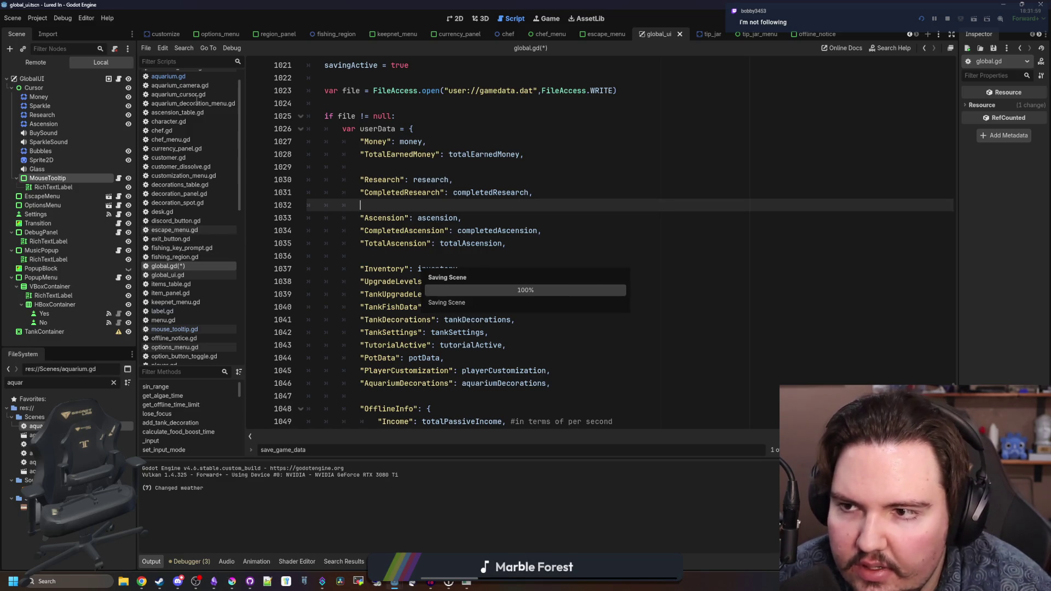
{"action": "scroll", "coordinate": [201, 117], "scroll_direction": "up", "scroll_amount": 2}
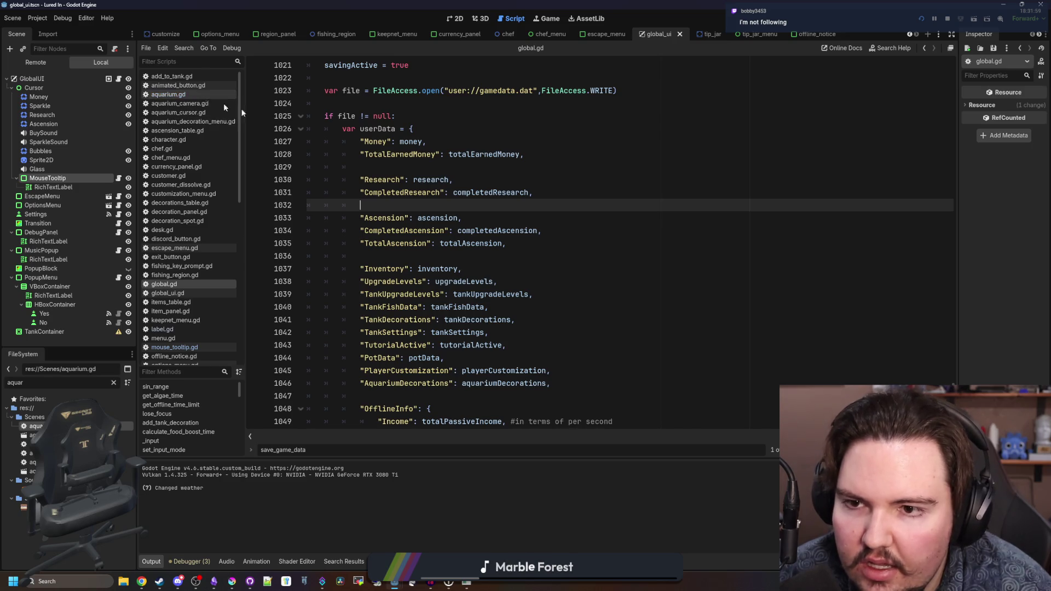
{"action": "left_click", "coordinate": [414, 269]}
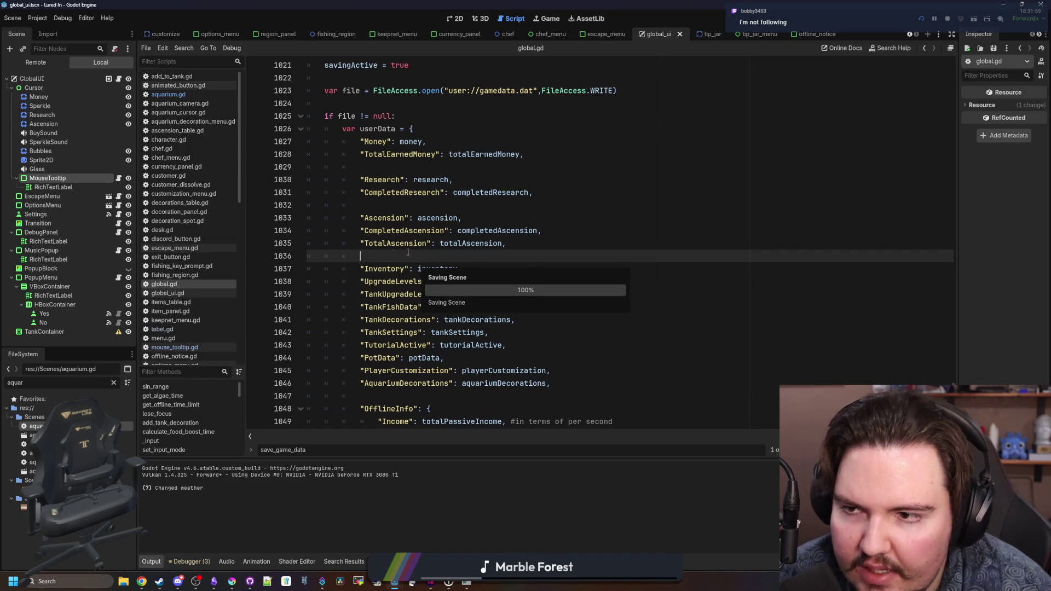
{"action": "left_click", "coordinate": [205, 93]}
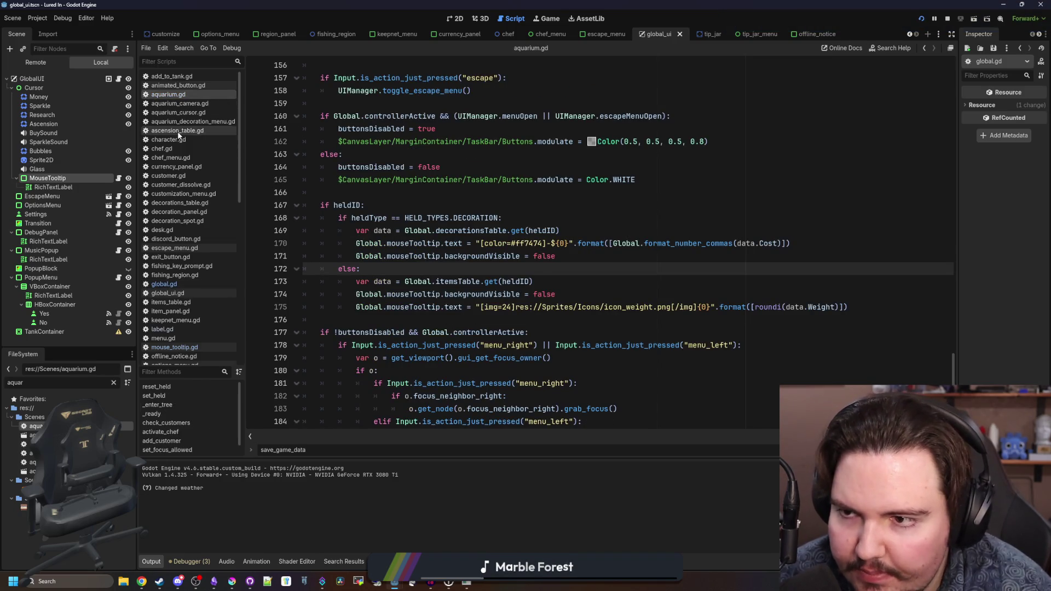
- Open a new line at the end of aquarium.gd's _enter_tree function
{"action": "left_click", "coordinate": [201, 284]}
{"action": "key", "text": "ctrl+f"}
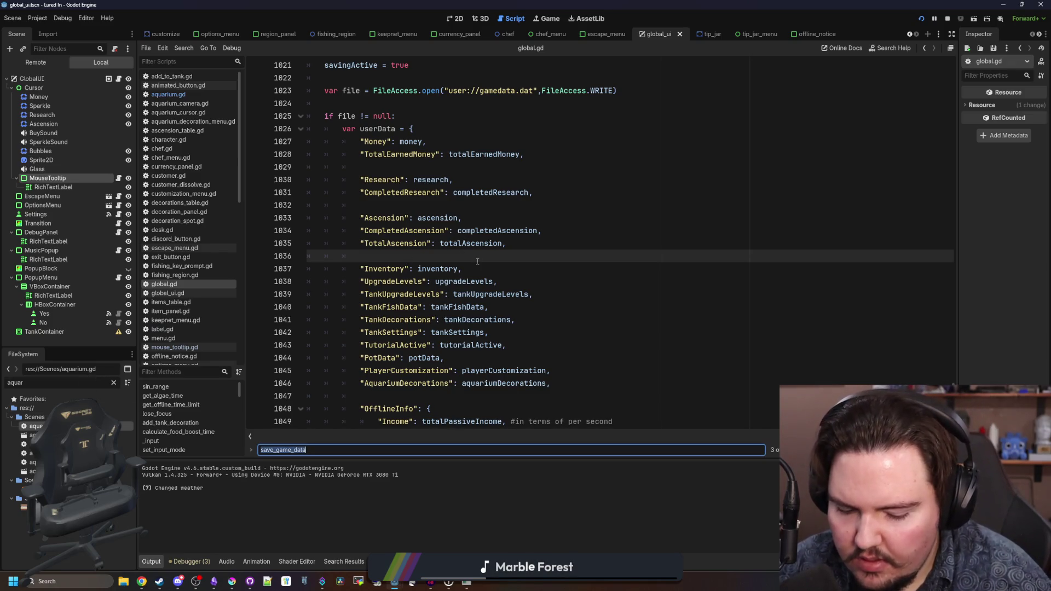
{"action": "key", "text": "alt+Left"}
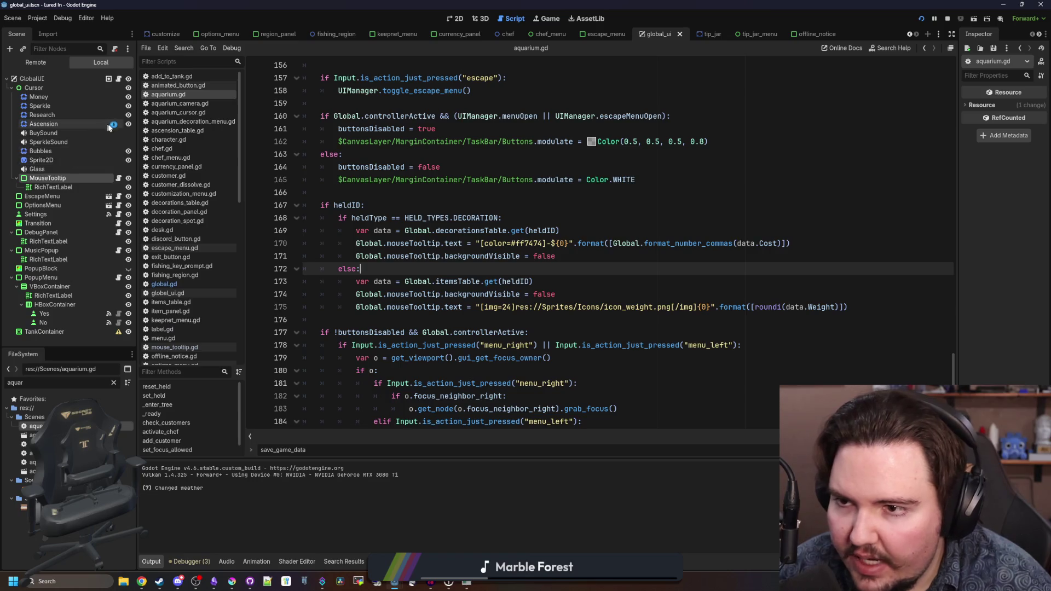
{"action": "type", "text": "_ready"}
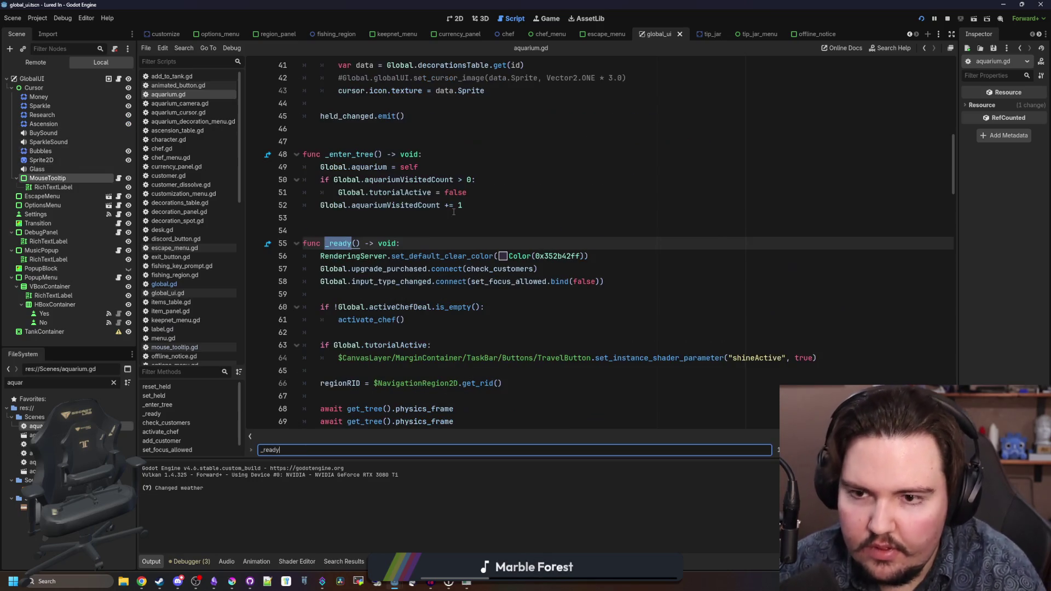
{"action": "left_click", "coordinate": [498, 204]}
{"action": "key", "text": "Return"}
{"action": "key", "text": "Return"}
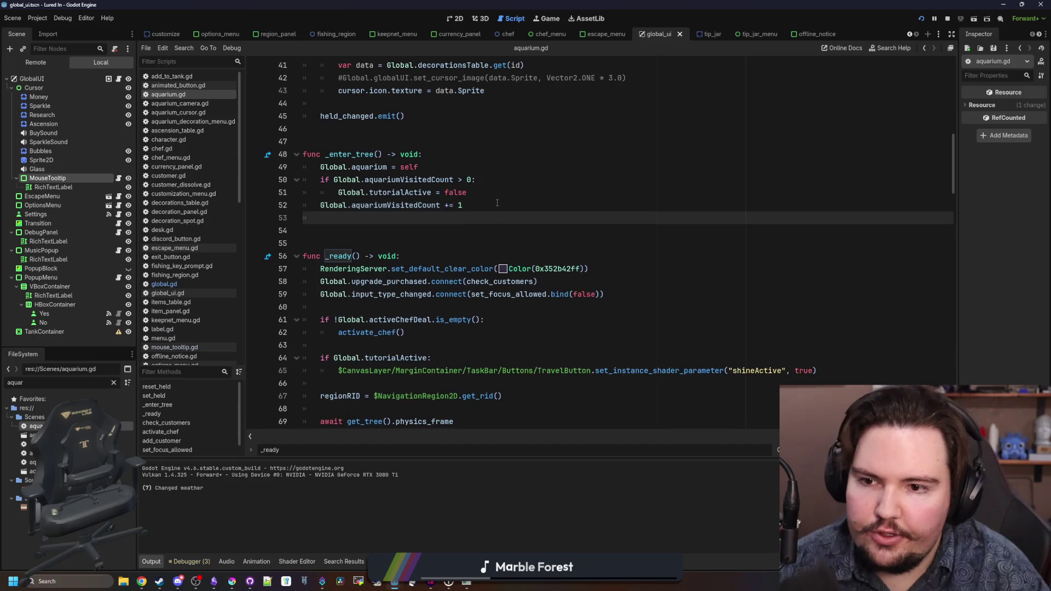
- Start an 'if Global.aquariumDecorations' line and jump to its declaration in global.gd
{"action": "type", "text": "ifGlobal.dec"}
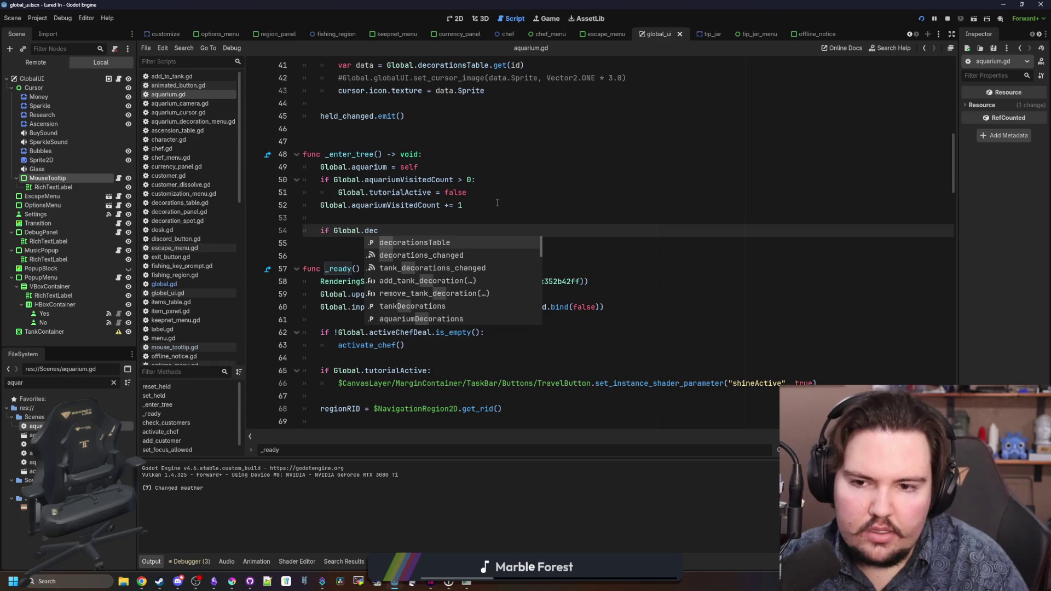
{"action": "key", "text": "BackSpace"}
{"action": "key", "text": "BackSpace"}
{"action": "key", "text": "BackSpace"}
{"action": "type", "text": "aq"}
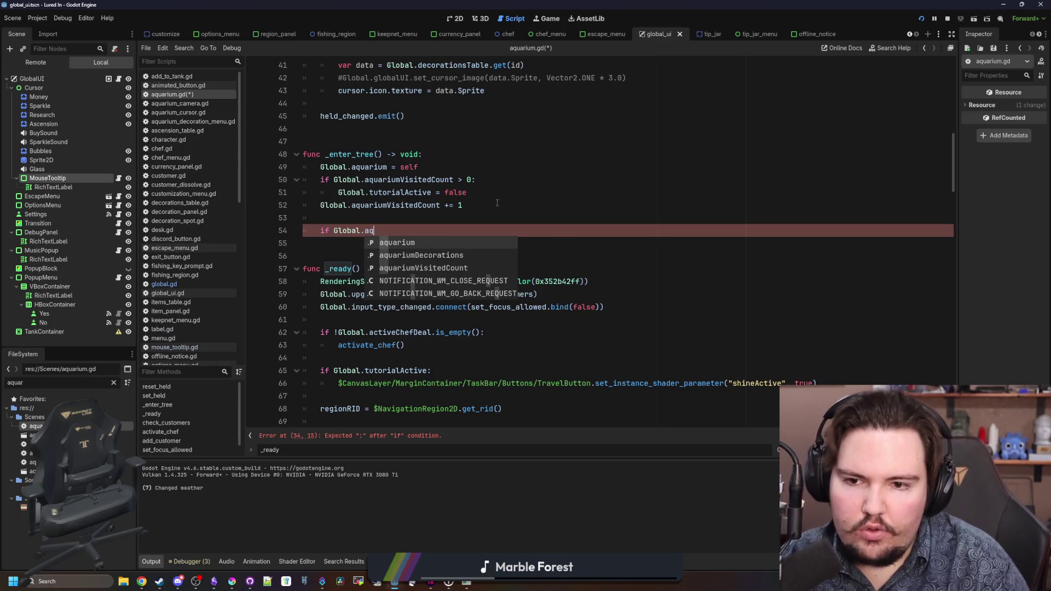
{"action": "key", "text": "Down"}
{"action": "key", "text": "Return"}
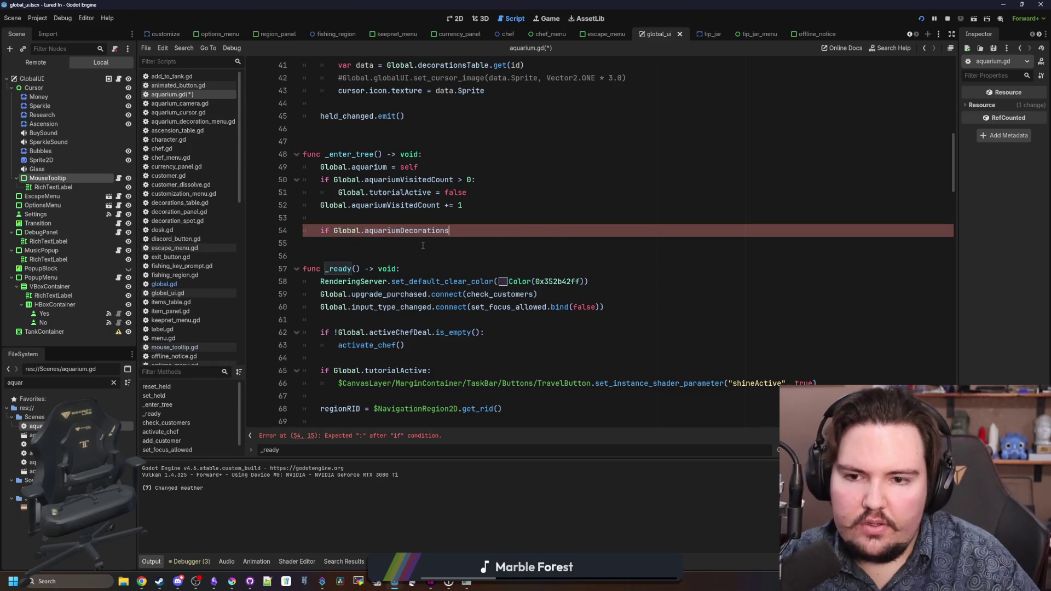
{"action": "left_click", "coordinate": [437, 231], "text": "ctrl"}
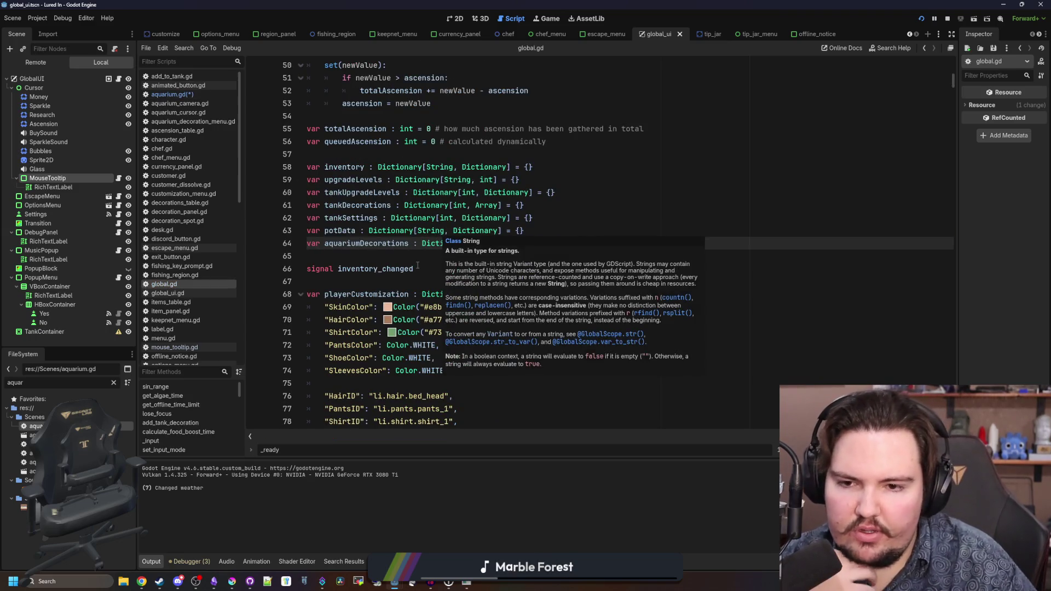
- Step through global.gd's aquariumDecorations reset, save and load uses, then return to aquarium.gd
{"action": "key", "text": "ctrl+f"}
{"action": "type", "text": "aquariumD"}
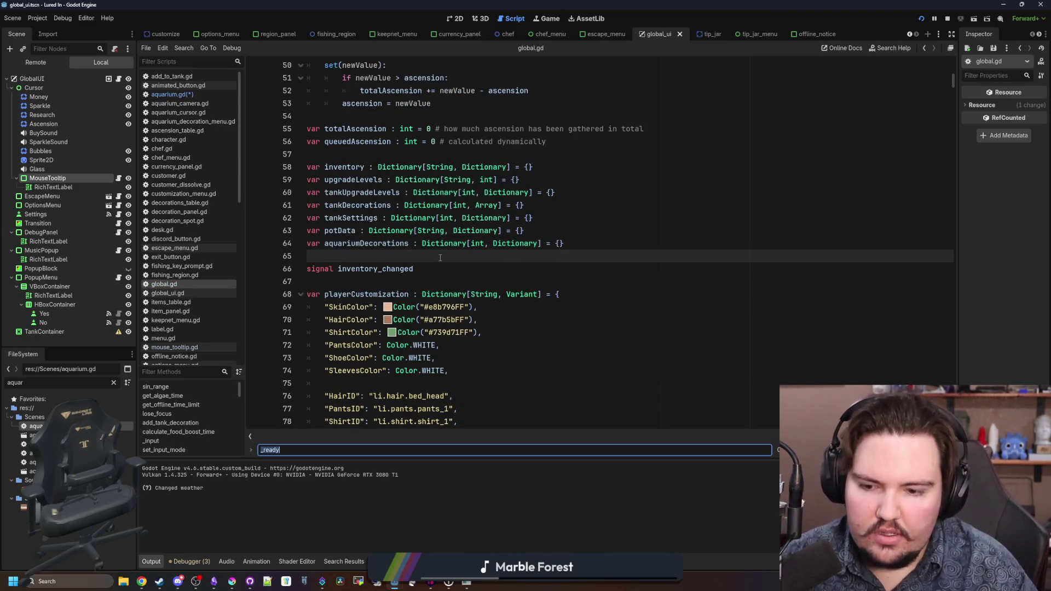
{"action": "type", "text": "ecorations"}
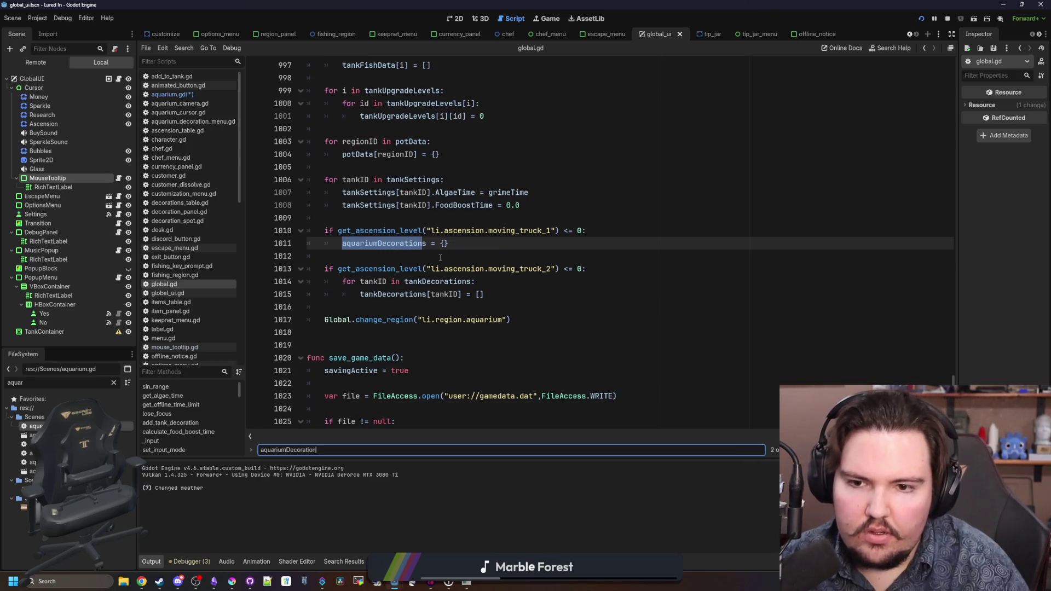
{"action": "key", "text": "Return"}
{"action": "key", "text": "Return"}
{"action": "key", "text": "Return"}
{"action": "key", "text": "Return"}
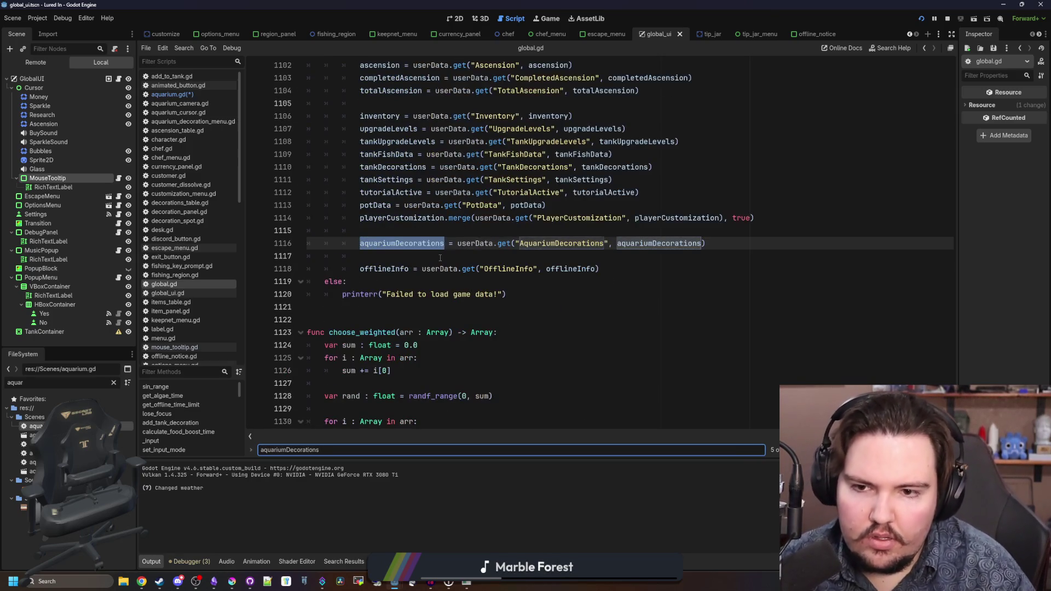
{"action": "key", "text": "Return"}
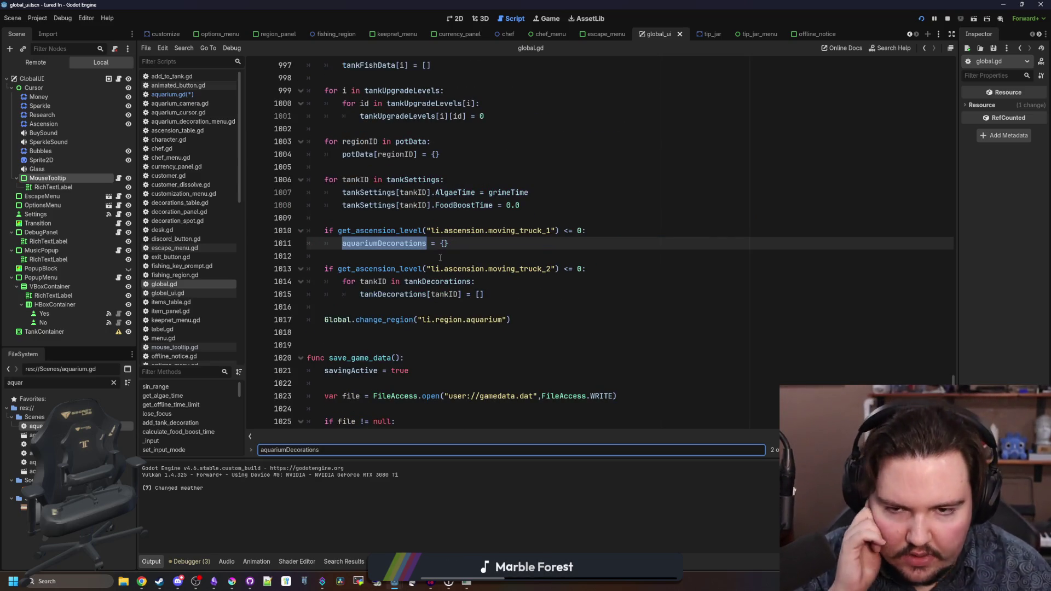
{"action": "key", "text": "Return"}
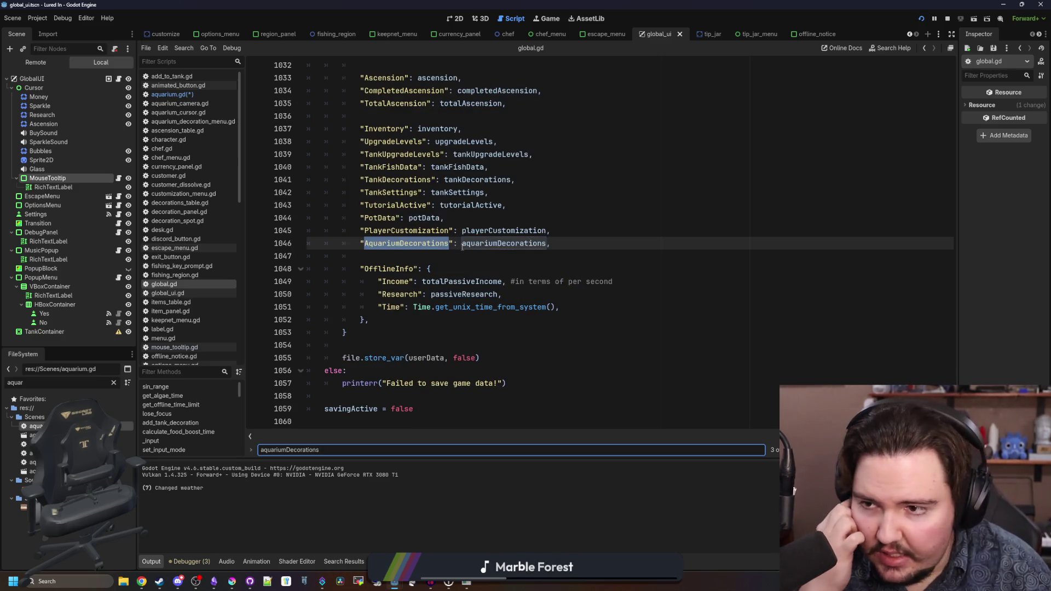
{"action": "left_click", "coordinate": [198, 94]}
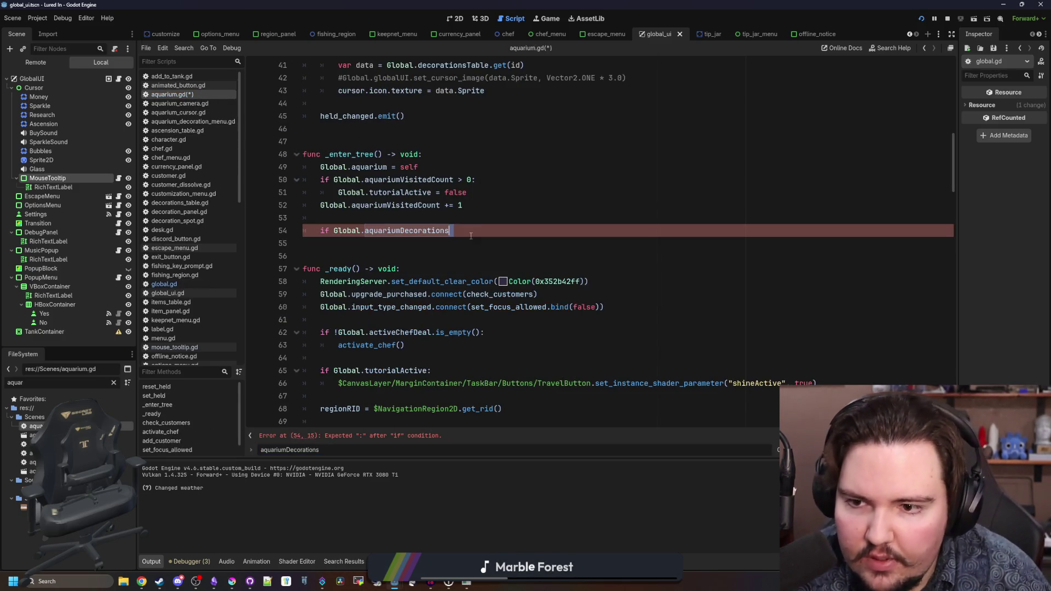
- Complete line 54 as 'if Global.aquariumDecorations.is_empty():'
{"action": "type", "text": ".is_"}
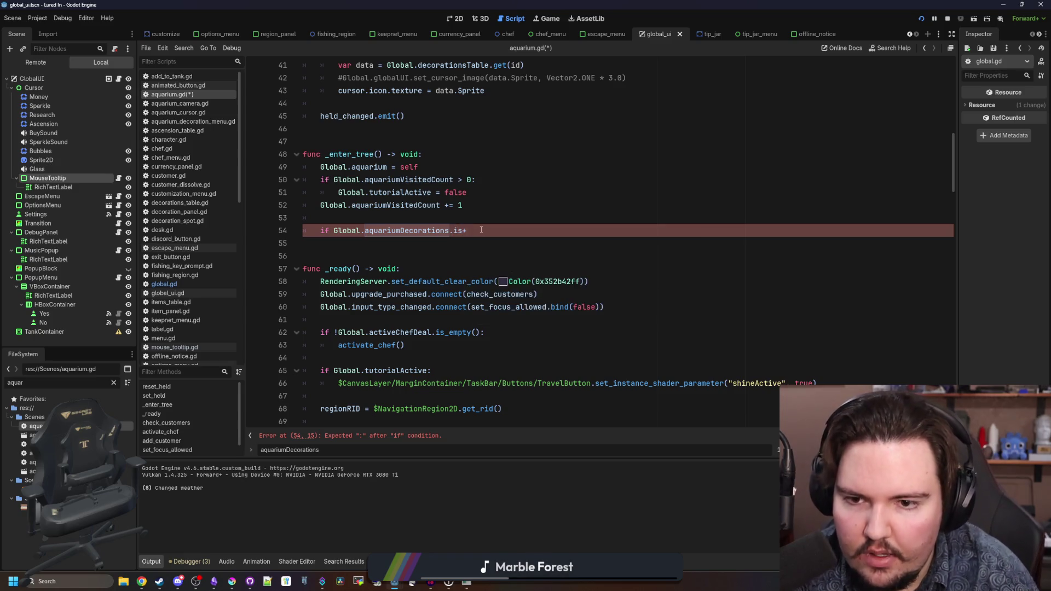
{"action": "type", "text": "emp"}
{"action": "key", "text": "Return"}
{"action": "type", "text": ":"}
{"action": "key", "text": "Return"}
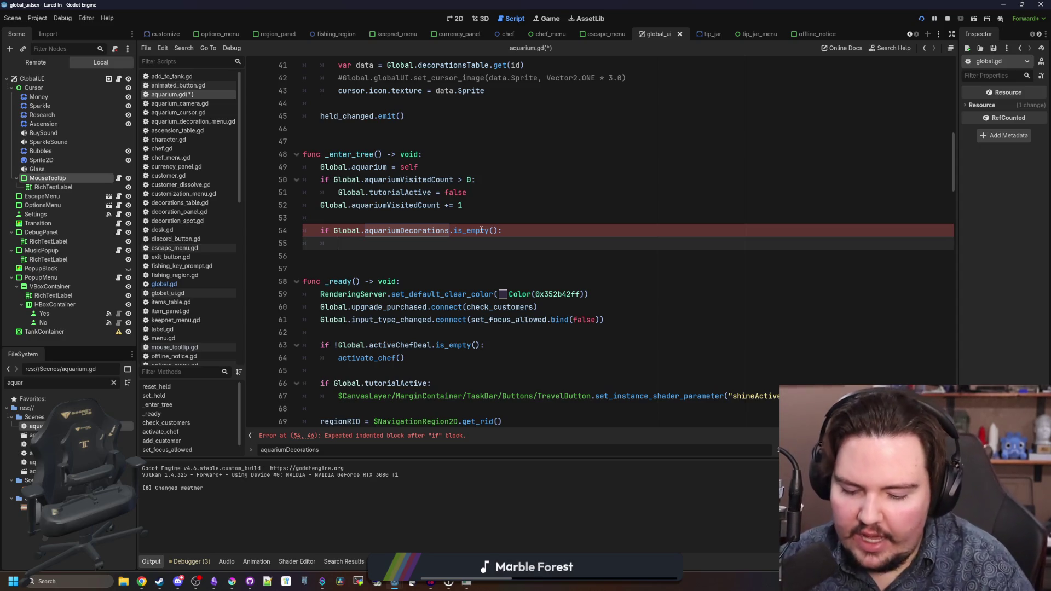
- Add an empty 'for i in range(8):' loop beneath the is_empty check
{"action": "type", "text": "for"}
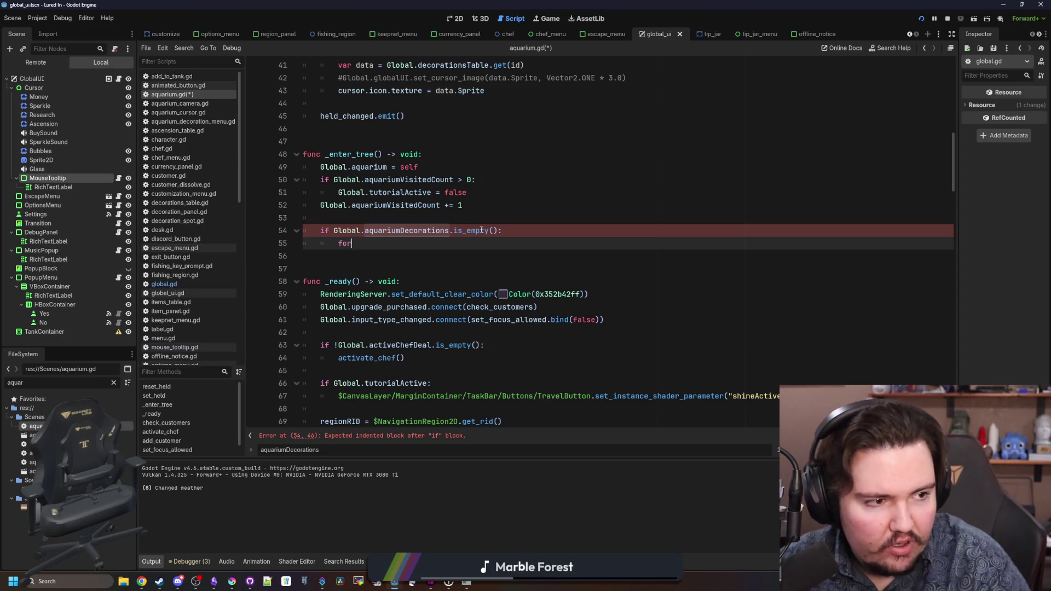
{"action": "type", "text": " i in ra"}
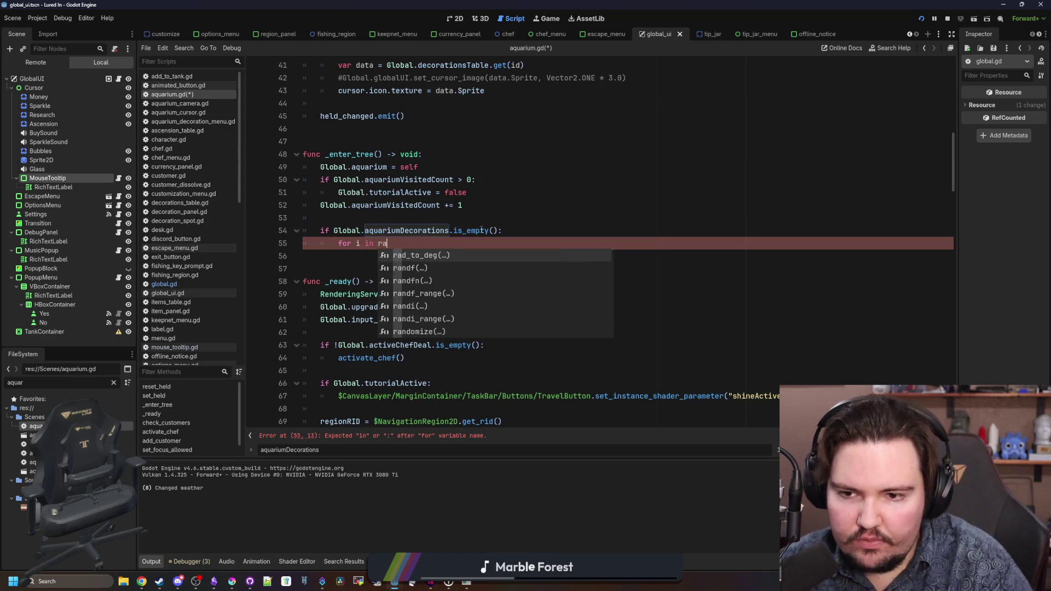
{"action": "type", "text": "nge(randi_range(0"}
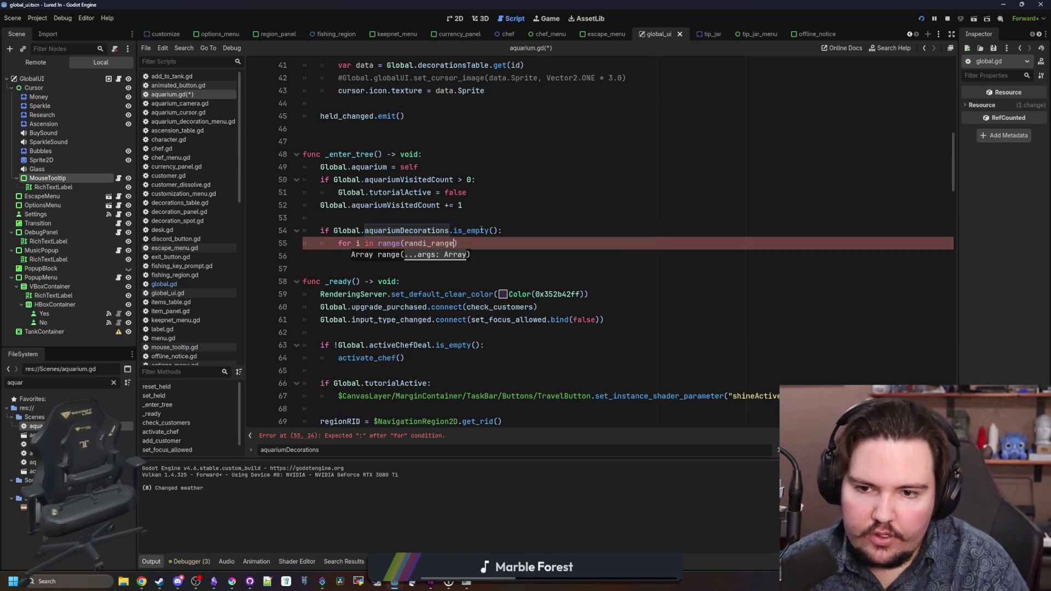
{"action": "type", "text": ","}
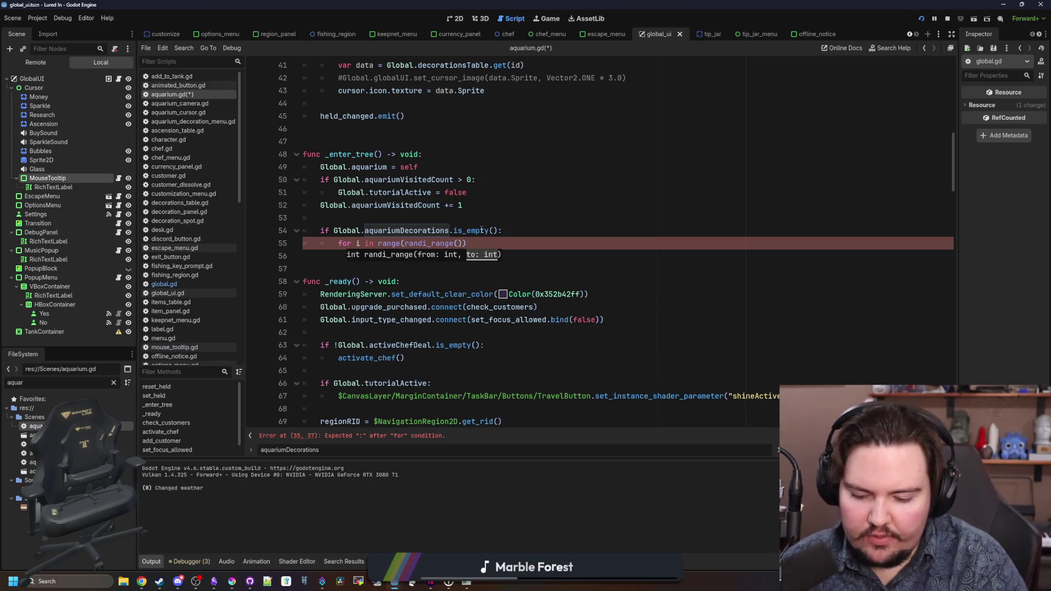
{"action": "type", "text": ",6"}
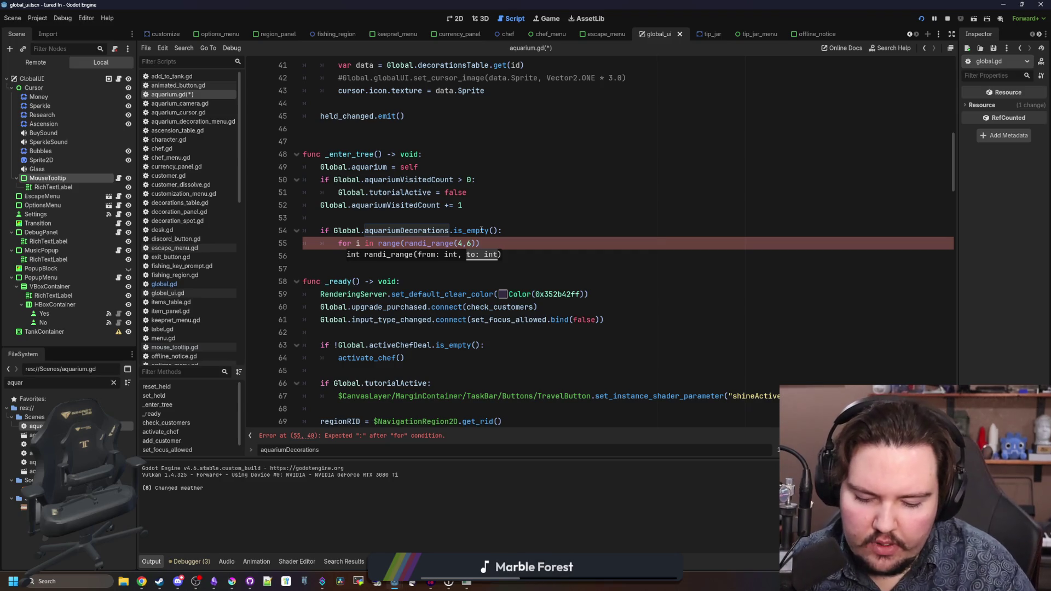
{"action": "key", "text": "BackSpace"}
{"action": "key", "text": "BackSpace"}
{"action": "key", "text": "BackSpace"}
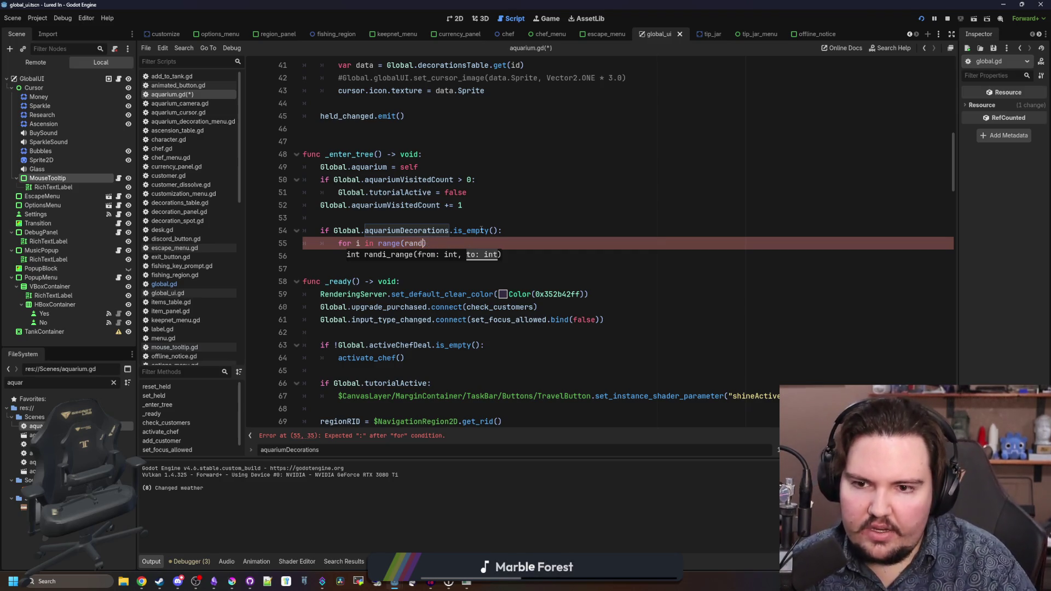
{"action": "type", "text": "8)"}
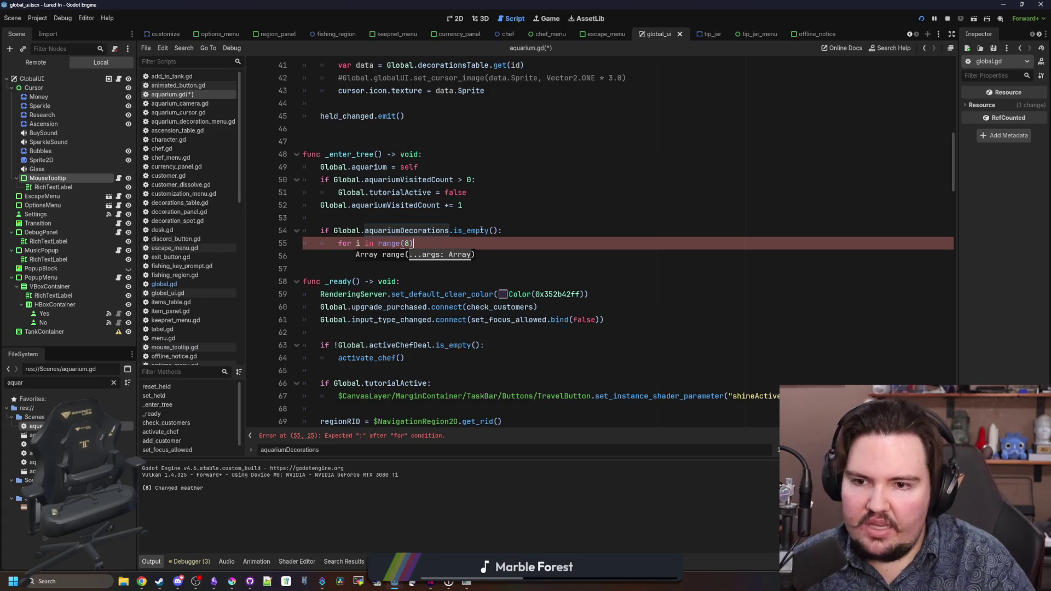
{"action": "type", "text": ":"}
{"action": "key", "text": "Return"}
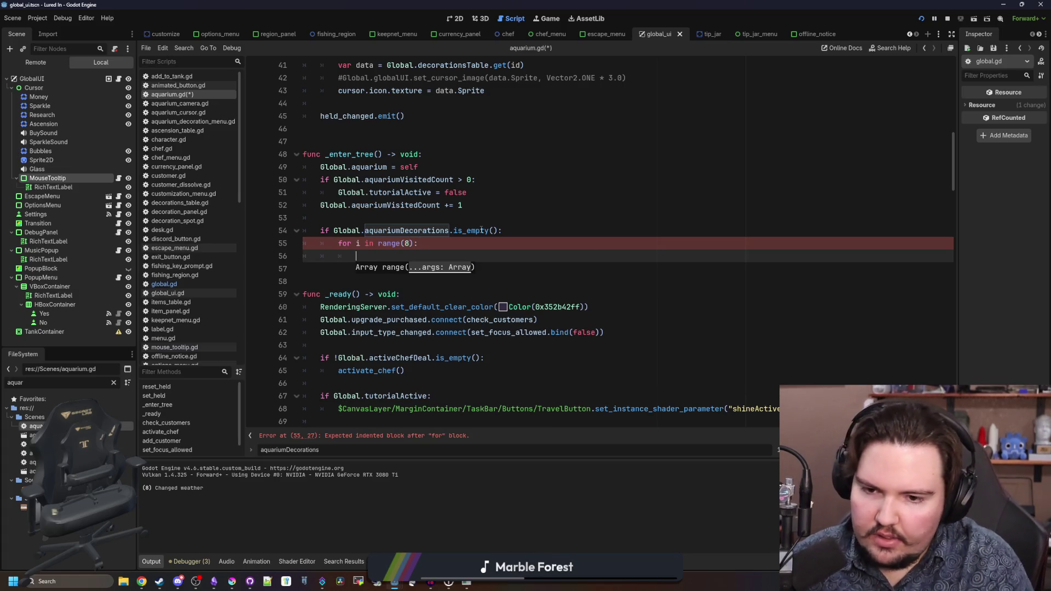
{"action": "type", "text": "Global.decor"}
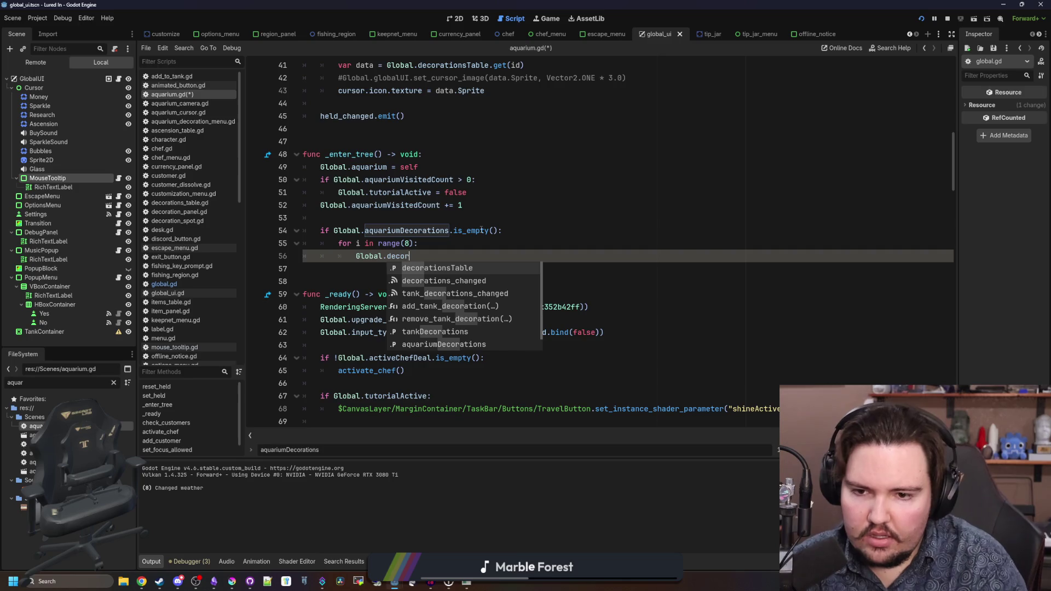
{"action": "key", "text": "BackSpace"}
{"action": "key", "text": "BackSpace"}
{"action": "key", "text": "BackSpace"}
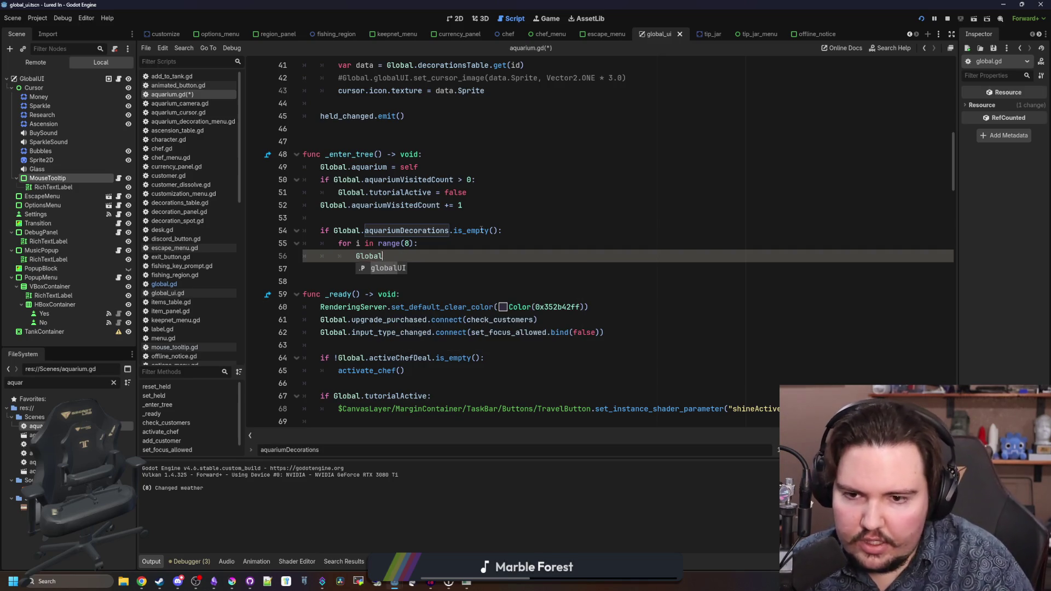
{"action": "key", "text": "BackSpace"}
{"action": "key", "text": "BackSpace"}
{"action": "key", "text": "BackSpace"}
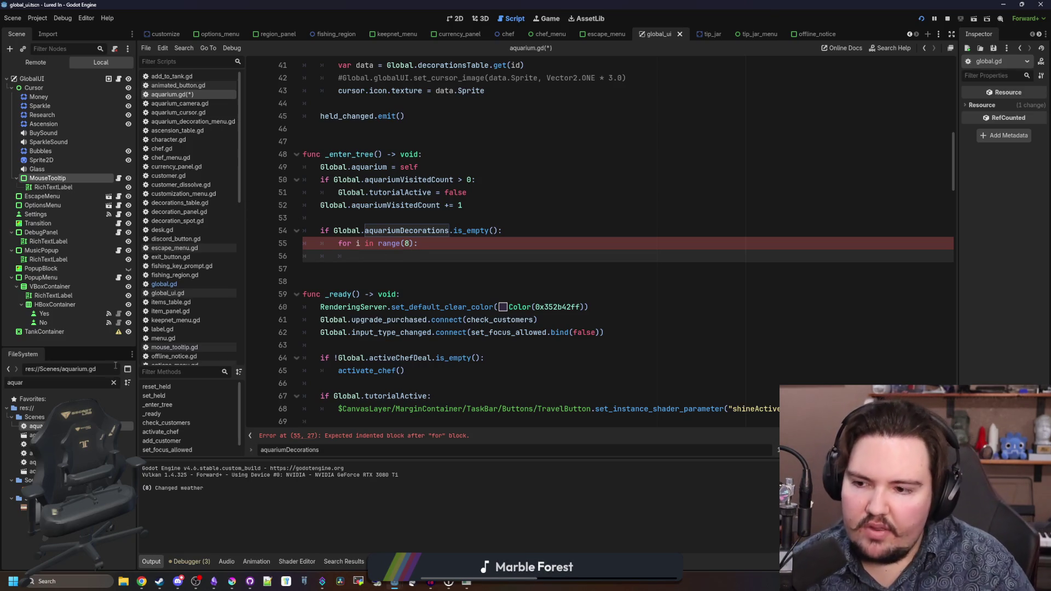
{"action": "left_click", "coordinate": [113, 383]}
- Open decoration_spot.tscn via the 'decoration' FileSystem filter and show the Groups panel
{"action": "type", "text": "decorationS"}
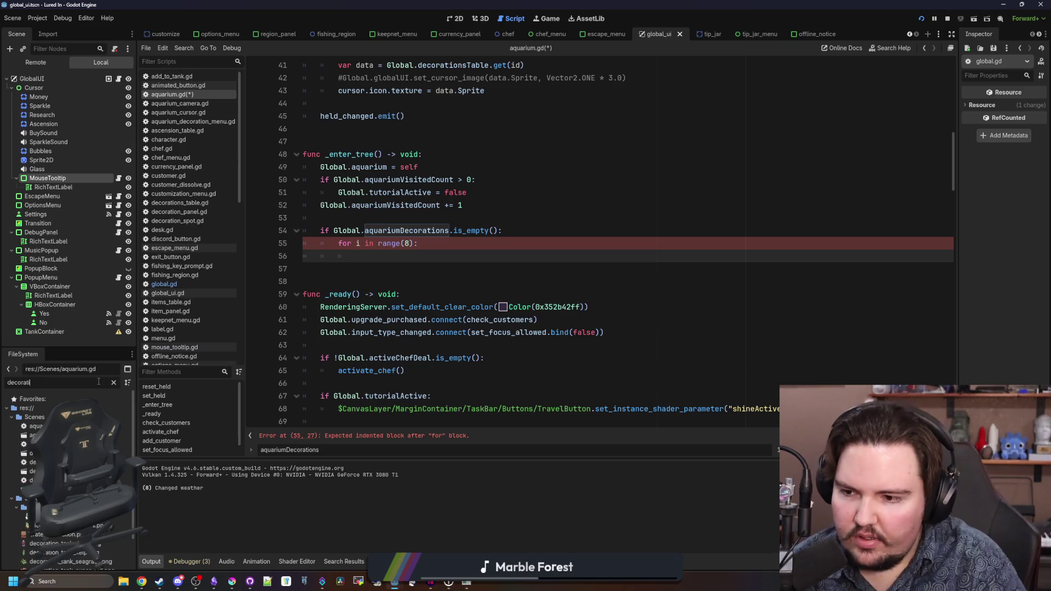
{"action": "key", "text": "BackSpace"}
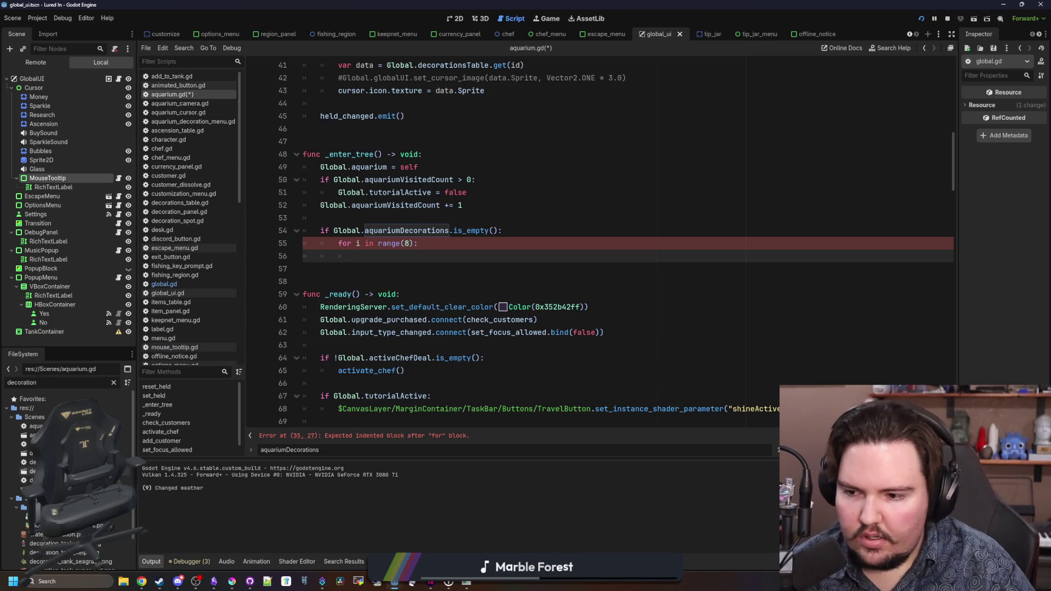
{"action": "double_click", "coordinate": [33, 471]}
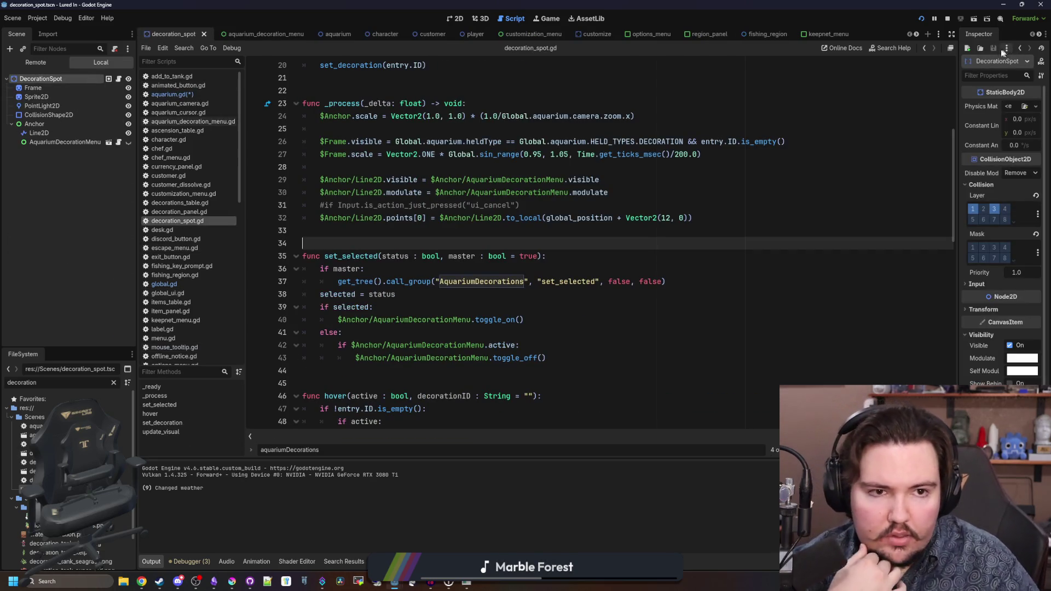
{"action": "left_click_drag", "start_coordinate": [960, 52], "coordinate": [852, 52]}
{"action": "left_click", "coordinate": [974, 34]}
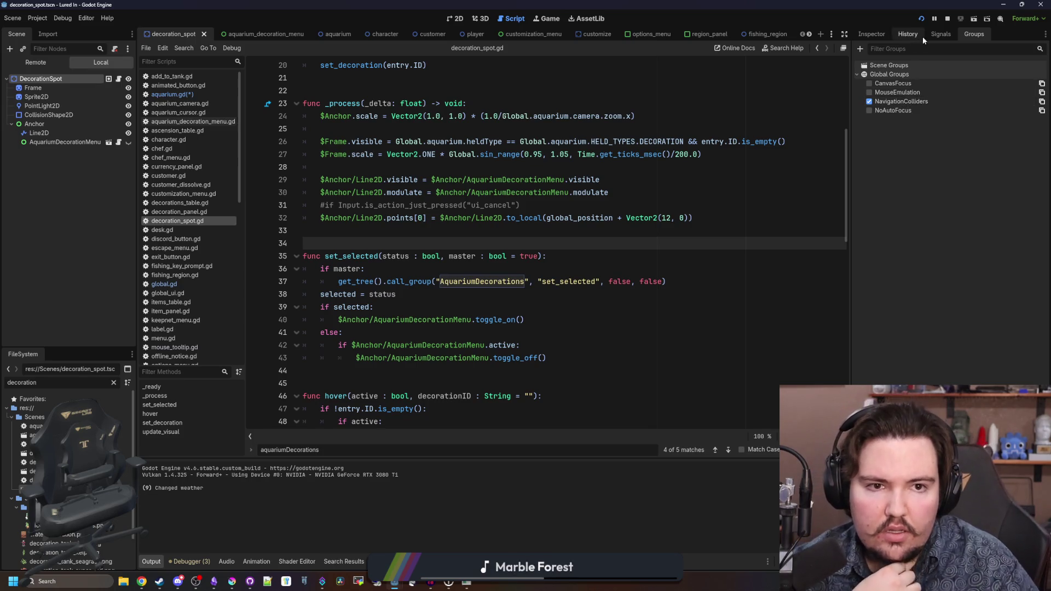
{"action": "scroll", "coordinate": [447, 322], "scroll_direction": "up", "scroll_amount": 6}
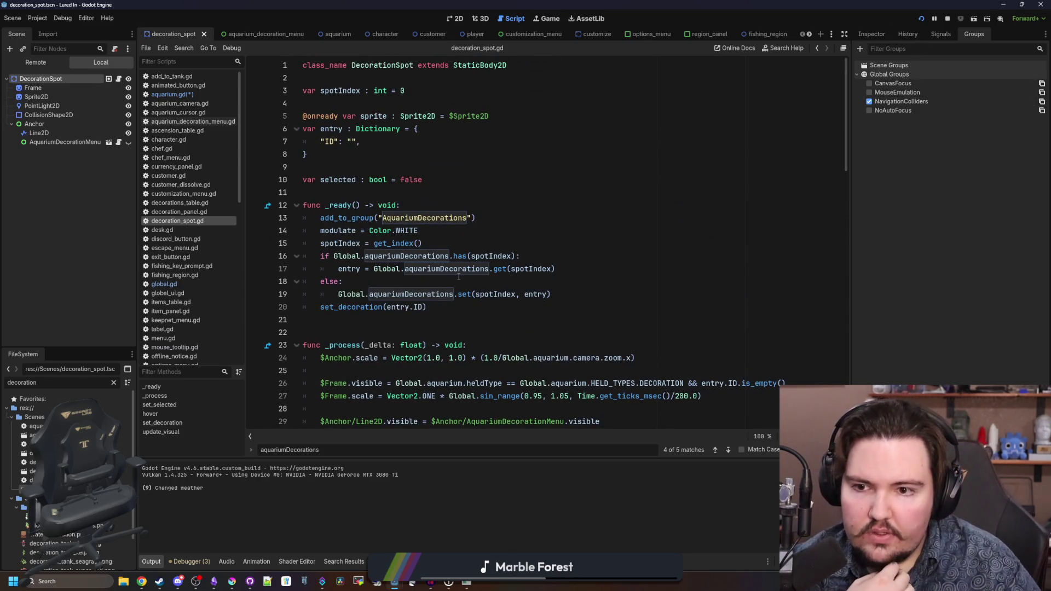
- Delete the add_to_group AquariumDecorations line from decoration_spot.gd's _ready and save
{"action": "left_click_drag", "start_coordinate": [505, 217], "coordinate": [321, 218]}
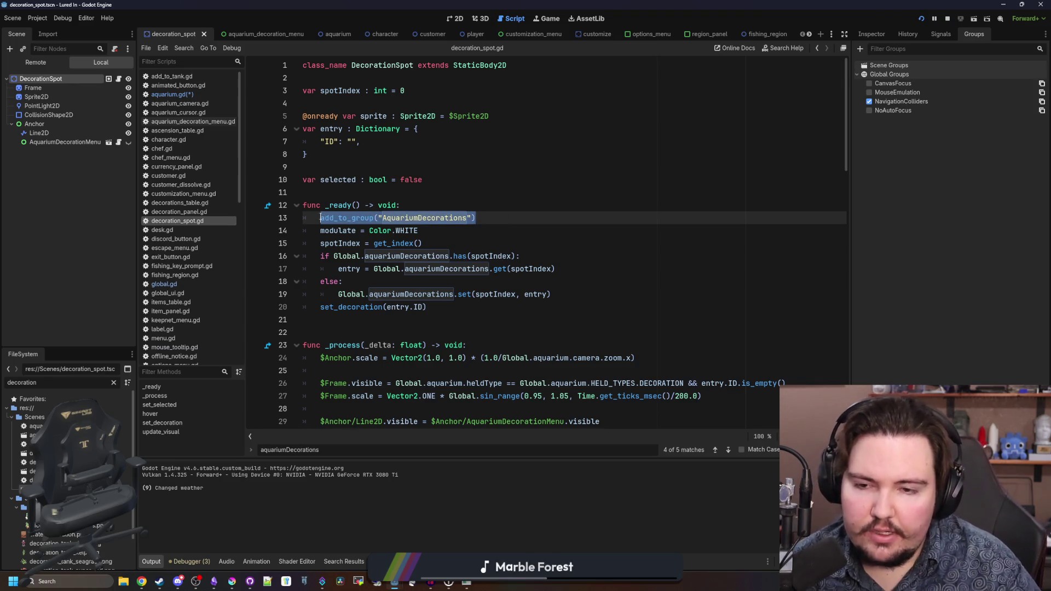
{"action": "double_click", "coordinate": [454, 218]}
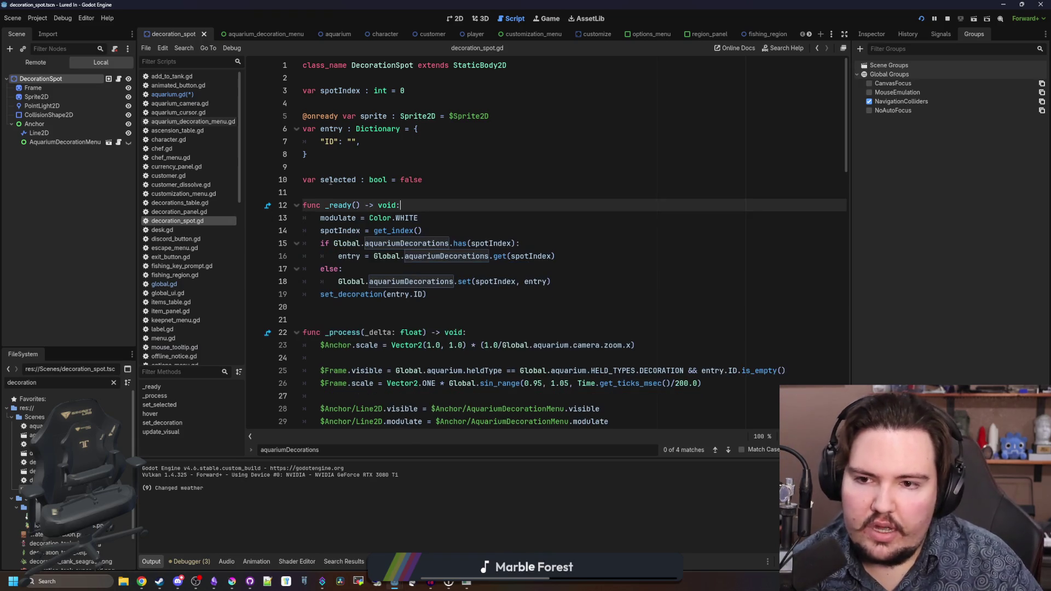
{"action": "key", "text": "ctrl+x"}
{"action": "left_click", "coordinate": [336, 188]}
{"action": "key", "text": "ctrl+s"}
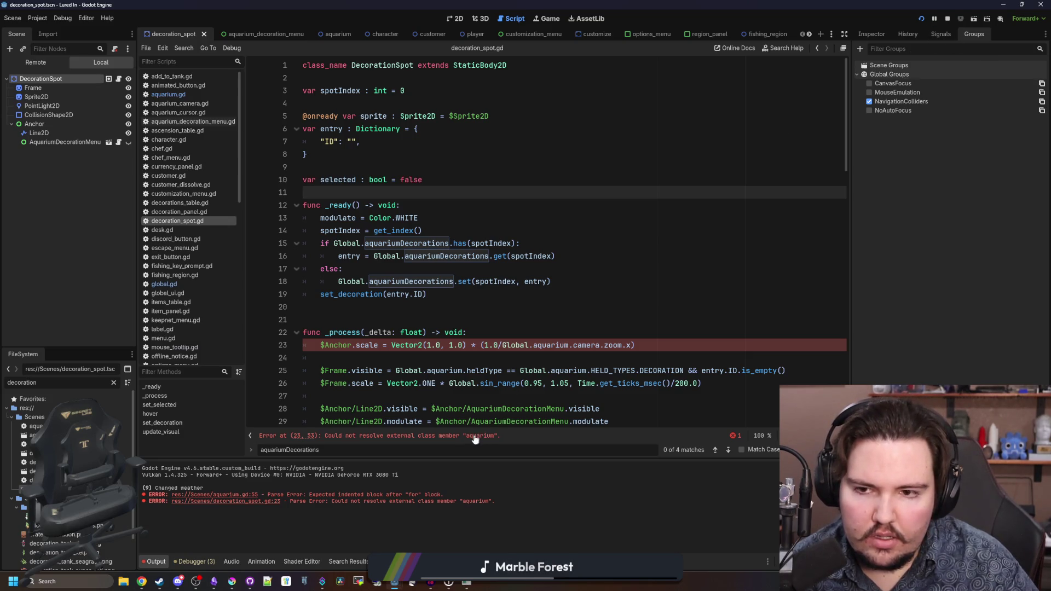
{"action": "left_click", "coordinate": [743, 167]}
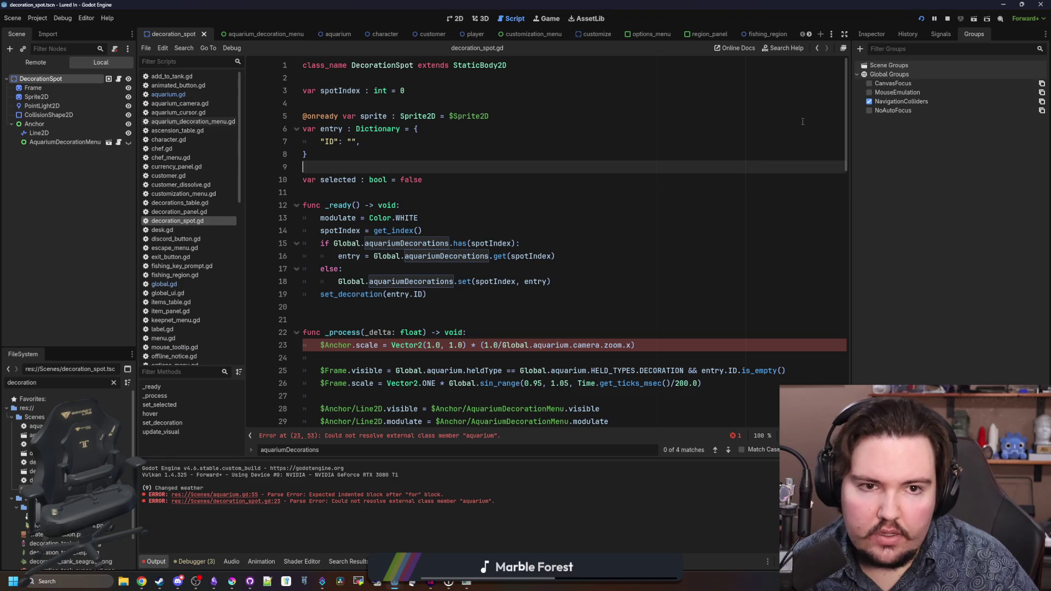
- Create a new global node group named AquariumDecorations
{"action": "left_click", "coordinate": [860, 48]}
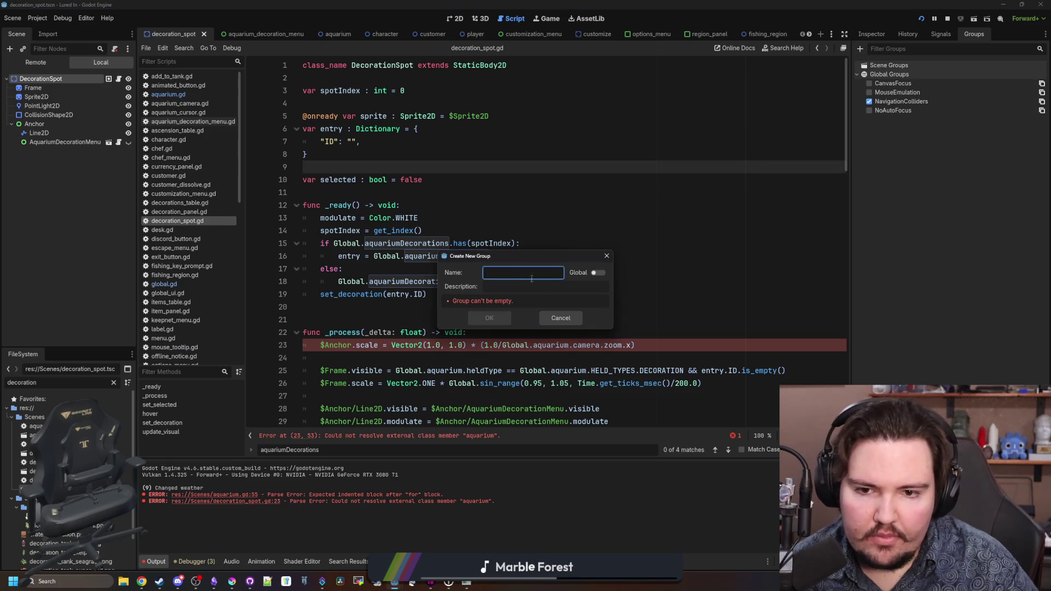
{"action": "type", "text": "AquariumDecorations"}
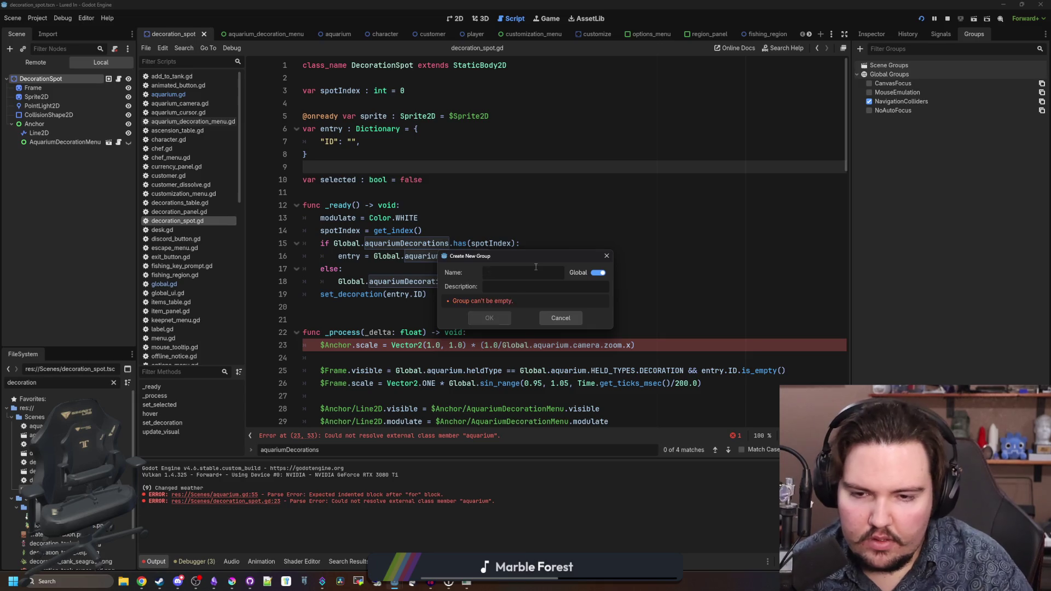
{"action": "left_click", "coordinate": [490, 318]}
{"action": "left_click", "coordinate": [438, 158]}
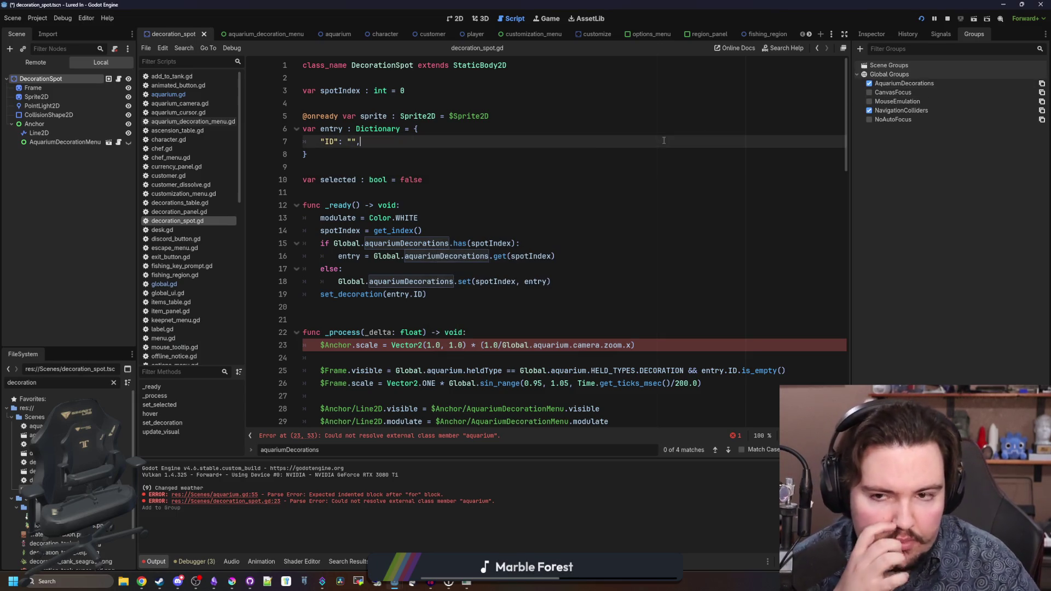
- Save the scene and open a new line above aquarium.gd's for loop
{"action": "key", "text": "ctrl+s"}
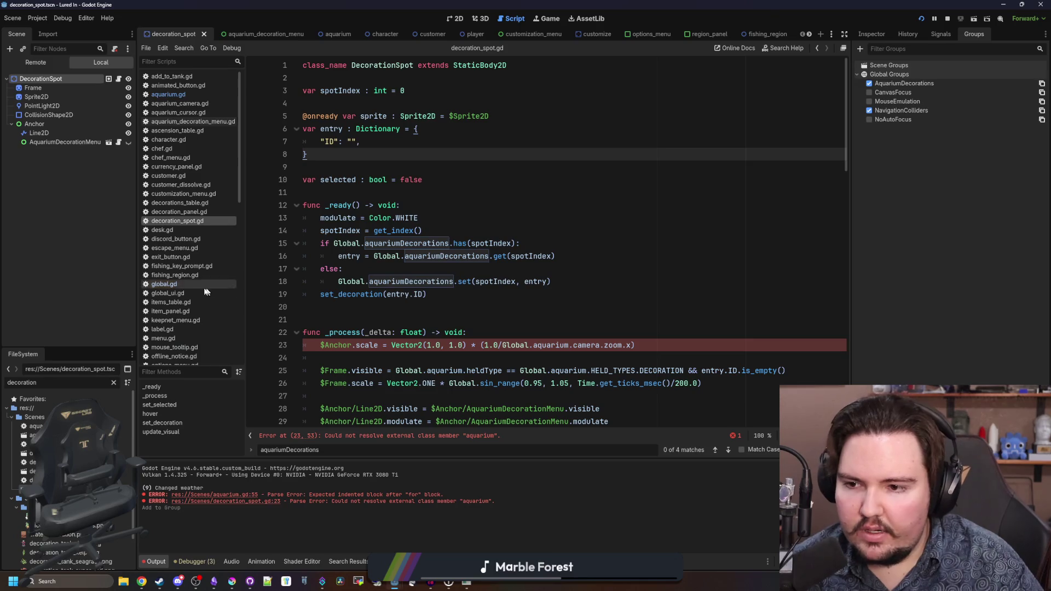
{"action": "left_click", "coordinate": [184, 96]}
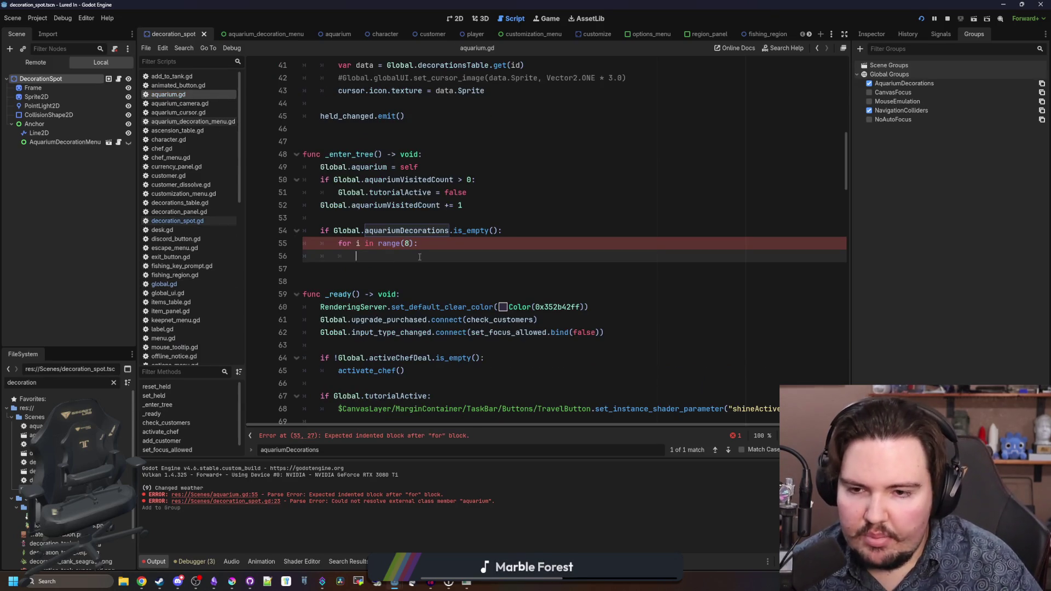
{"action": "type", "text": "add_ch"}
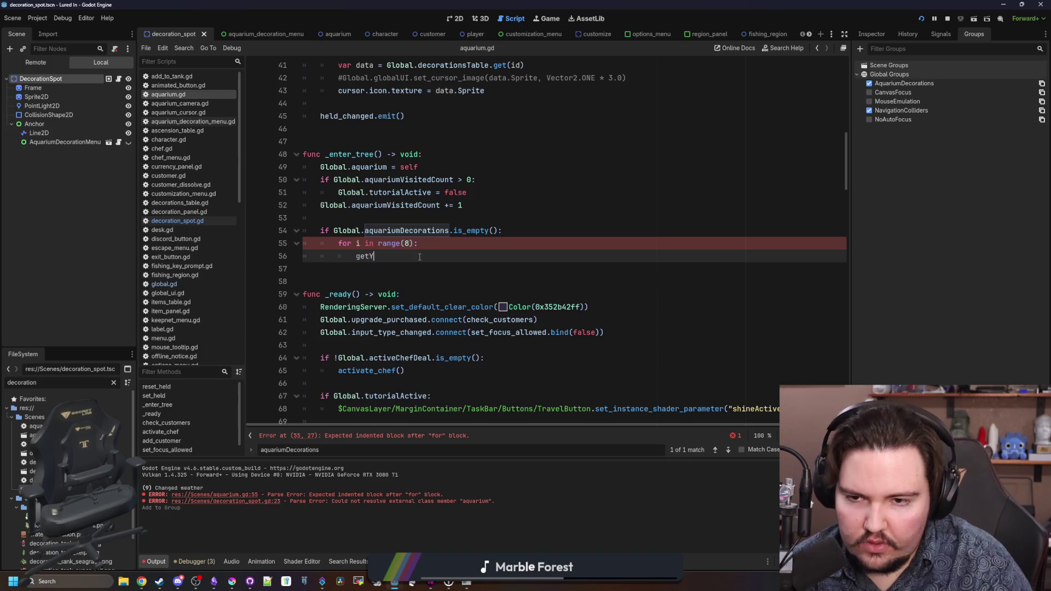
{"action": "key", "text": "BackSpace"}
{"action": "key", "text": "BackSpace"}
{"action": "key", "text": "BackSpace"}
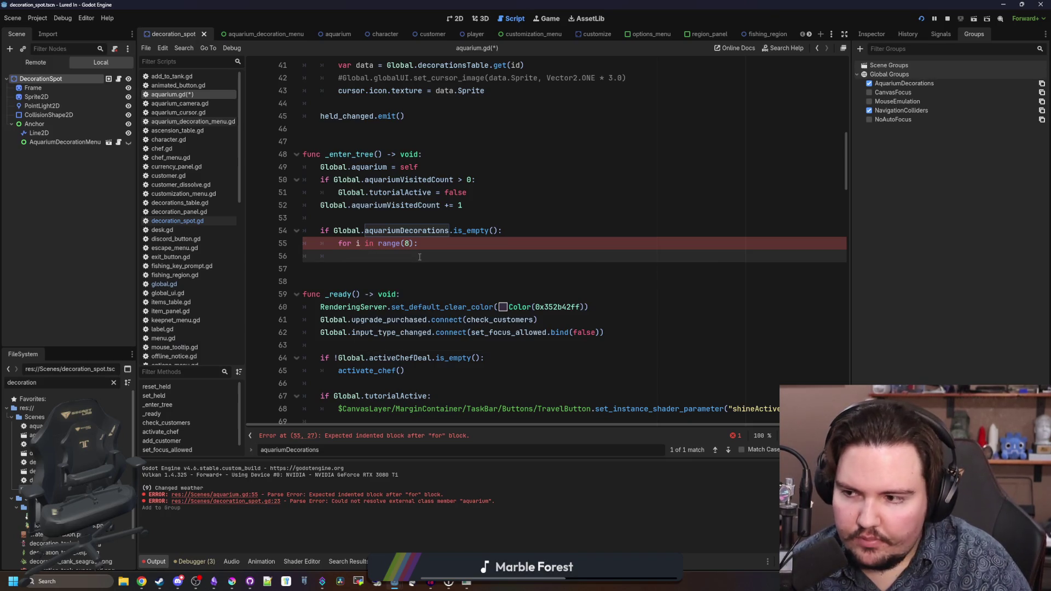
{"action": "key", "text": "BackSpace"}
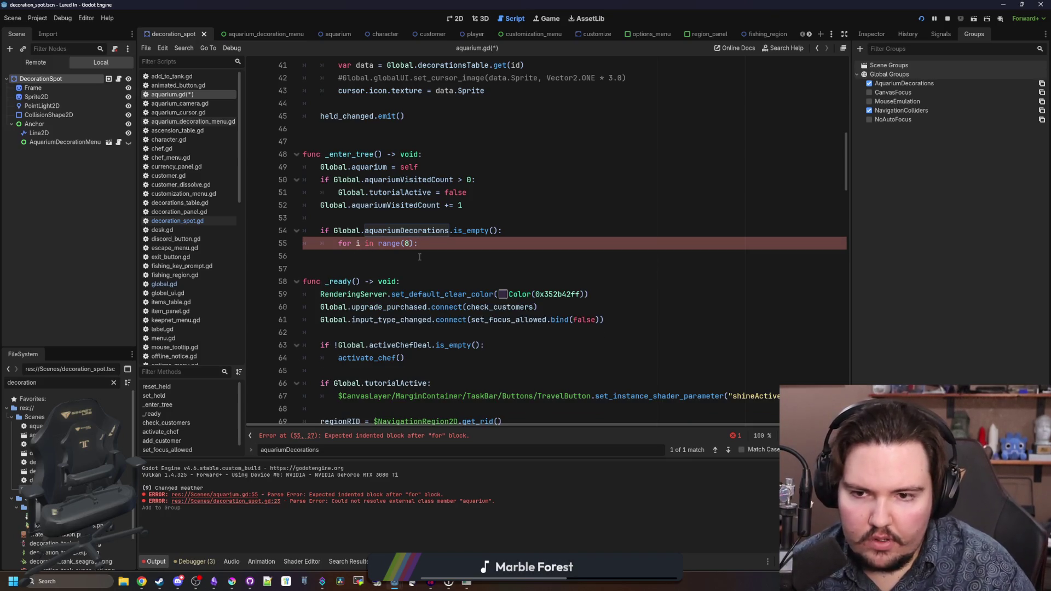
{"action": "left_click", "coordinate": [338, 243]}
{"action": "key", "text": "Return"}
{"action": "key", "text": "Up"}
- Add var decorationCount = get_tree().get_nodes_in_group("AquariumDecorations").size()
{"action": "type", "text": "var "}
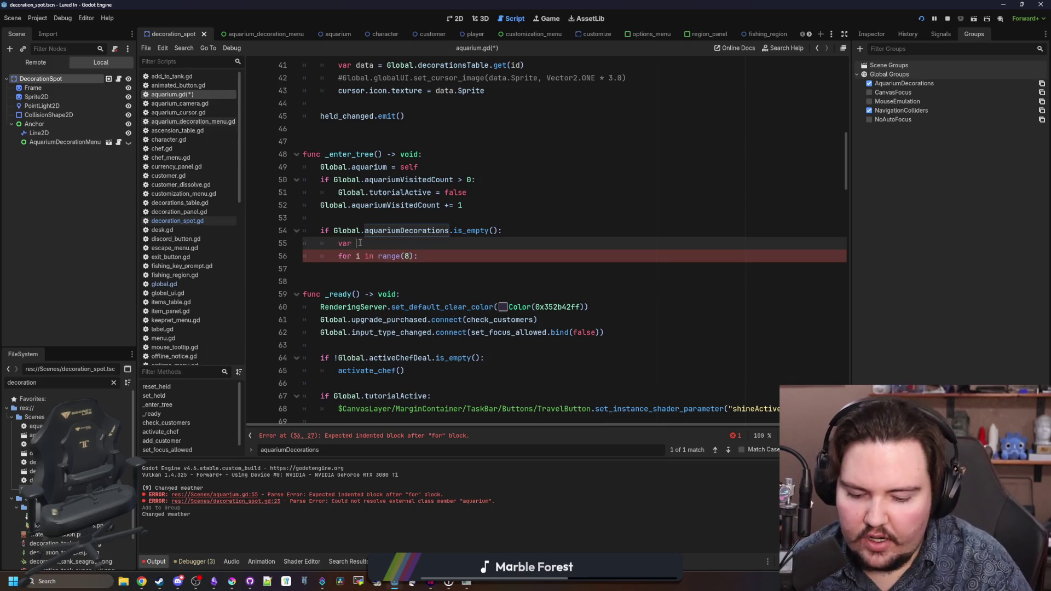
{"action": "type", "text": "decorationCount = G"}
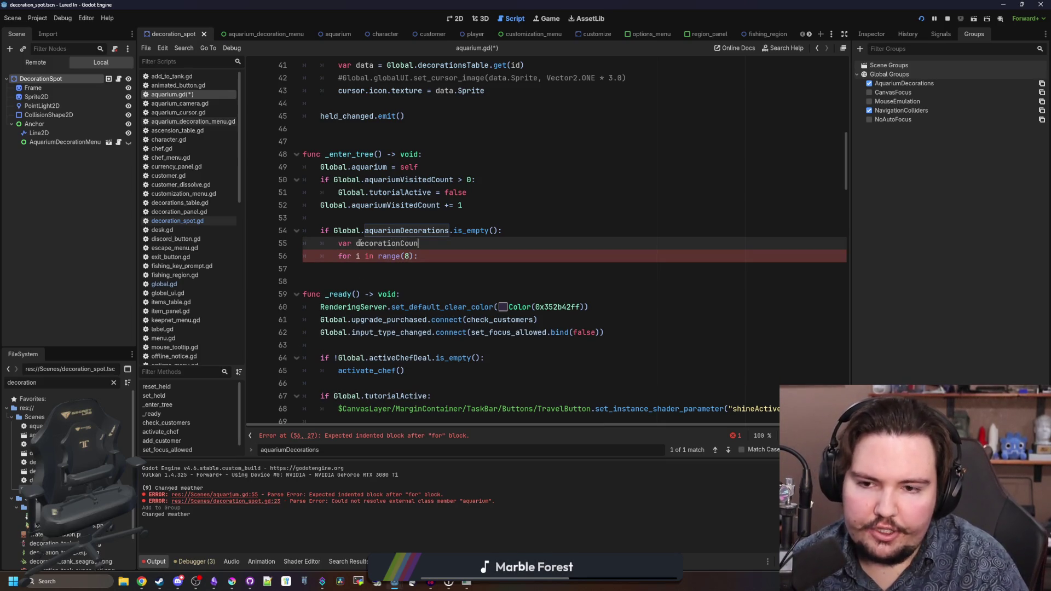
{"action": "type", "text": "et_tre"}
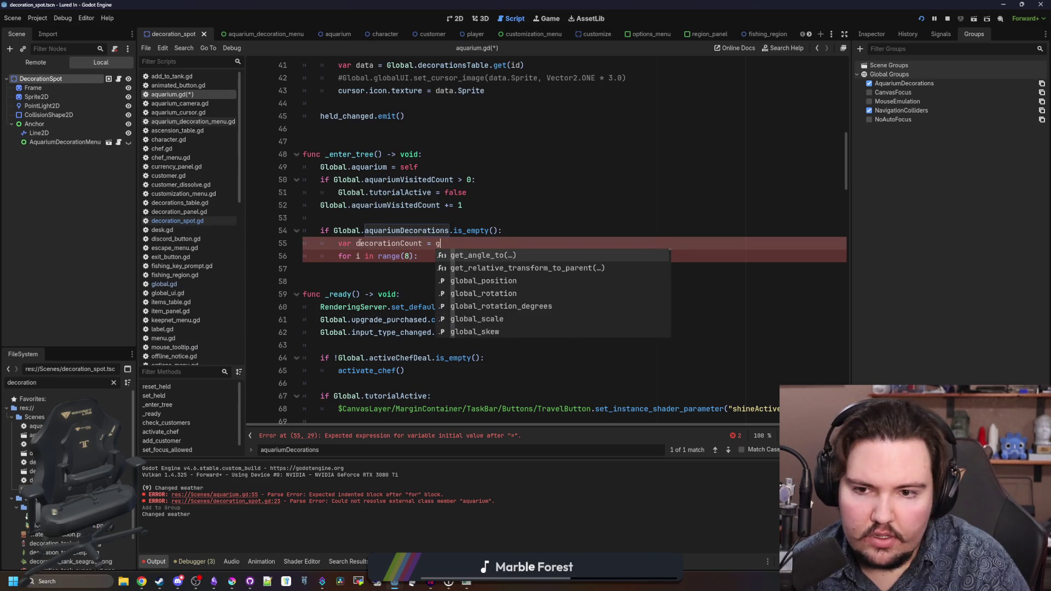
{"action": "key", "text": "Return"}
{"action": "type", "text": "."}
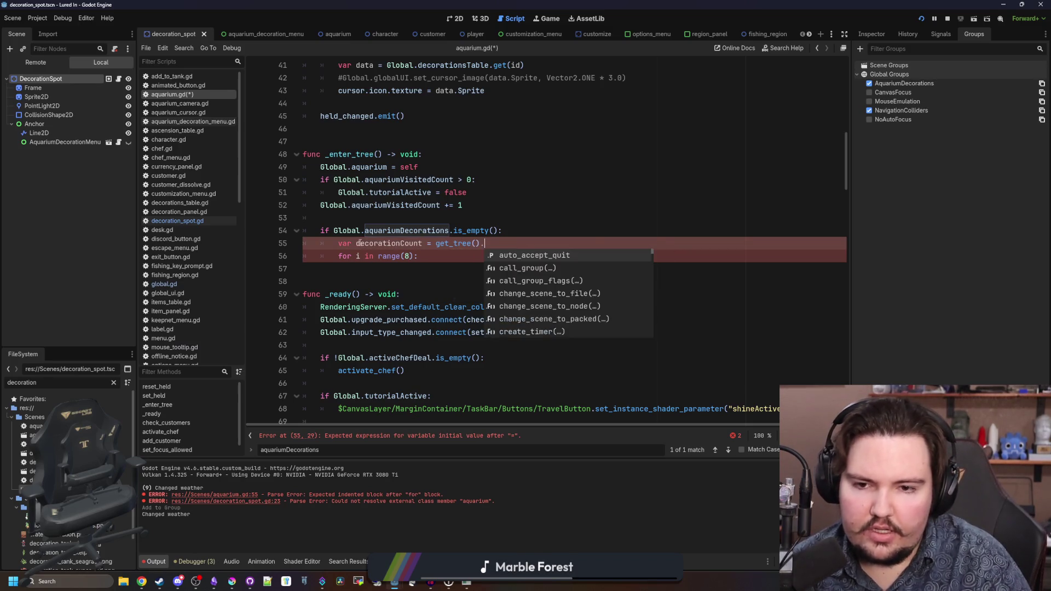
{"action": "type", "text": "get_"}
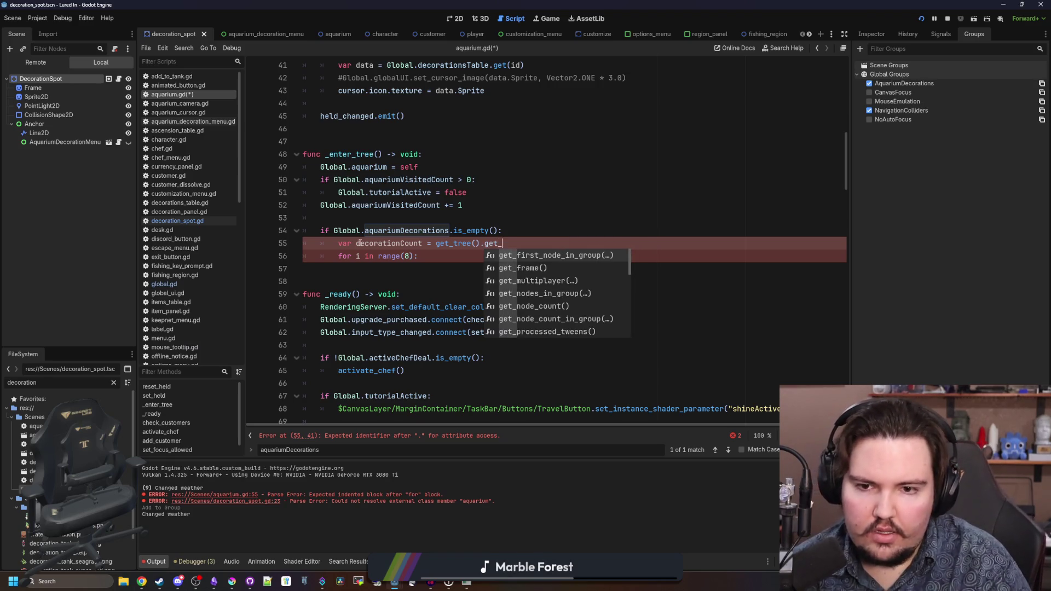
{"action": "type", "text": "node"}
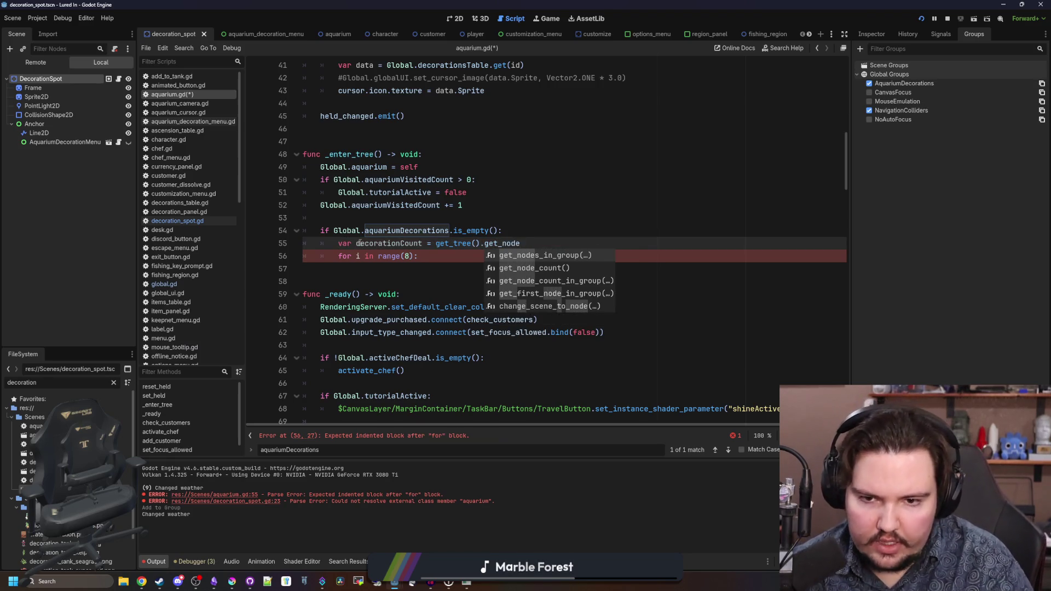
{"action": "key", "text": "Return"}
{"action": "type", "text": "\"AquariumDecorations"}
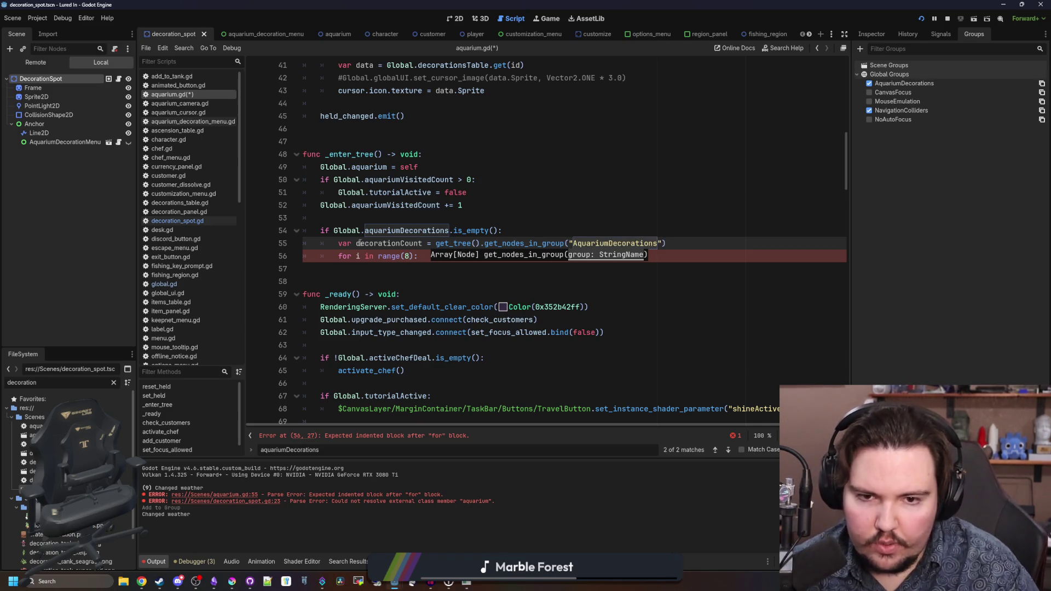
{"action": "left_click", "coordinate": [711, 239]}
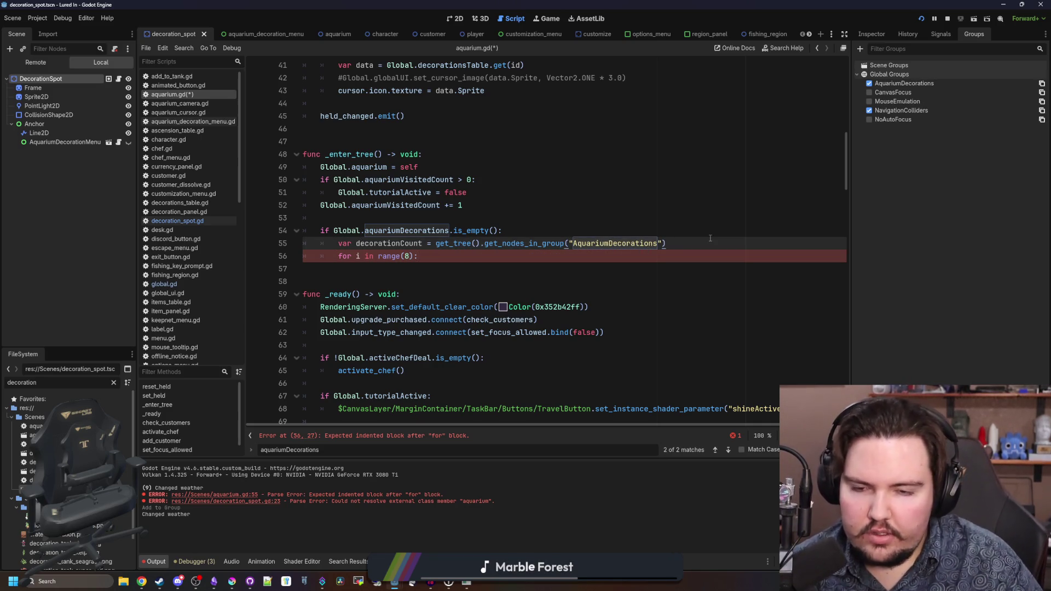
{"action": "type", "text": ".size()"}
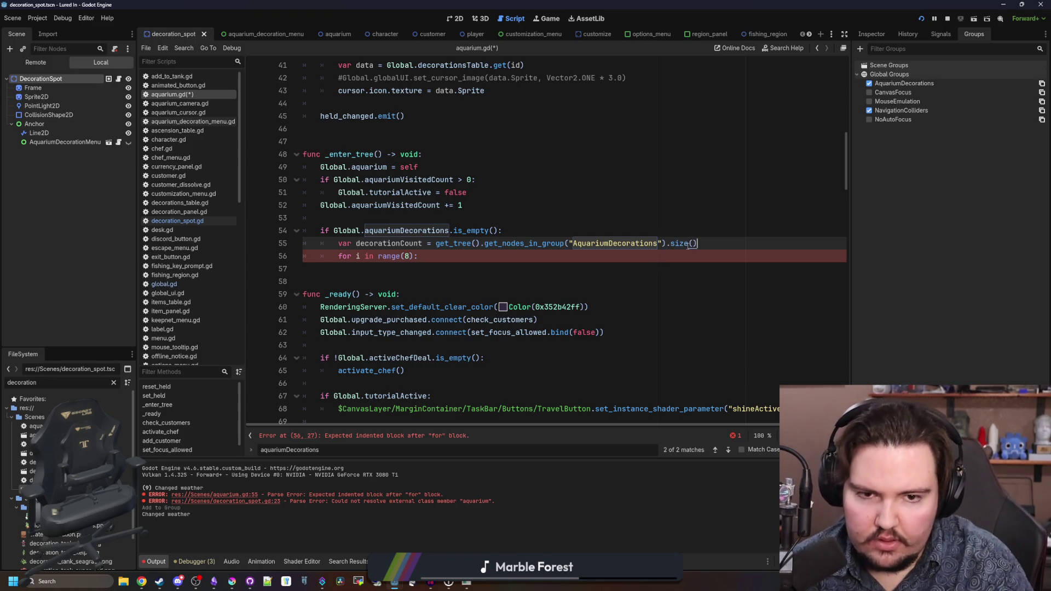
{"action": "left_click", "coordinate": [370, 271]}
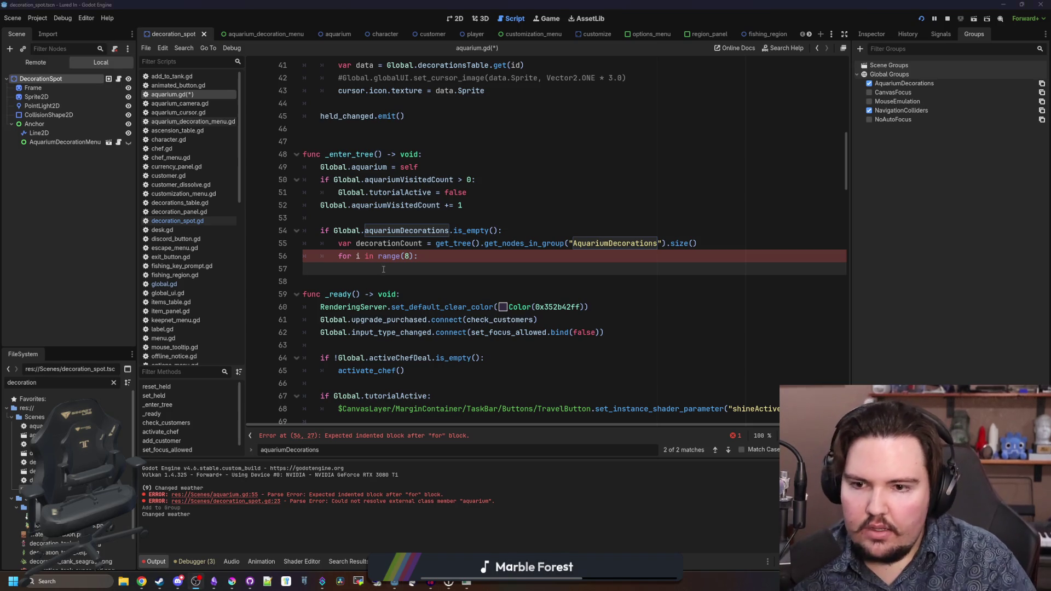
- In the loop, assign an empty dictionary to Global.aquariumDecorations[randi_range(0, decorationCount-1)]
{"action": "key", "text": "Tab"}
{"action": "key", "text": "Tab"}
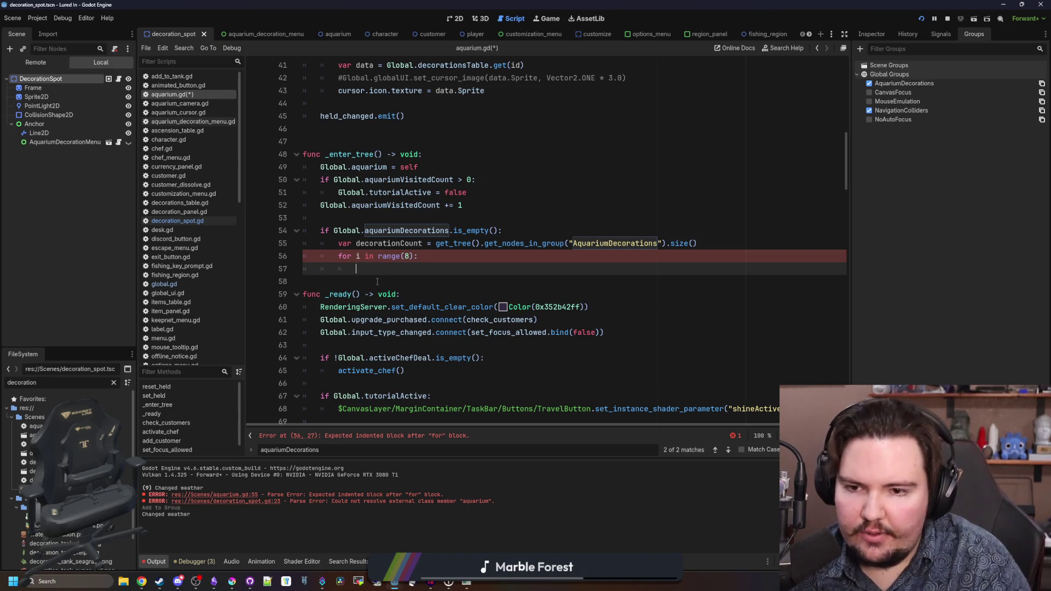
{"action": "type", "text": "G"}
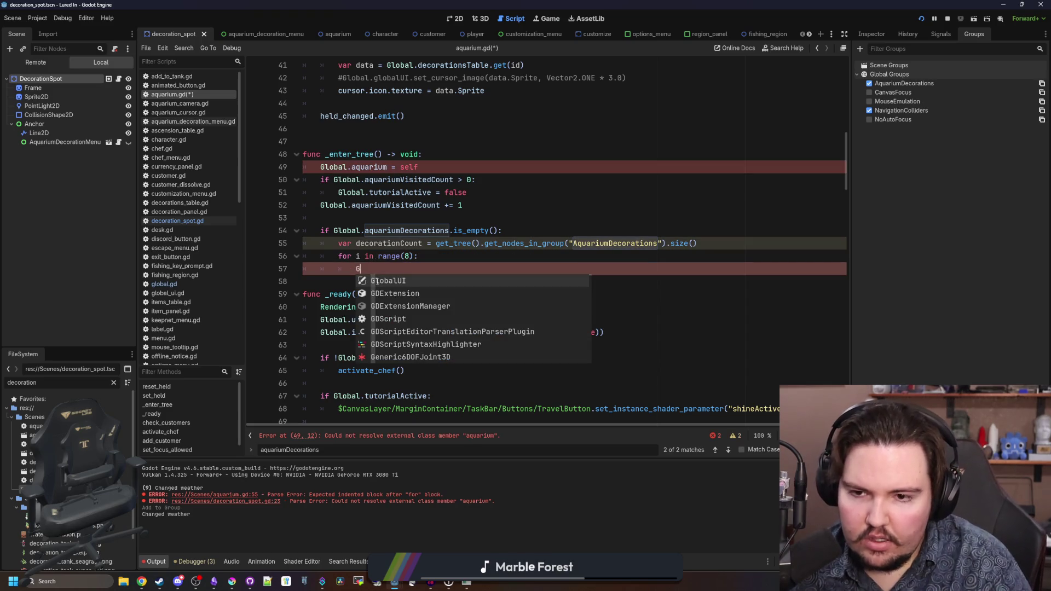
{"action": "key", "text": "BackSpace"}
{"action": "type", "text": "Gl"}
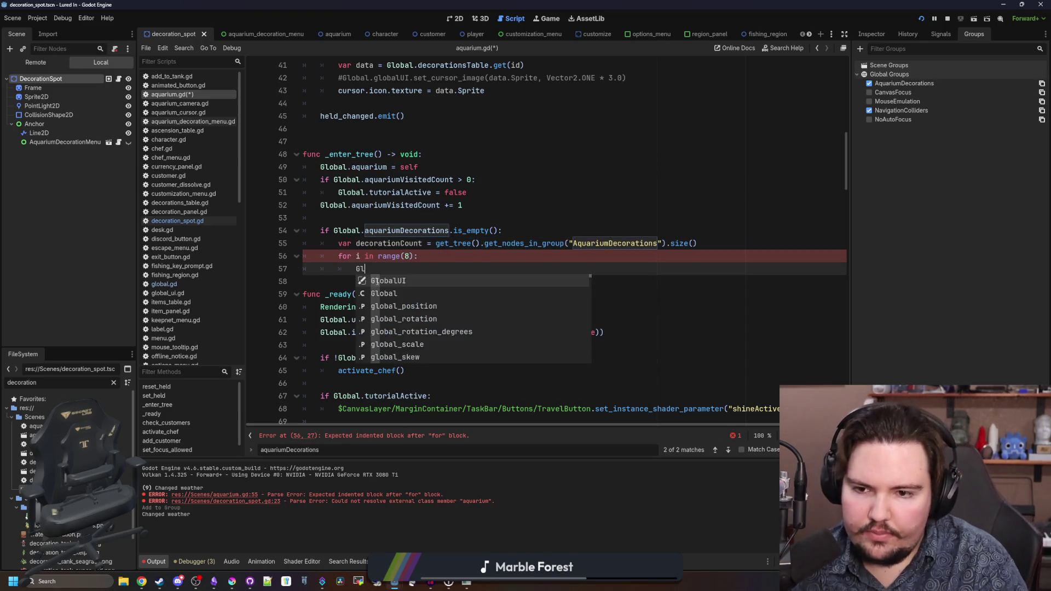
{"action": "type", "text": "obal"}
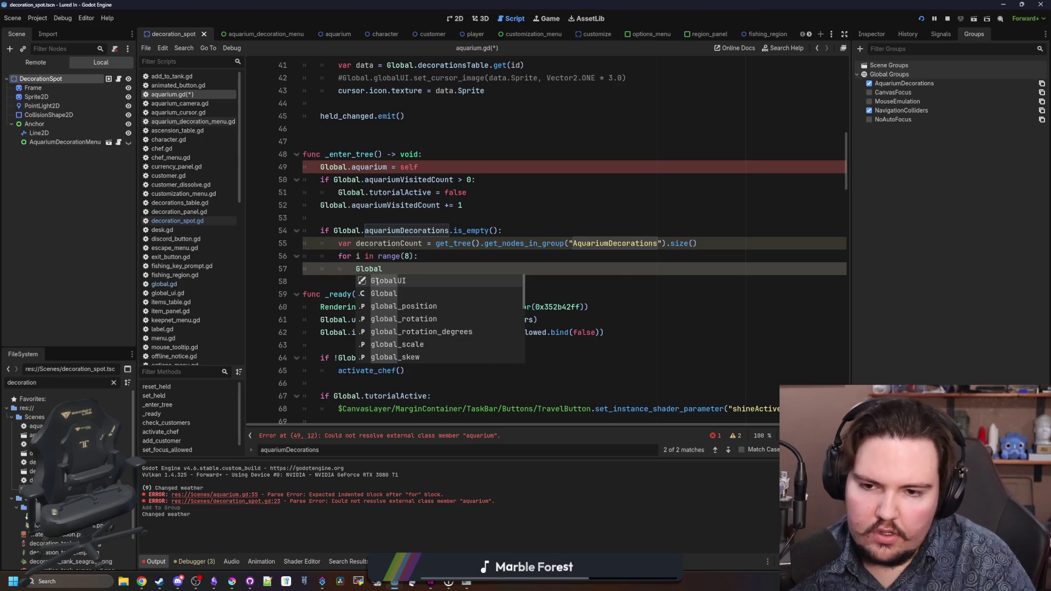
{"action": "type", "text": ".aquar"}
{"action": "key", "text": "Return"}
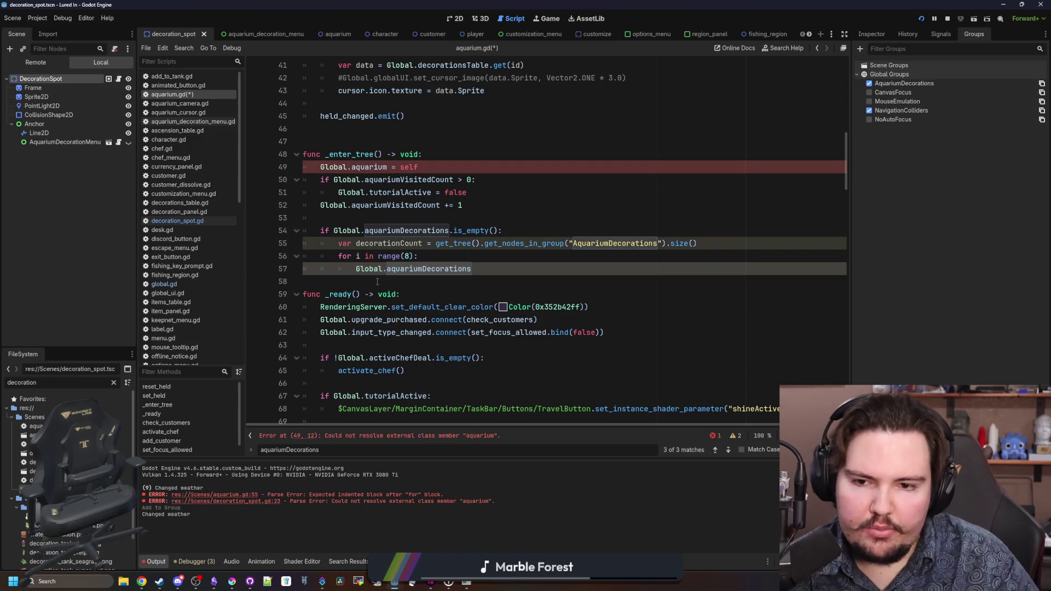
{"action": "type", "text": "["}
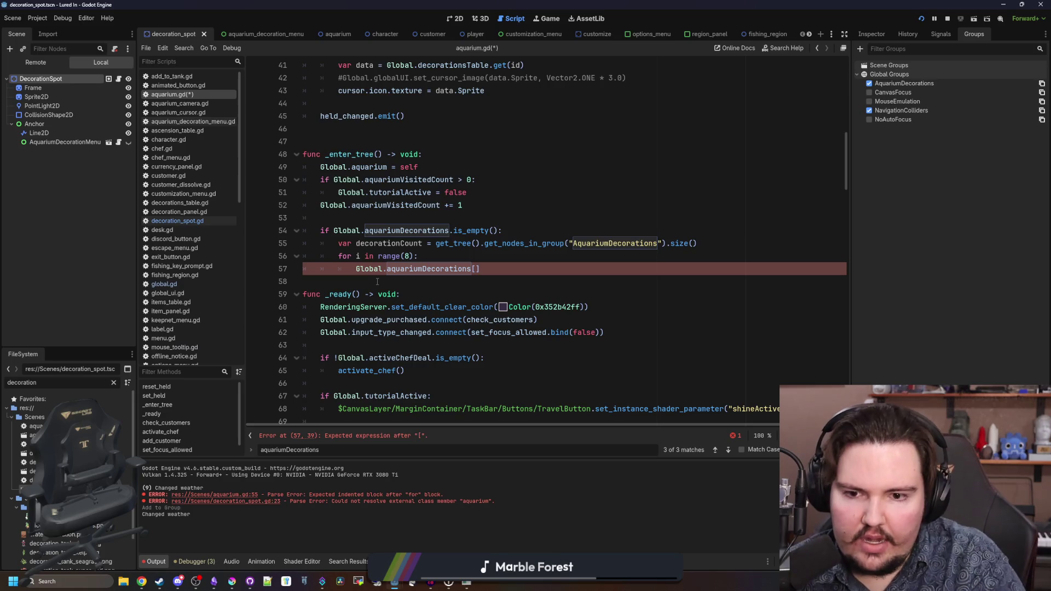
{"action": "type", "text": "randi_range(0, "}
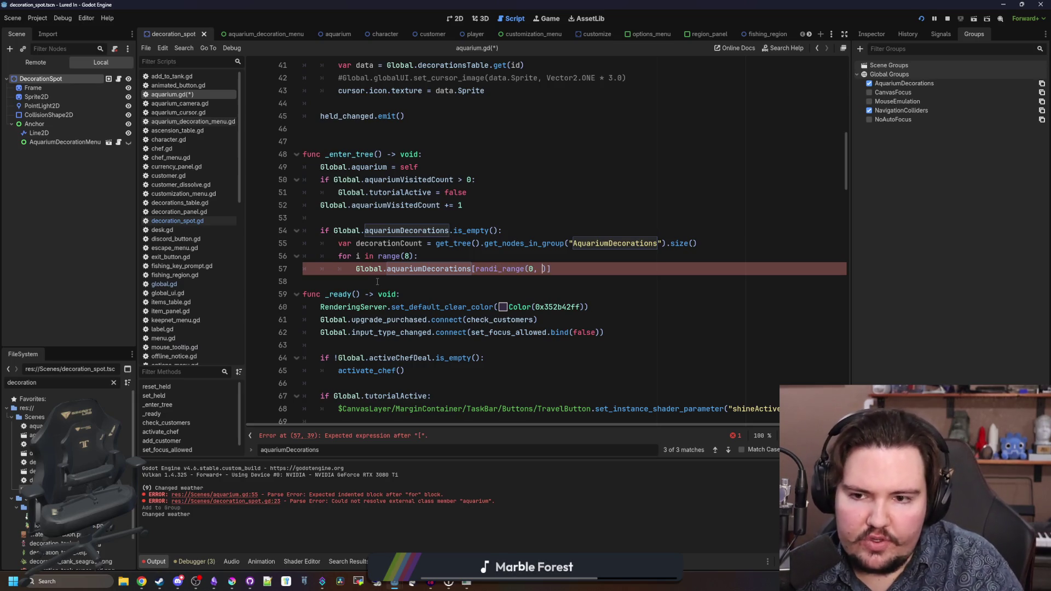
{"action": "type", "text": "decorationCount"}
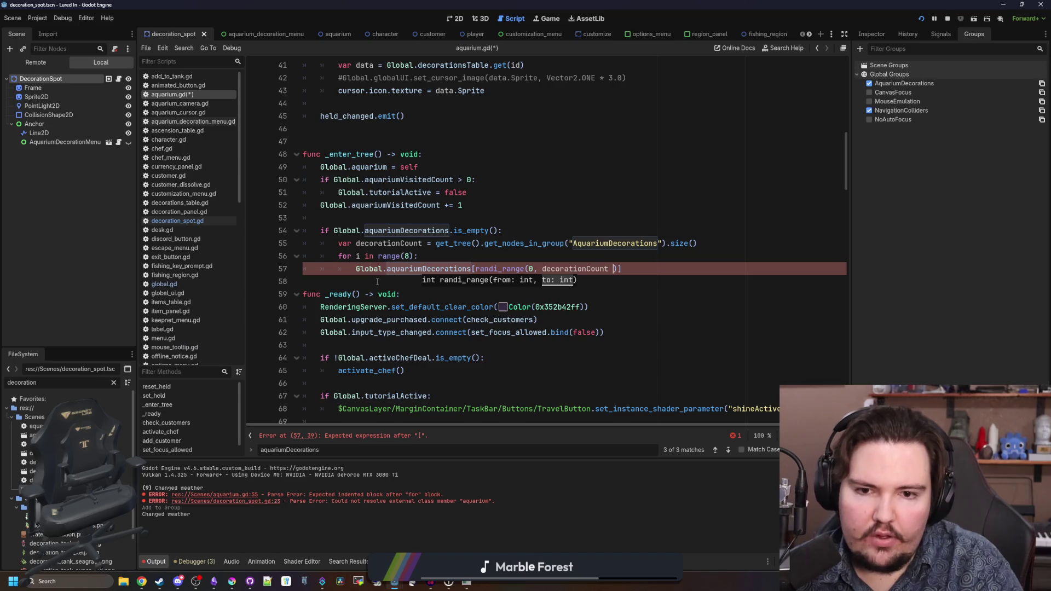
{"action": "key", "text": "BackSpace"}
{"action": "type", "text": "-1"}
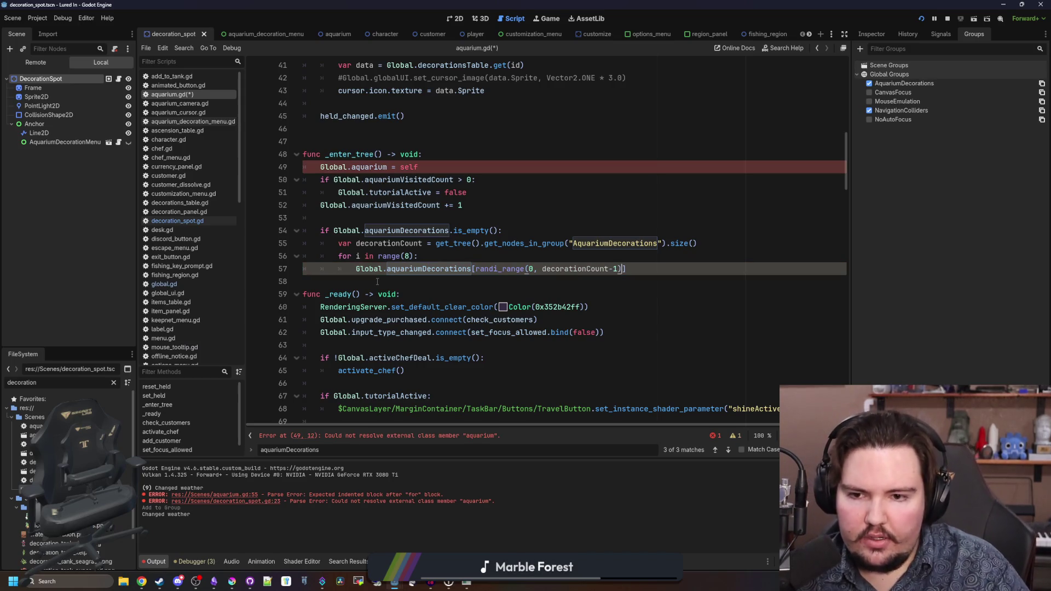
{"action": "key", "text": "End"}
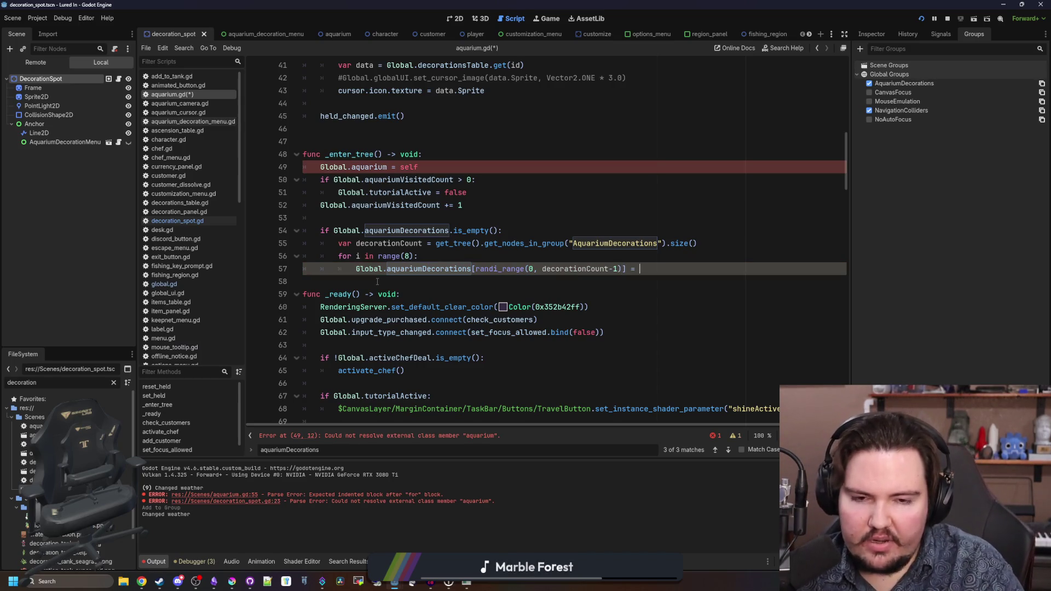
{"action": "type", "text": "{"}
{"action": "key", "text": "Return"}
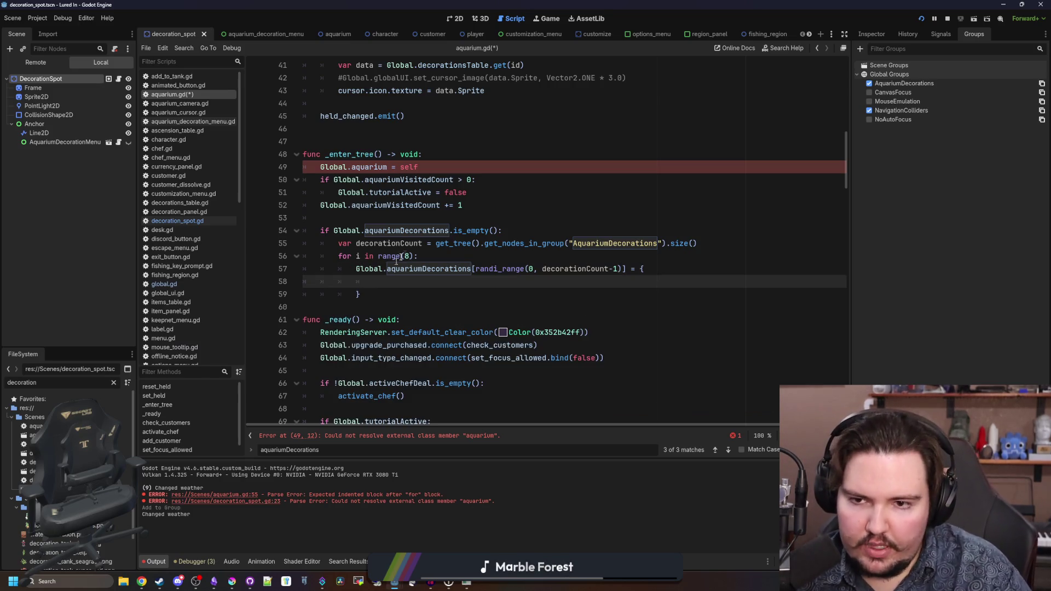
- Check global.gd, save, and return to the empty line inside the braces in aquarium.gd
{"action": "left_click", "coordinate": [422, 167]}
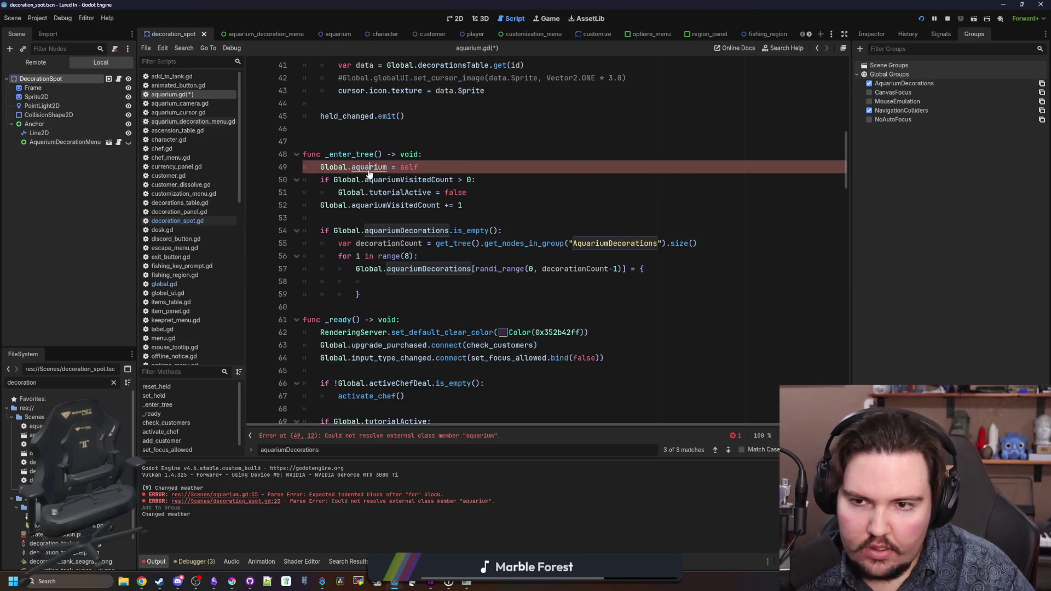
{"action": "left_click", "coordinate": [361, 176], "text": "ctrl"}
{"action": "left_click", "coordinate": [500, 188]}
{"action": "key", "text": "ctrl+s"}
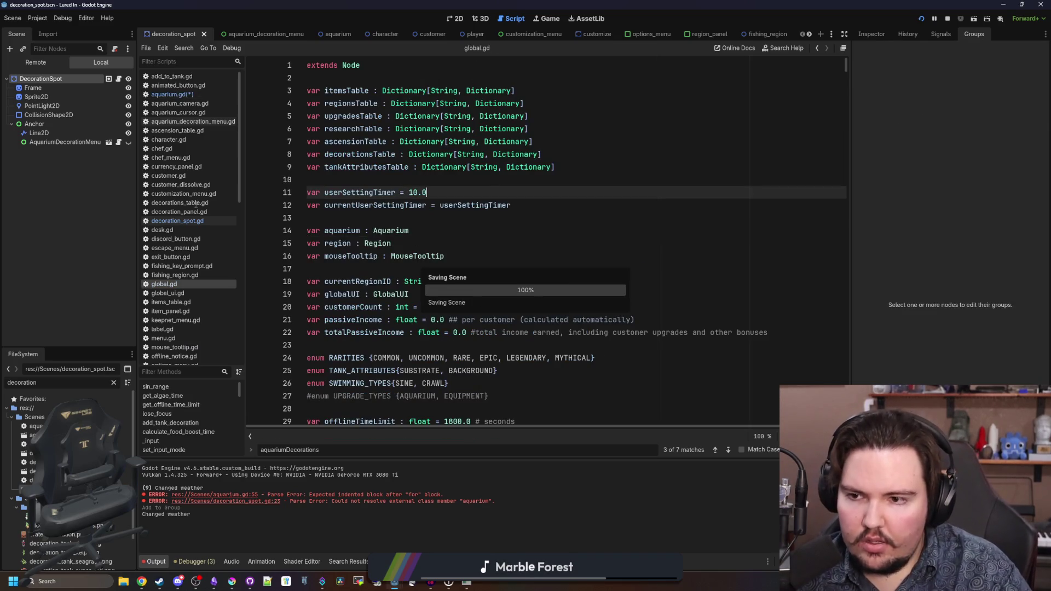
{"action": "left_click", "coordinate": [176, 95]}
{"action": "left_click", "coordinate": [549, 182]}
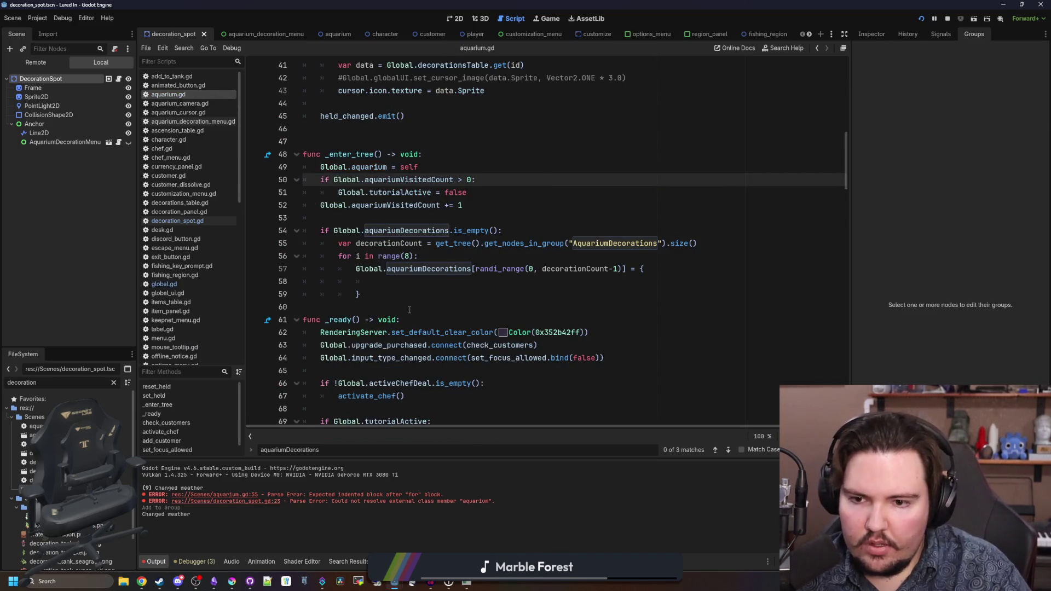
{"action": "left_click", "coordinate": [425, 281]}
{"action": "key", "text": "ctrl+shift+f"}
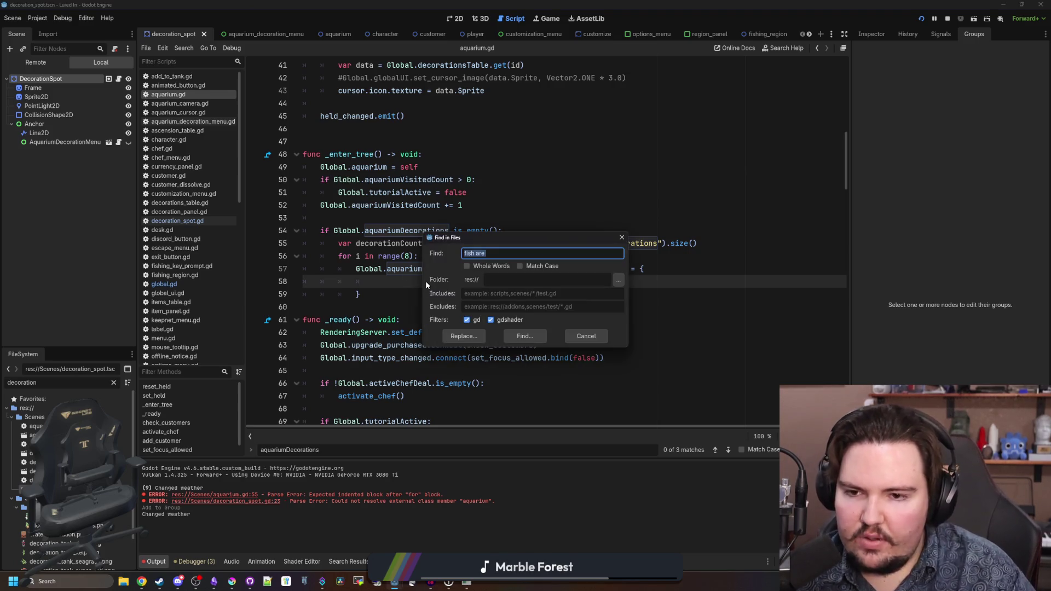
- Search all project files for aquariumDecorations and open the decoration_spot.gd match at line 18
{"action": "type", "text": "aquariumDecorations"}
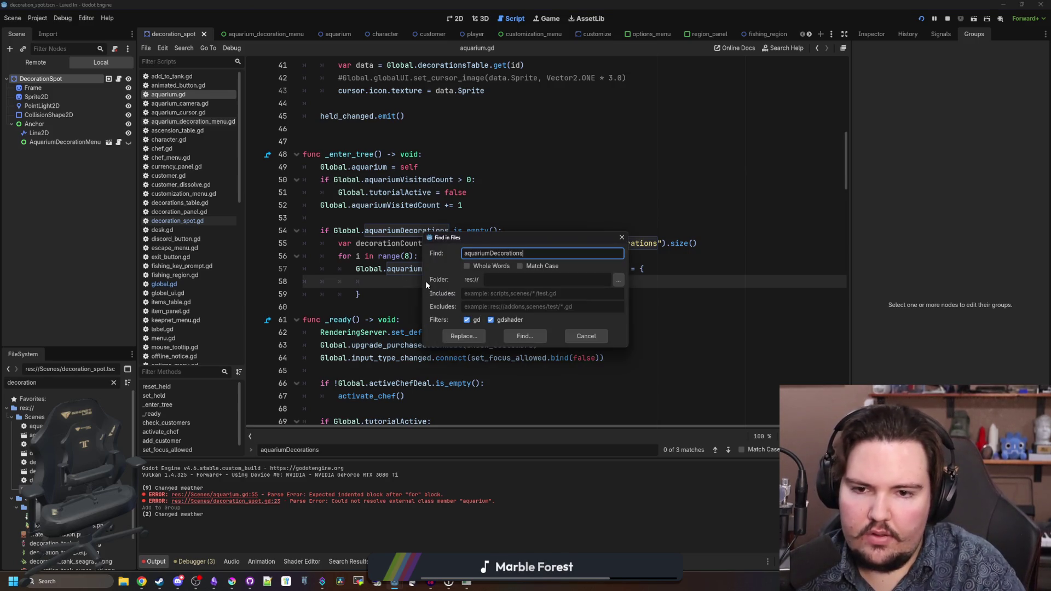
{"action": "key", "text": "Return"}
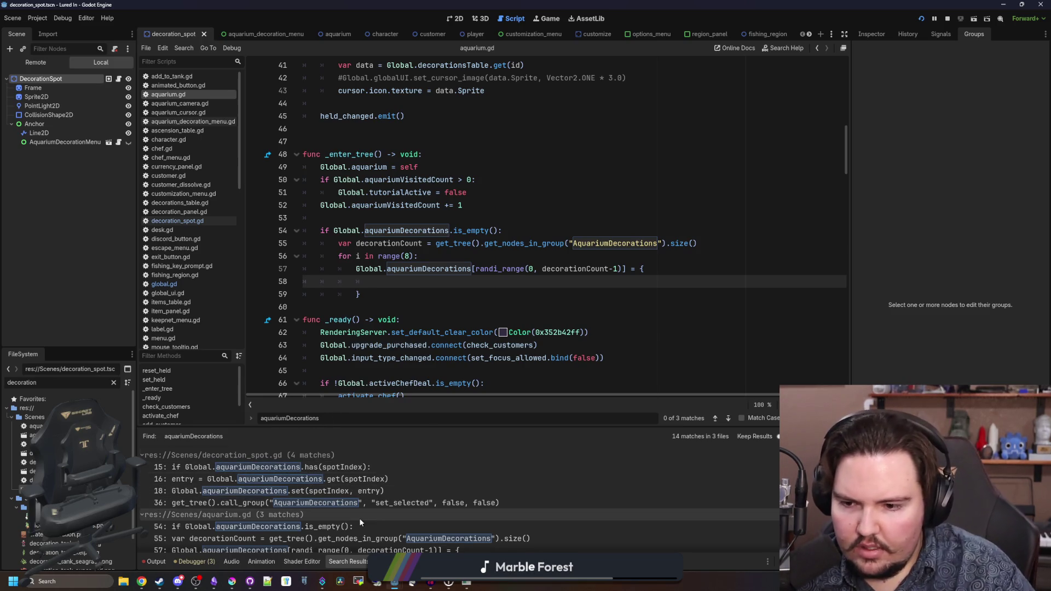
{"action": "scroll", "coordinate": [390, 454], "scroll_direction": "down", "scroll_amount": 3}
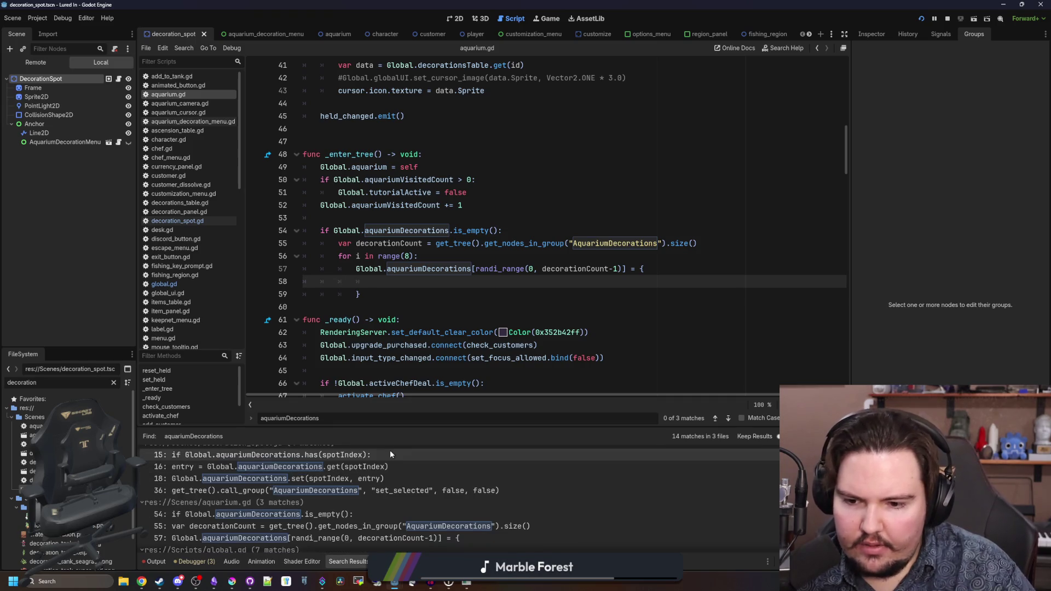
{"action": "scroll", "coordinate": [285, 498], "scroll_direction": "down", "scroll_amount": 1}
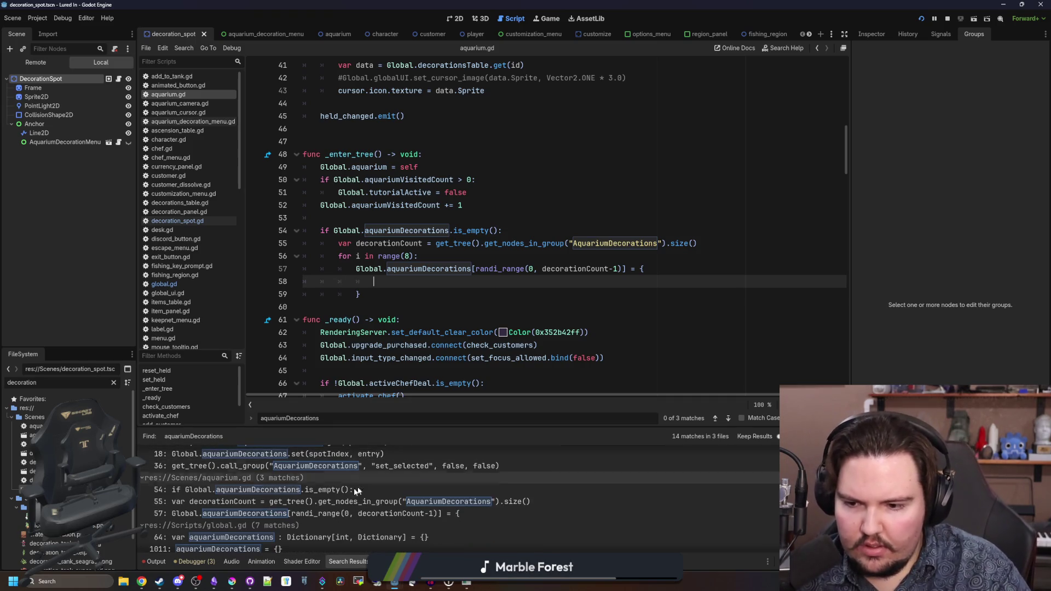
{"action": "scroll", "coordinate": [371, 465], "scroll_direction": "down", "scroll_amount": 5}
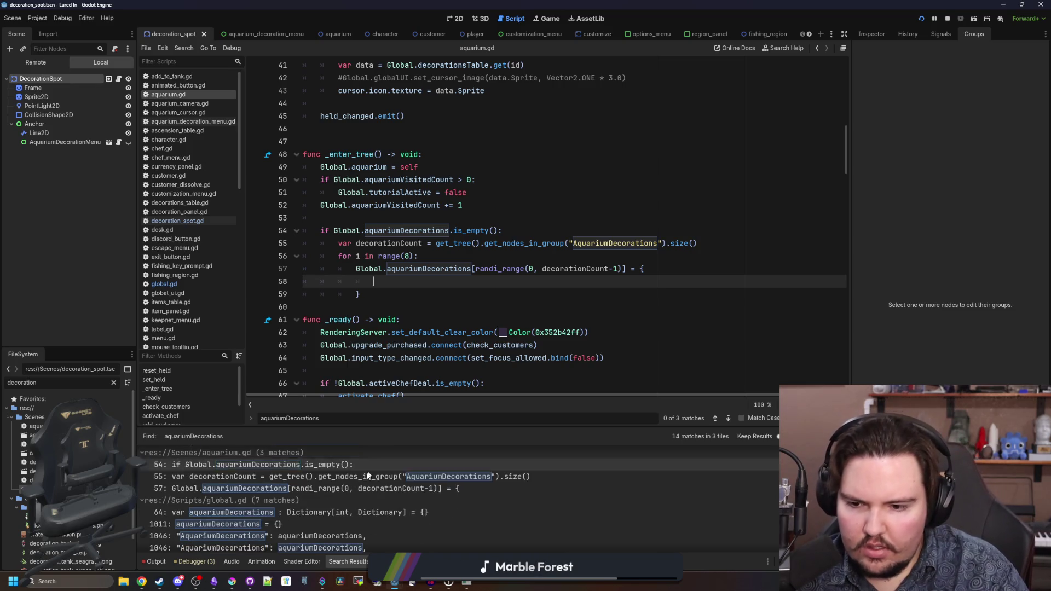
{"action": "scroll", "coordinate": [377, 473], "scroll_direction": "up", "scroll_amount": 8}
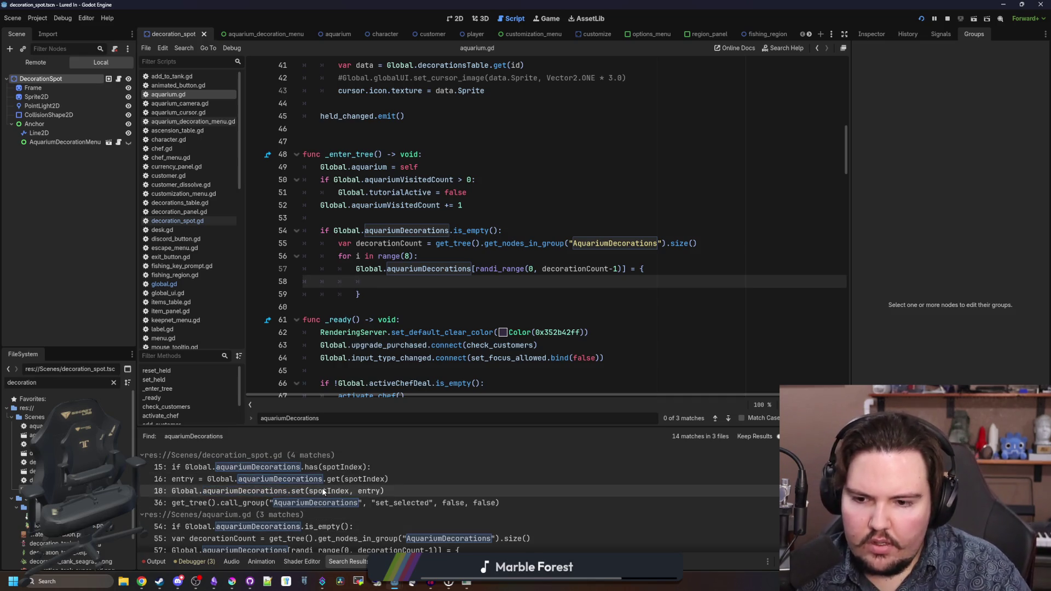
{"action": "left_click", "coordinate": [345, 491]}
{"action": "left_click", "coordinate": [432, 306]}
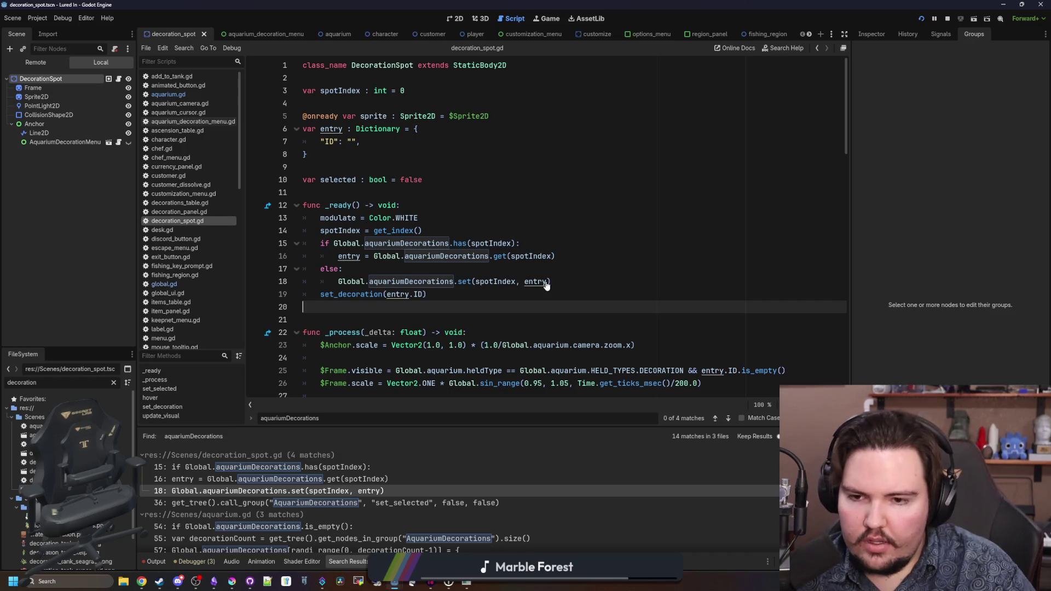
{"action": "left_click_drag", "start_coordinate": [431, 295], "coordinate": [315, 295]}
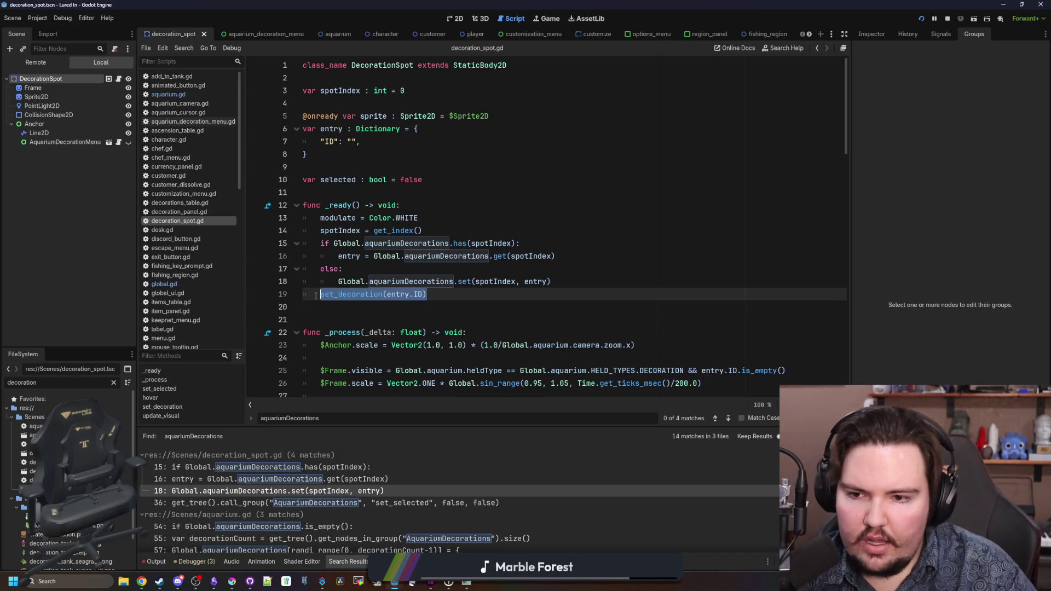
{"action": "left_click", "coordinate": [351, 294], "text": "ctrl"}
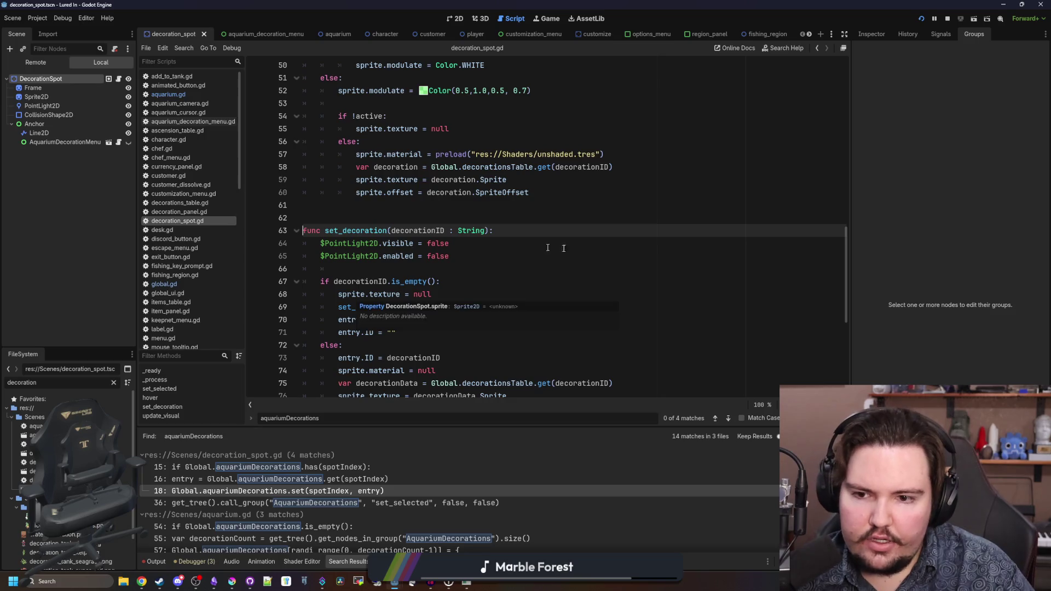
{"action": "scroll", "coordinate": [548, 247], "scroll_direction": "down", "scroll_amount": 7}
{"action": "key", "text": "alt+Left"}
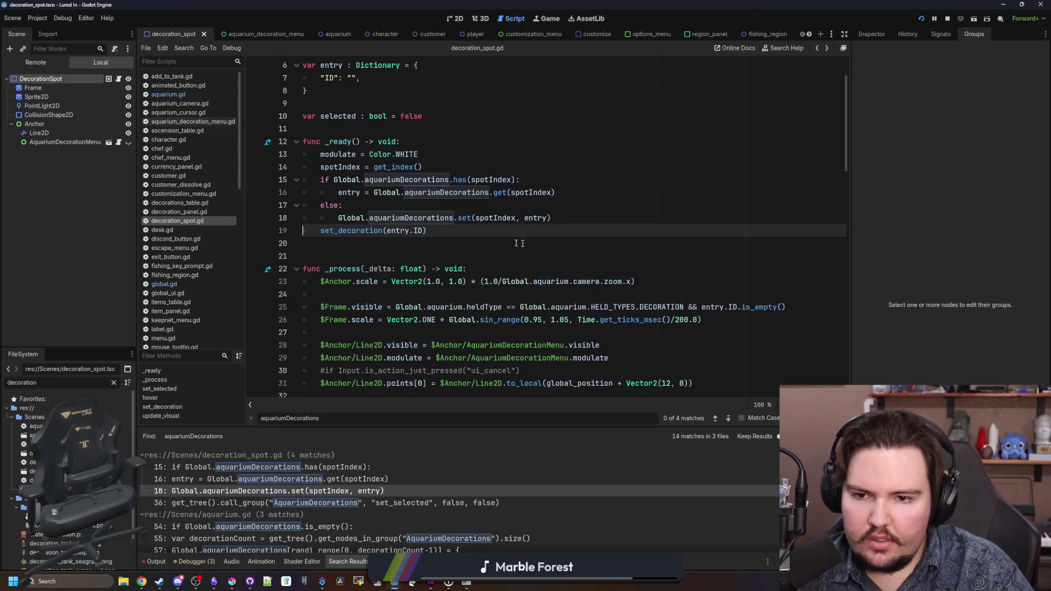
{"action": "left_click", "coordinate": [453, 269]}
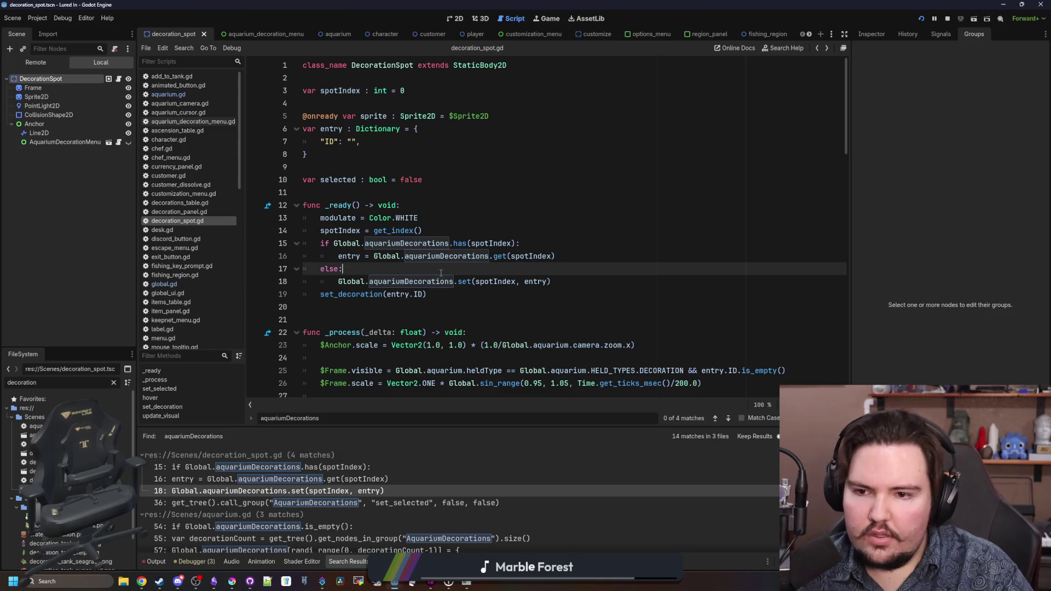
{"action": "left_click_drag", "start_coordinate": [552, 281], "coordinate": [338, 281]}
{"action": "key", "text": "ctrl+c"}
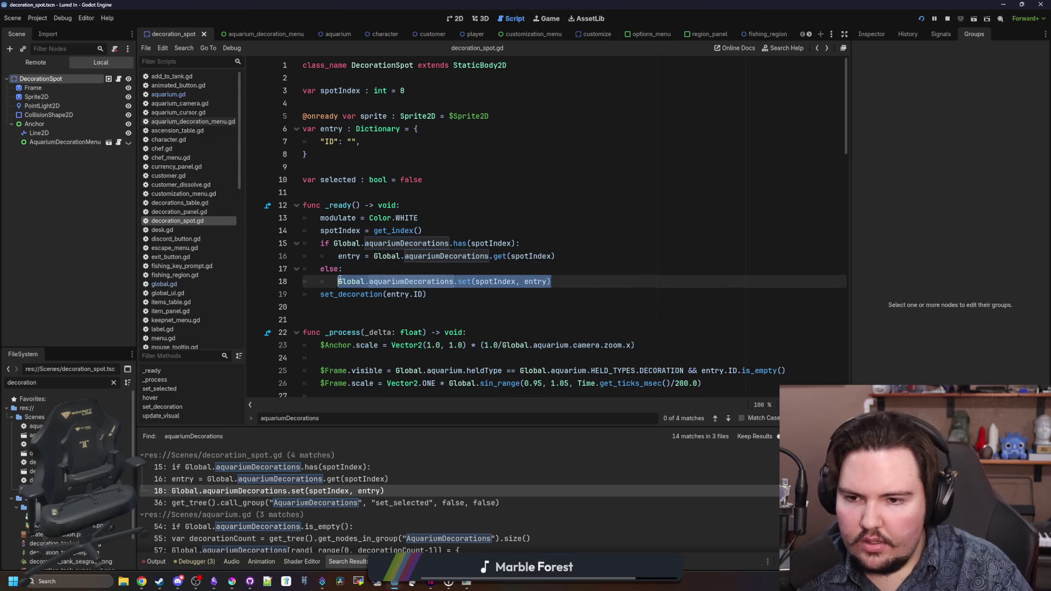
{"action": "left_click", "coordinate": [160, 94]}
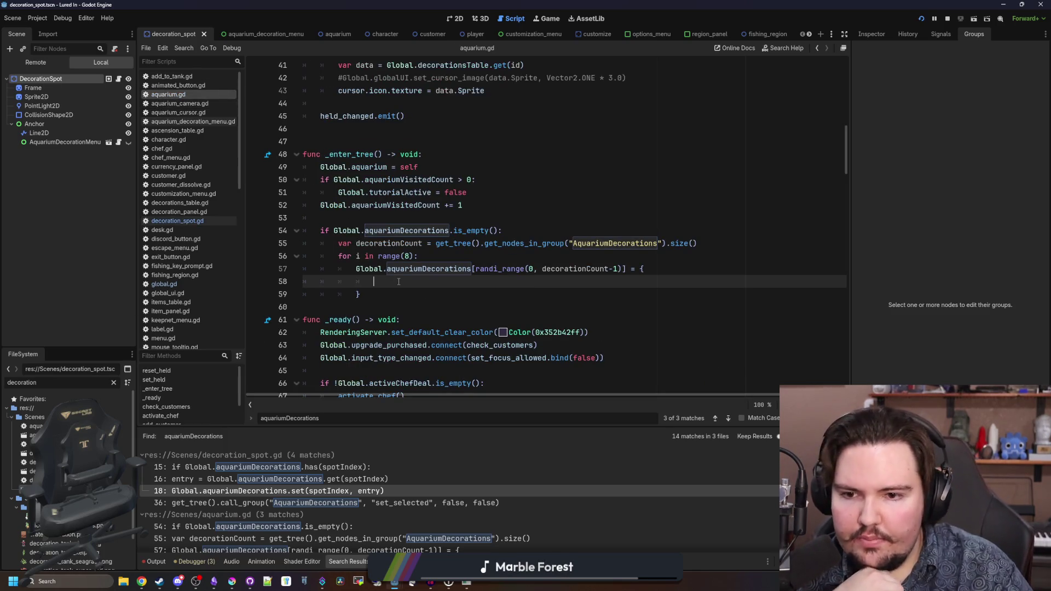
- Rewrite the pasted line 58 as "ID" = trash.pick_random()
{"action": "key", "text": "ctrl+v"}
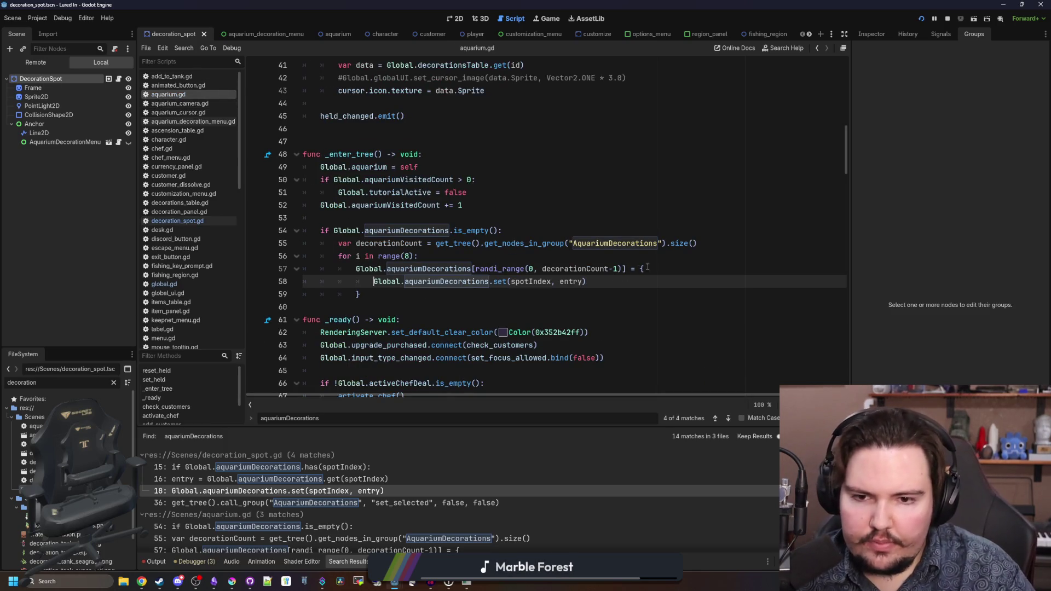
{"action": "left_click", "coordinate": [647, 267]}
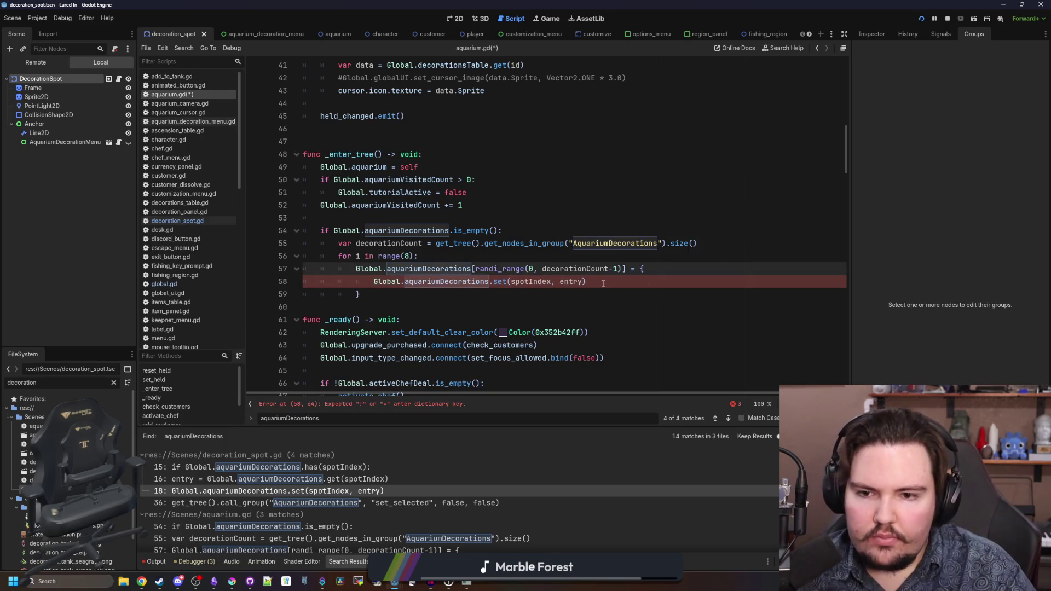
{"action": "left_click_drag", "start_coordinate": [603, 283], "coordinate": [373, 280]}
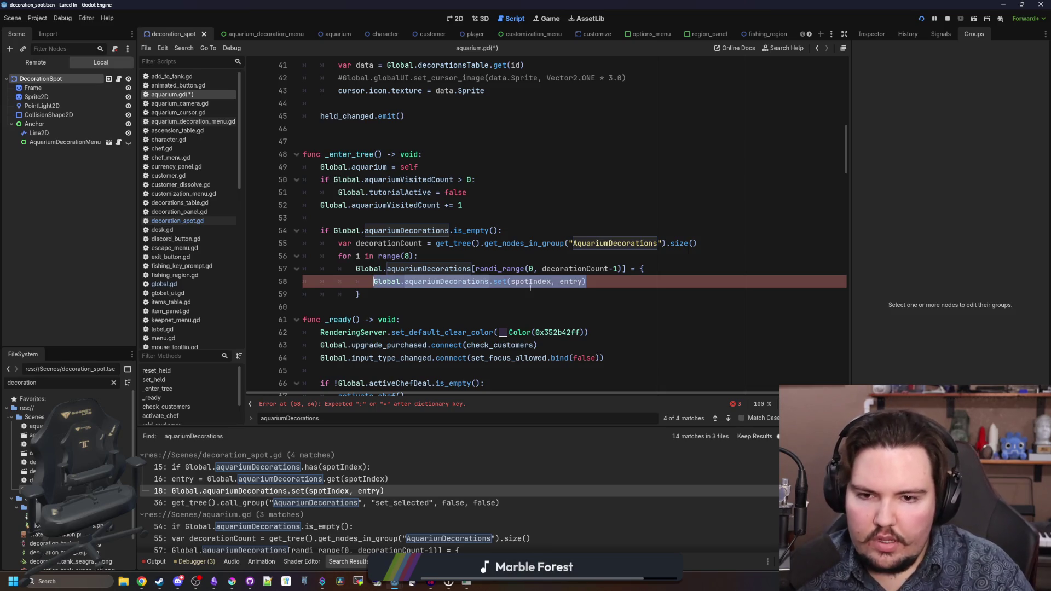
{"action": "type", "text": "\""}
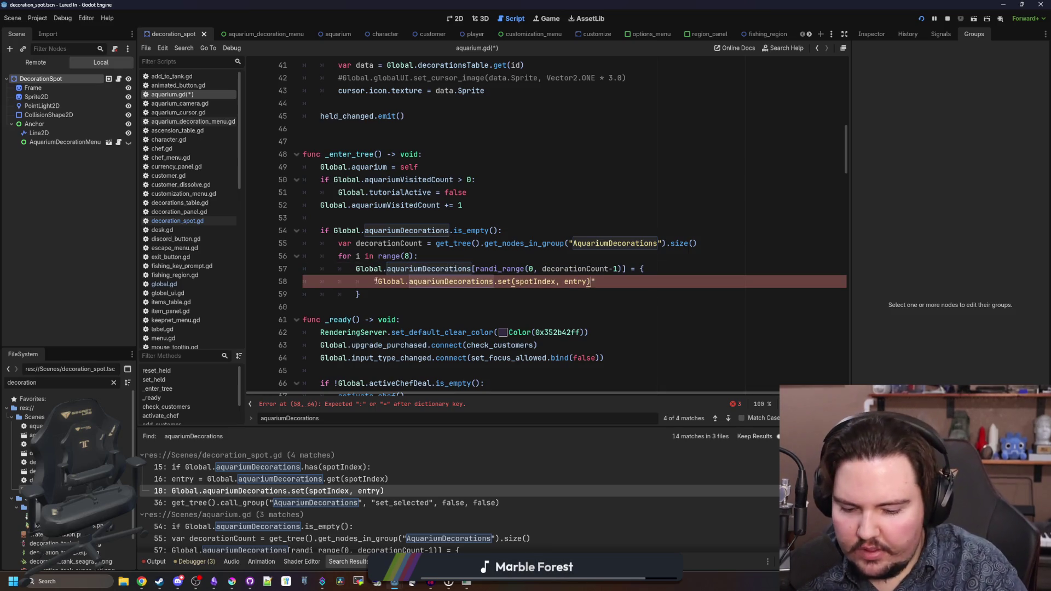
{"action": "key", "text": "BackSpace"}
{"action": "key", "text": "BackSpace"}
{"action": "key", "text": "BackSpace"}
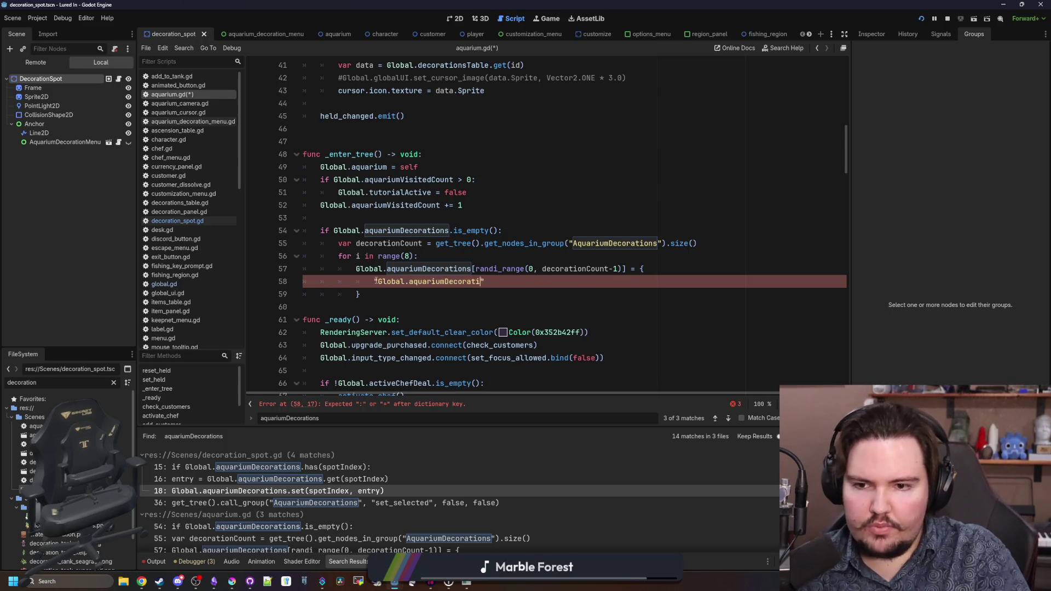
{"action": "key", "text": "BackSpace"}
{"action": "key", "text": "BackSpace"}
{"action": "key", "text": "BackSpace"}
{"action": "type", "text": "id"}
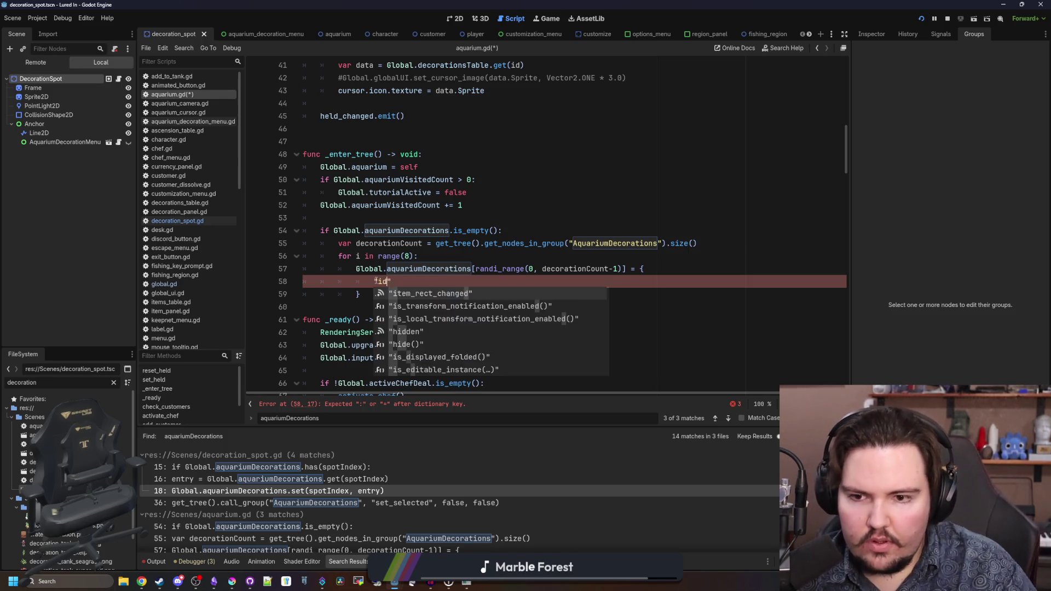
{"action": "key", "text": "BackSpace"}
{"action": "key", "text": "BackSpace"}
{"action": "type", "text": "ID\" = "}
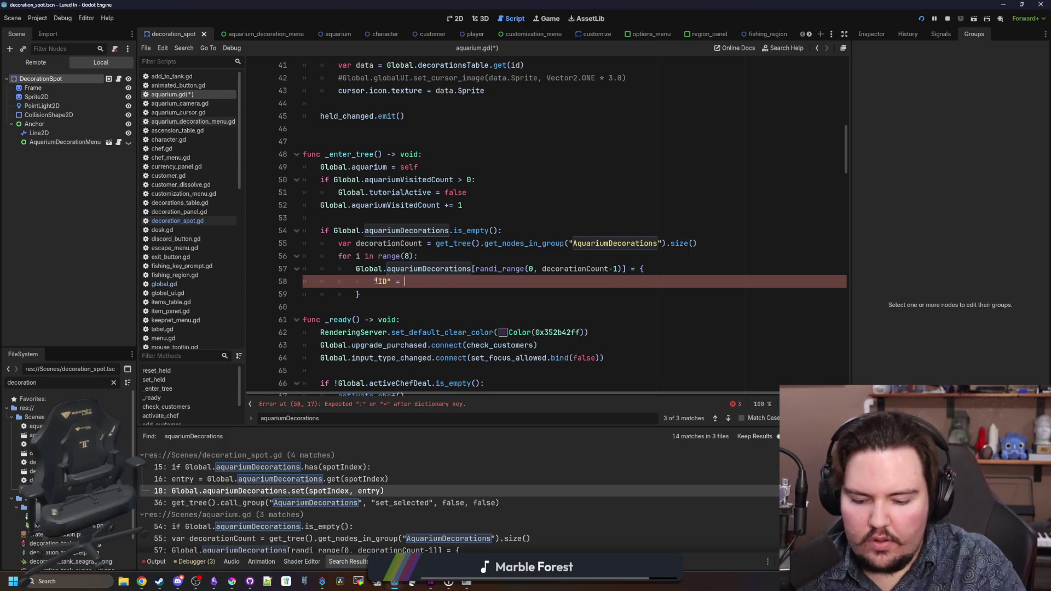
{"action": "type", "text": "trash.pick_random"}
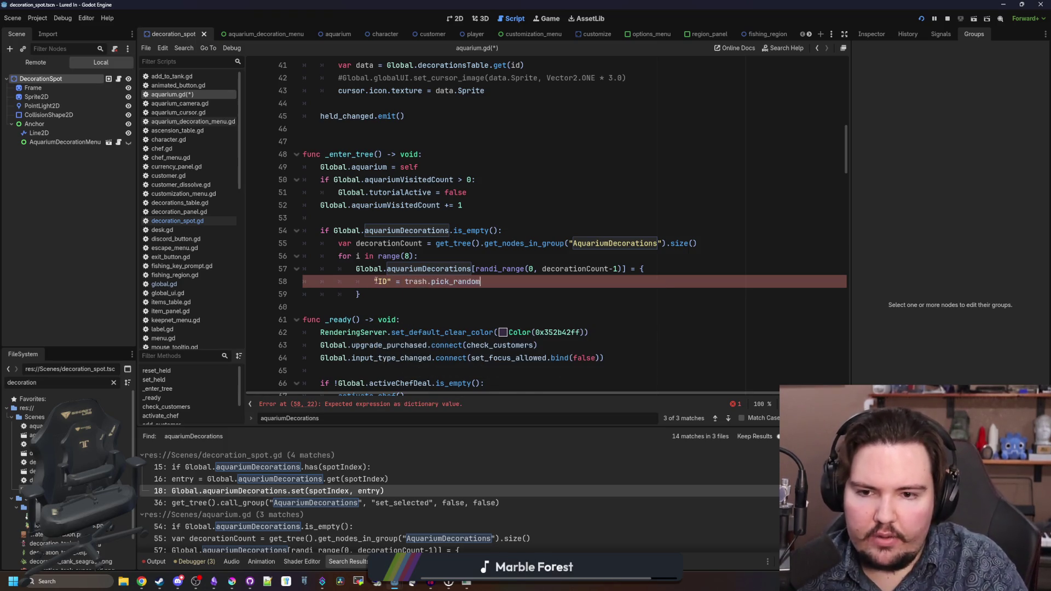
{"action": "type", "text": "()"}
- Declare var trash = ["li.decoration.trash"] above the aquariumDecorations check
{"action": "left_click", "coordinate": [356, 222]}
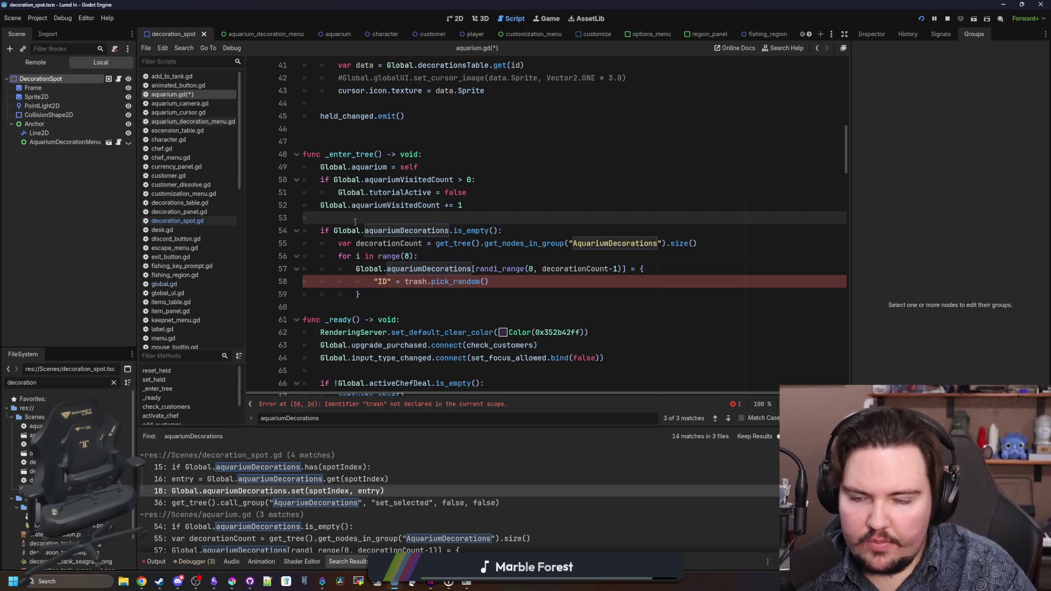
{"action": "key", "text": "Return"}
{"action": "key", "text": "Return"}
{"action": "key", "text": "Up"}
{"action": "type", "text": "var trash "}
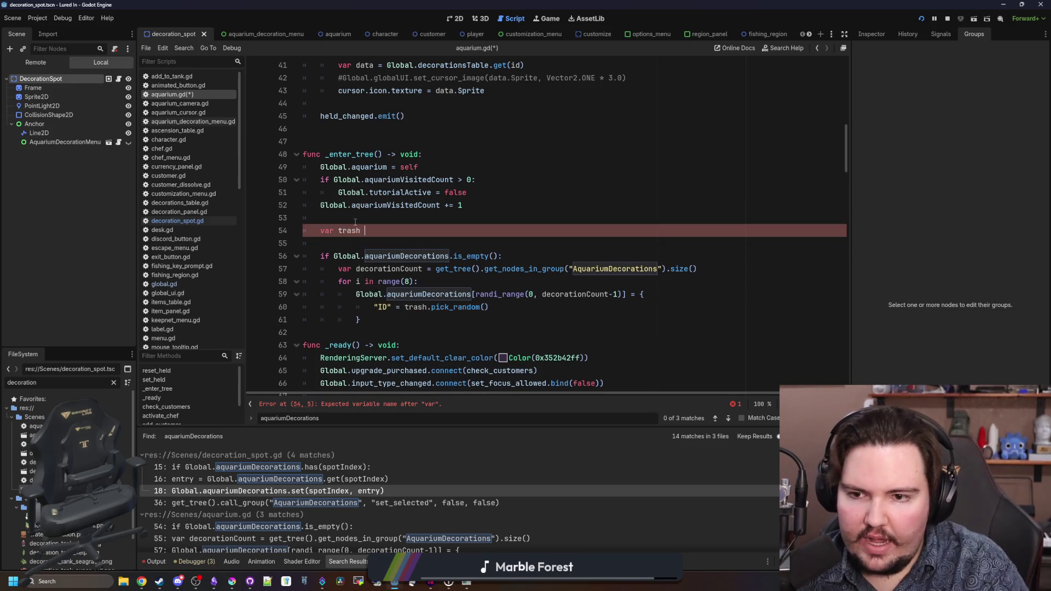
{"action": "type", "text": "= ["}
{"action": "key", "text": "Return"}
{"action": "type", "text": "\""}
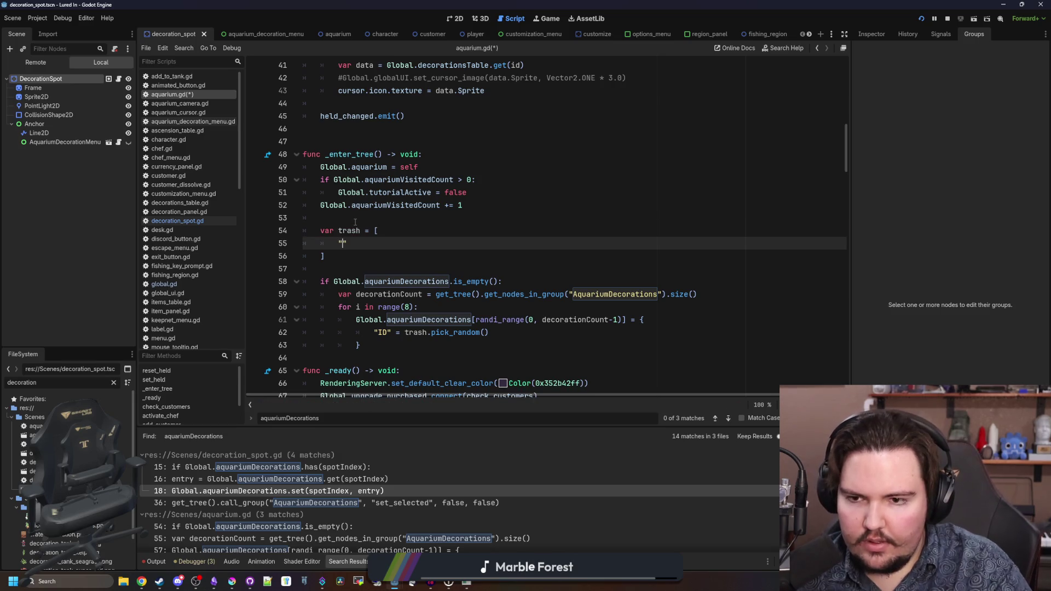
{"action": "type", "text": "li.decoration."}
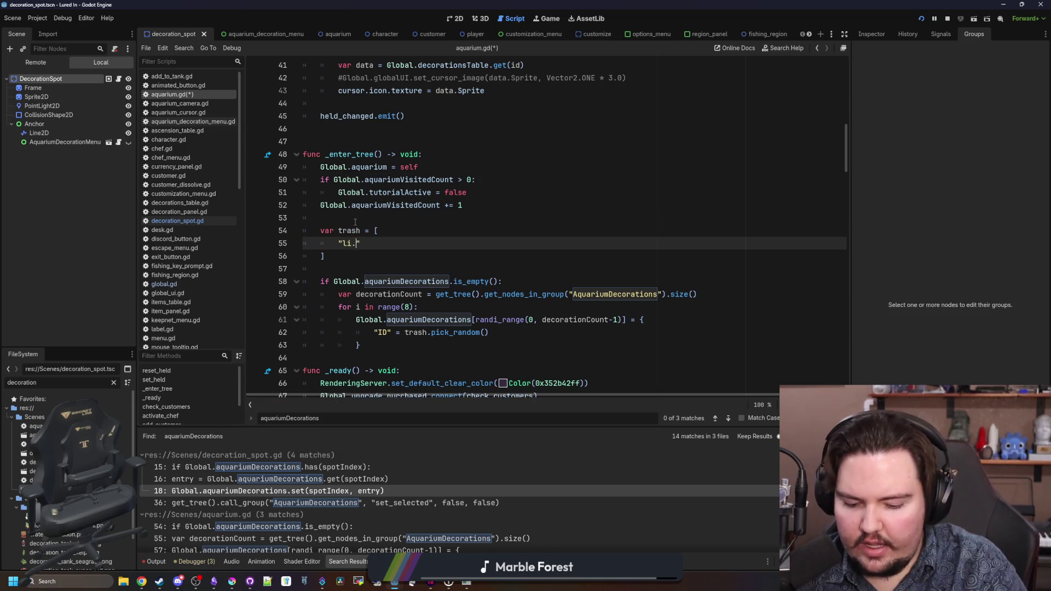
{"action": "type", "text": "trash"}
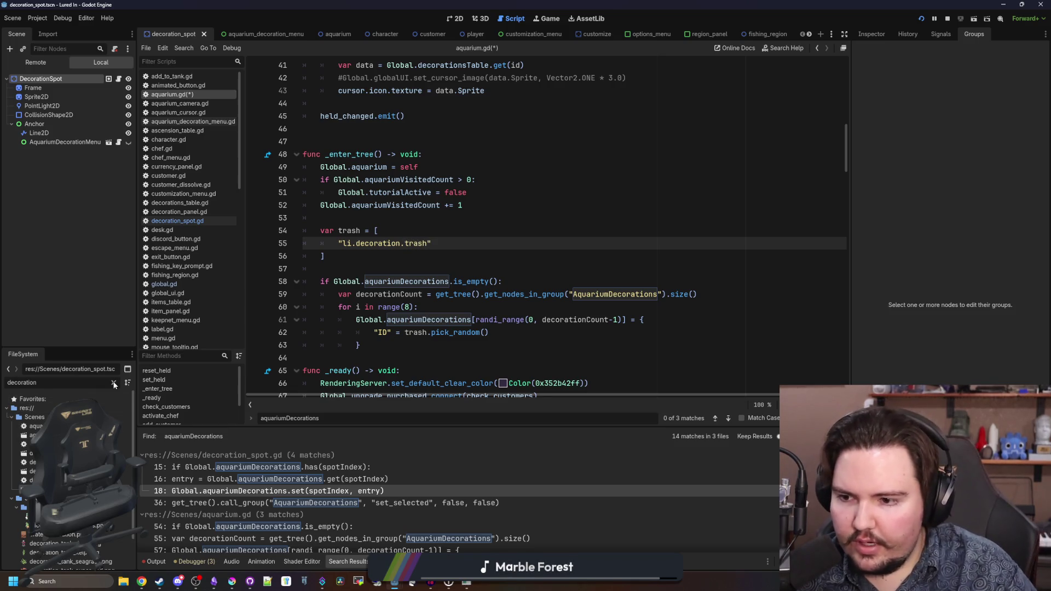
- Filter the FileSystem for decorations_table and open decorations_table.gd
{"action": "left_click", "coordinate": [98, 381]}
{"action": "key", "text": "BackSpace"}
{"action": "key", "text": "BackSpace"}
{"action": "key", "text": "BackSpace"}
{"action": "type", "text": "orat"}
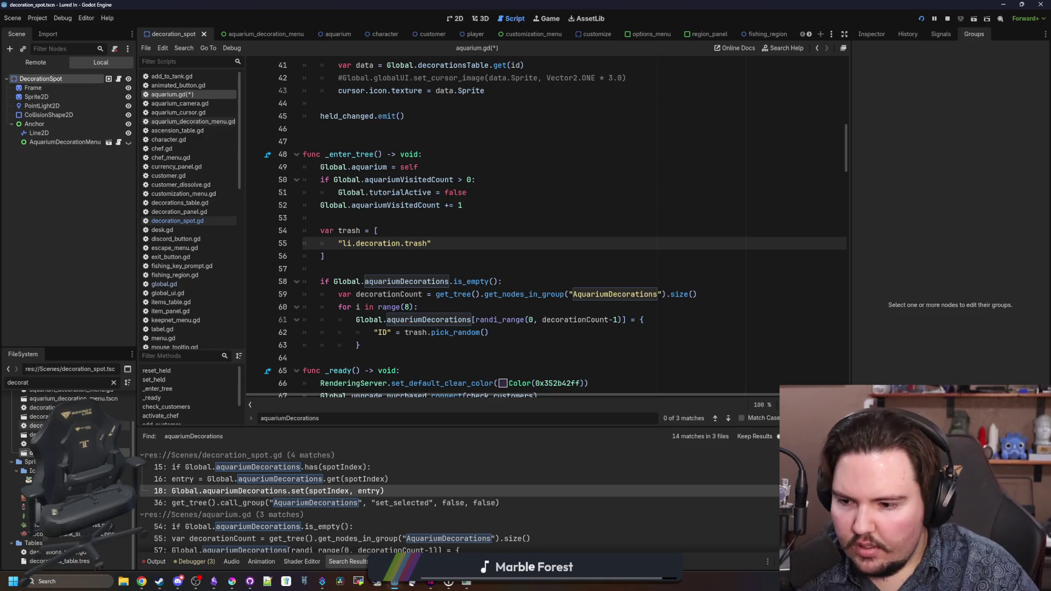
{"action": "type", "text": "ions_ta"}
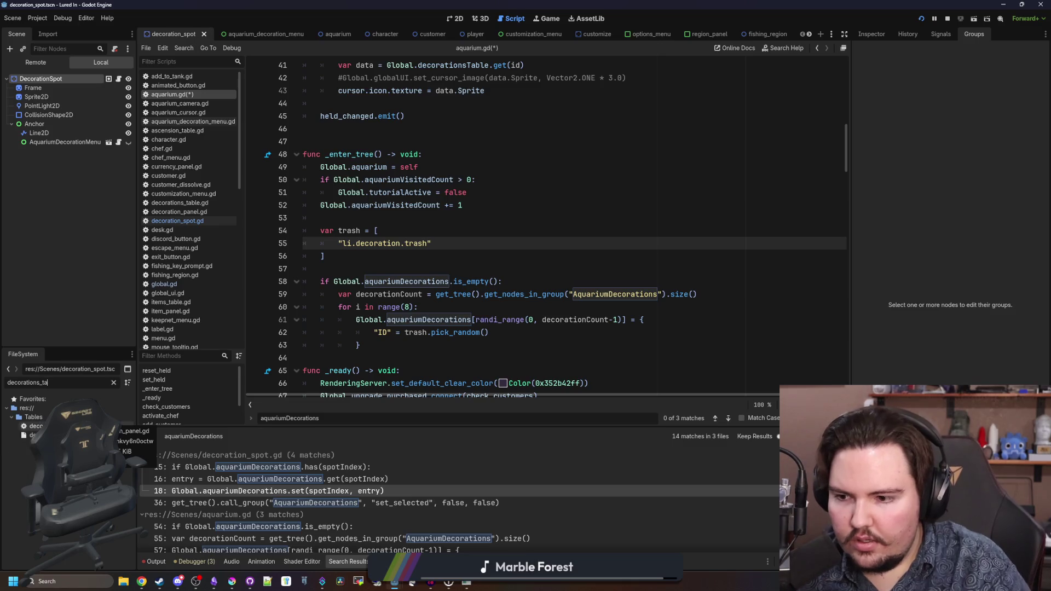
{"action": "double_click", "coordinate": [35, 426]}
- Back in aquarium.gd, duplicate the li.decoration.trash_bags entry so the trash list has three lines
{"action": "scroll", "coordinate": [528, 272], "scroll_direction": "up", "scroll_amount": 5}
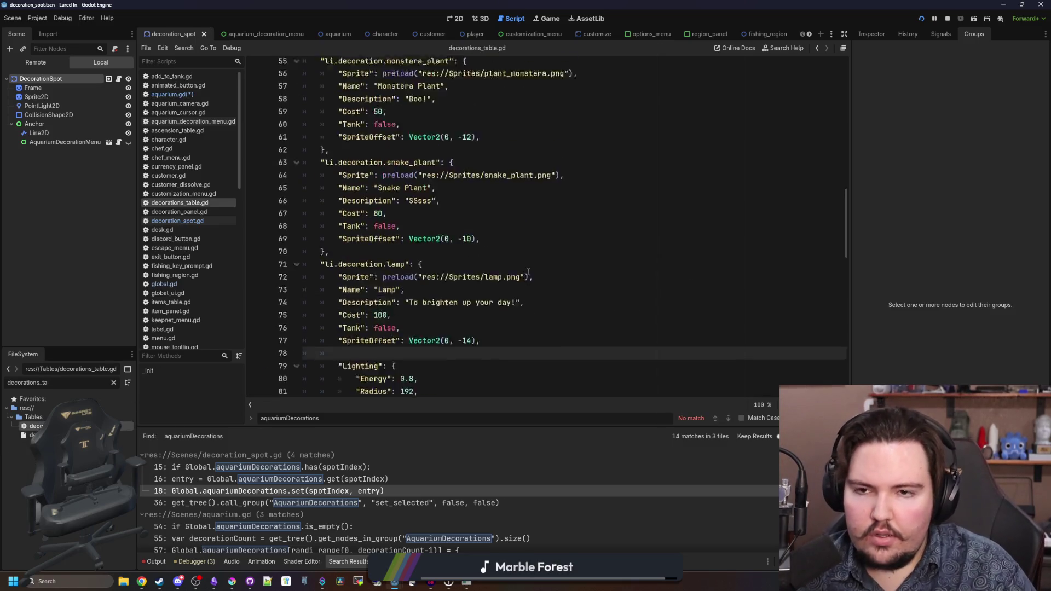
{"action": "scroll", "coordinate": [529, 272], "scroll_direction": "up", "scroll_amount": 4}
{"action": "scroll", "coordinate": [528, 272], "scroll_direction": "up", "scroll_amount": 5}
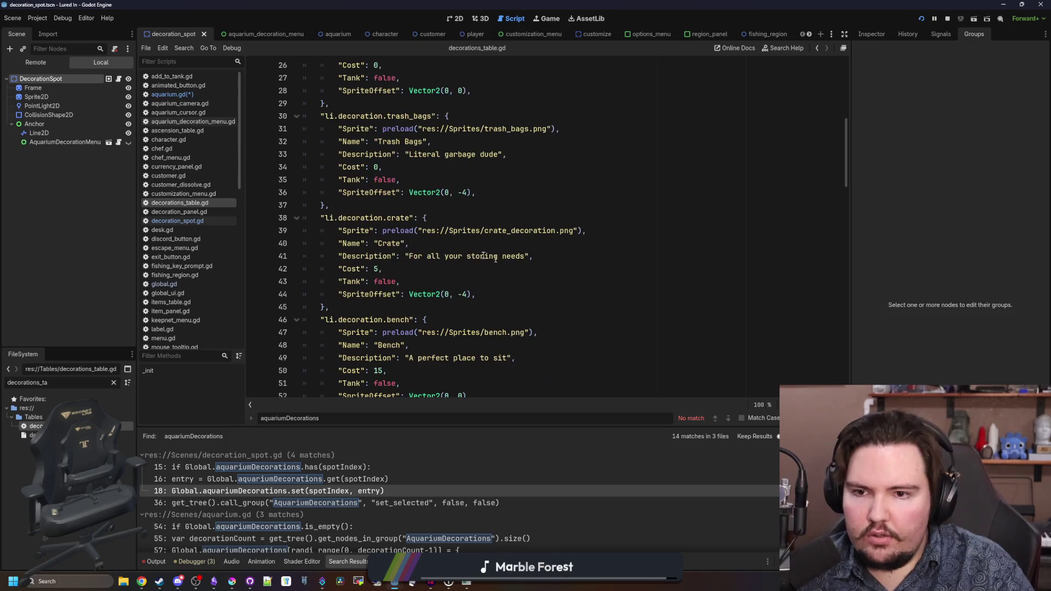
{"action": "key", "text": "alt+Left"}
{"action": "key", "text": "alt+Left"}
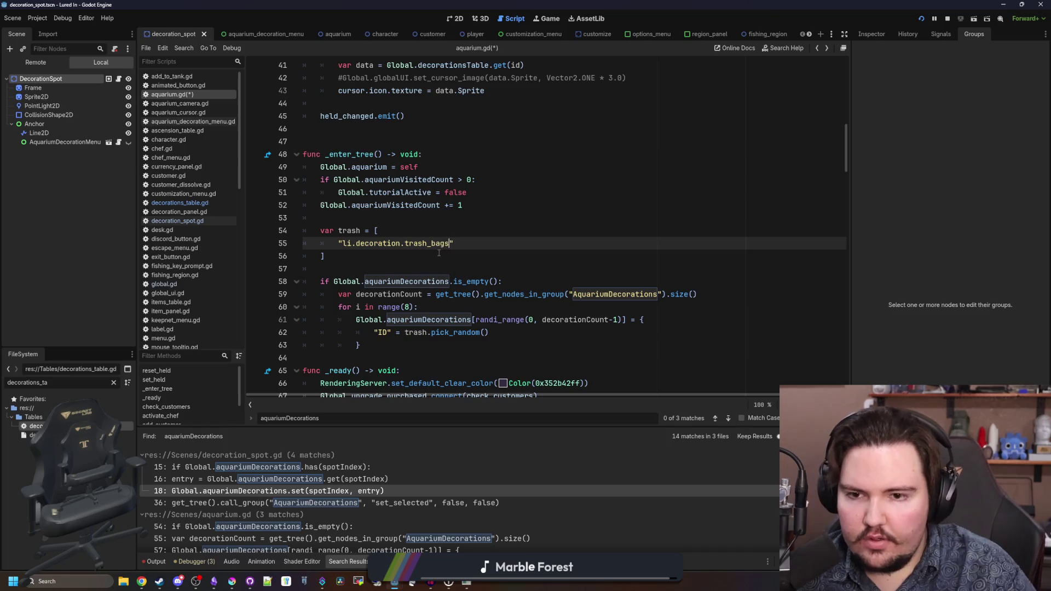
{"action": "left_click_drag", "start_coordinate": [473, 245], "coordinate": [342, 247]}
{"action": "left_click", "coordinate": [513, 243]}
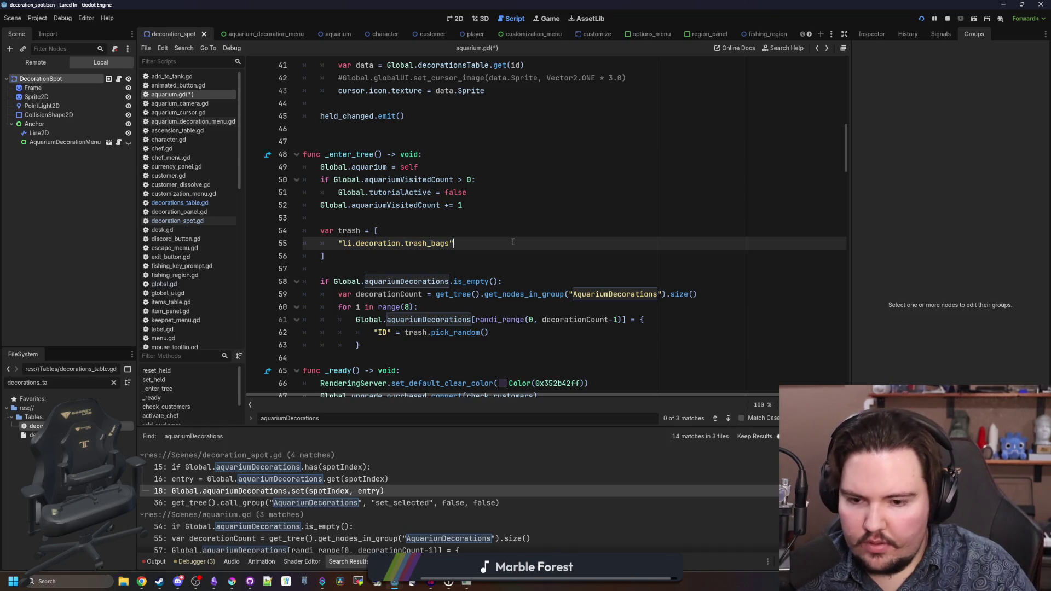
{"action": "type", "text": ","}
{"action": "left_click_drag", "start_coordinate": [513, 243], "coordinate": [331, 244]}
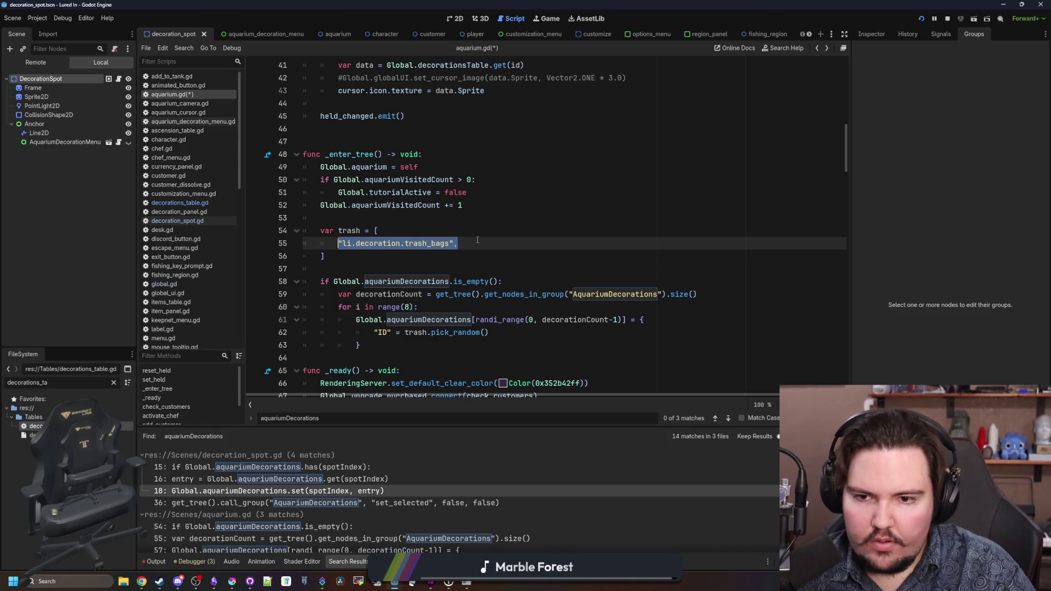
{"action": "key", "text": "ctrl+c"}
{"action": "key", "text": "Return"}
{"action": "key", "text": "ctrl+v"}
{"action": "key", "text": "Return"}
{"action": "key", "text": "ctrl+v"}
{"action": "key", "text": "Up"}
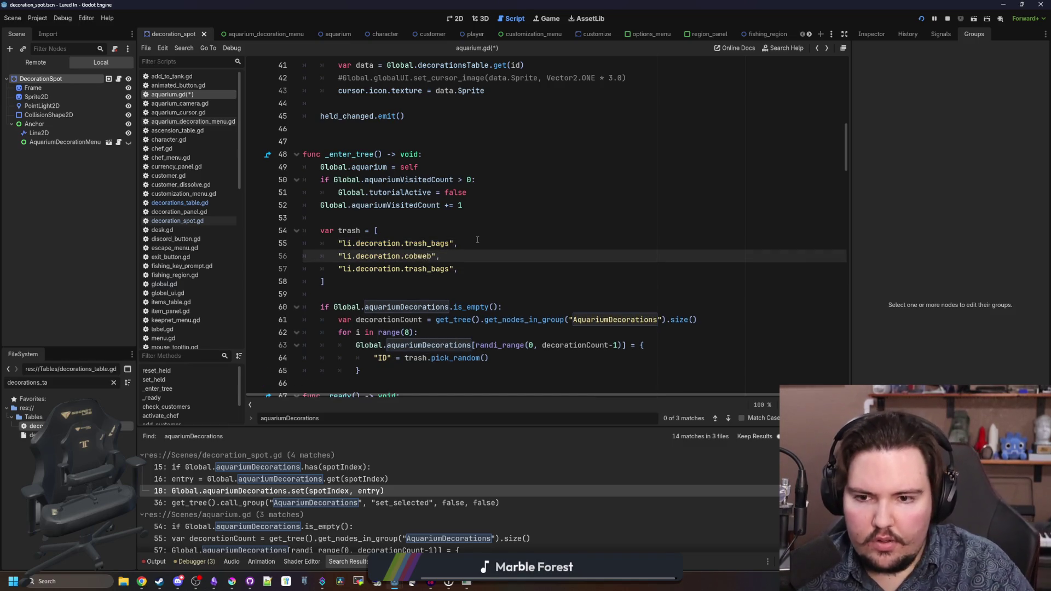
- Make the third trash entry "li.decoration.crate" and start a new line after the ID entry
{"action": "key", "text": "Down"}
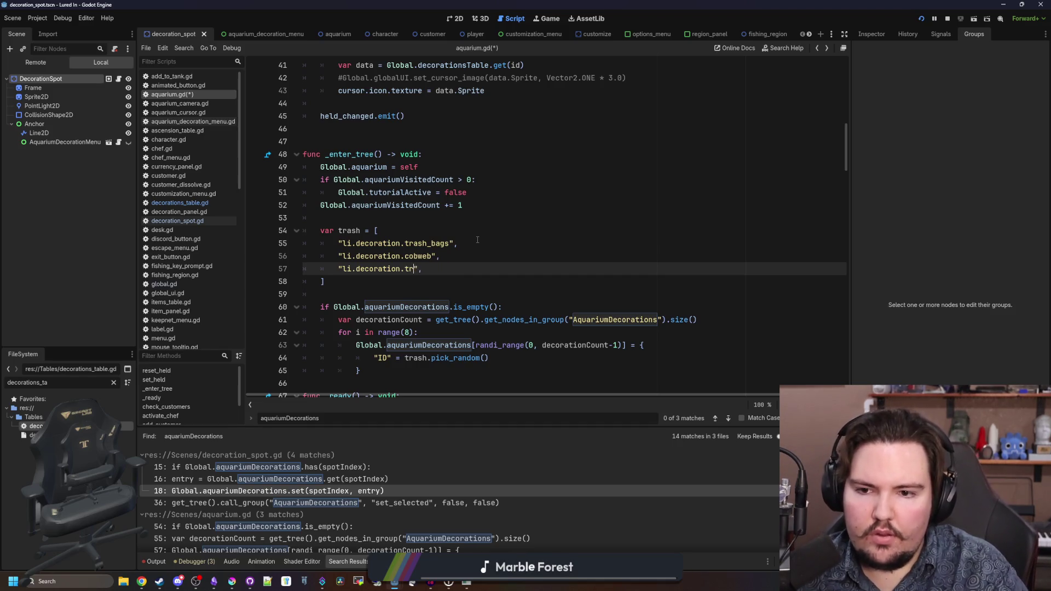
{"action": "type", "text": "rate"}
{"action": "scroll", "coordinate": [472, 257], "scroll_direction": "down", "scroll_amount": 1}
{"action": "key", "text": "Up"}
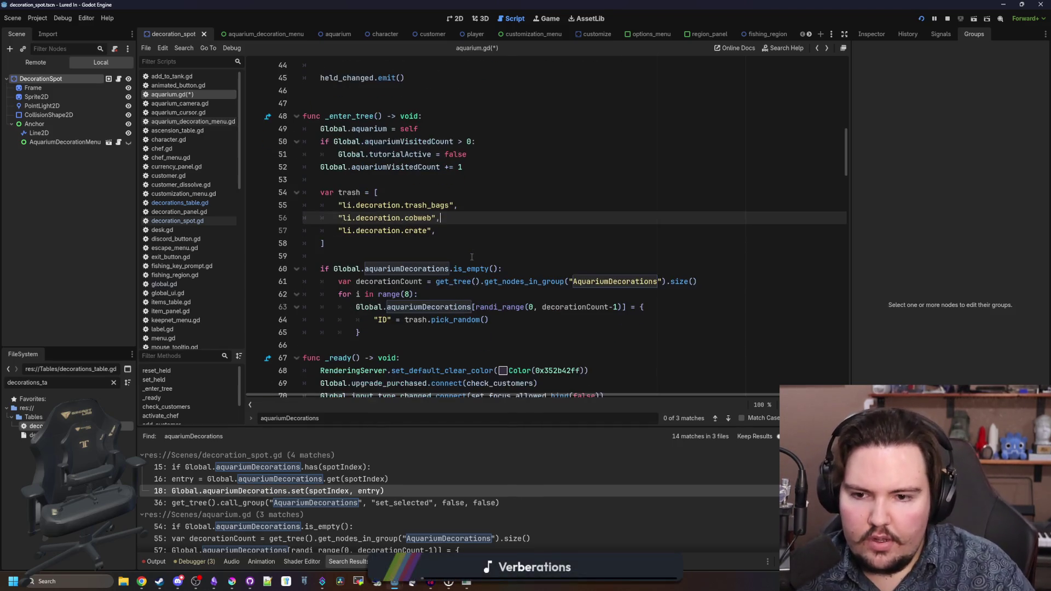
{"action": "left_click", "coordinate": [530, 329]}
{"action": "left_click", "coordinate": [531, 325]}
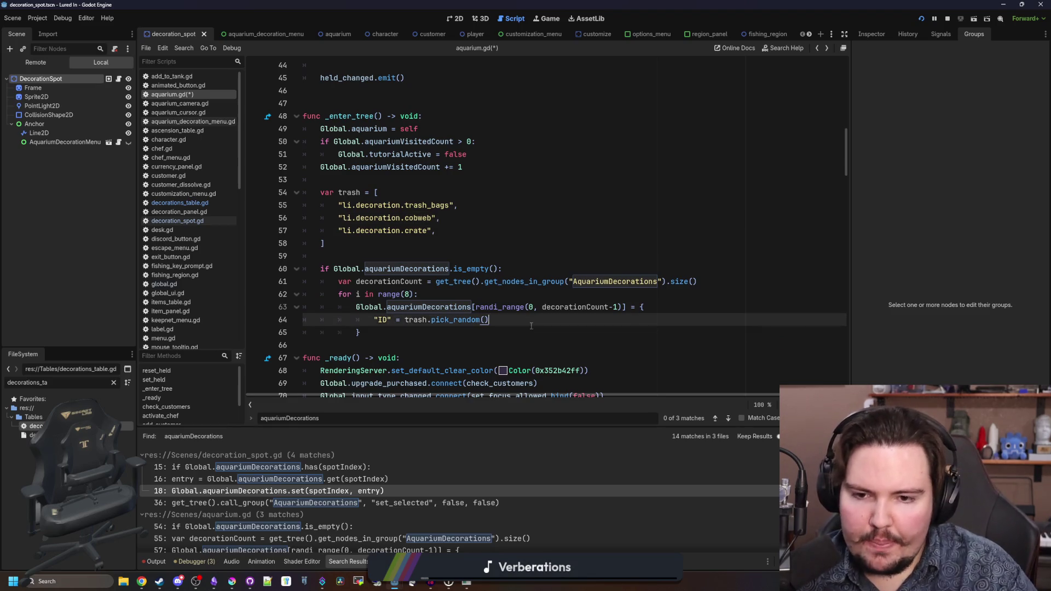
{"action": "key", "text": "Return"}
{"action": "type", "text": "\"Flip\":"}
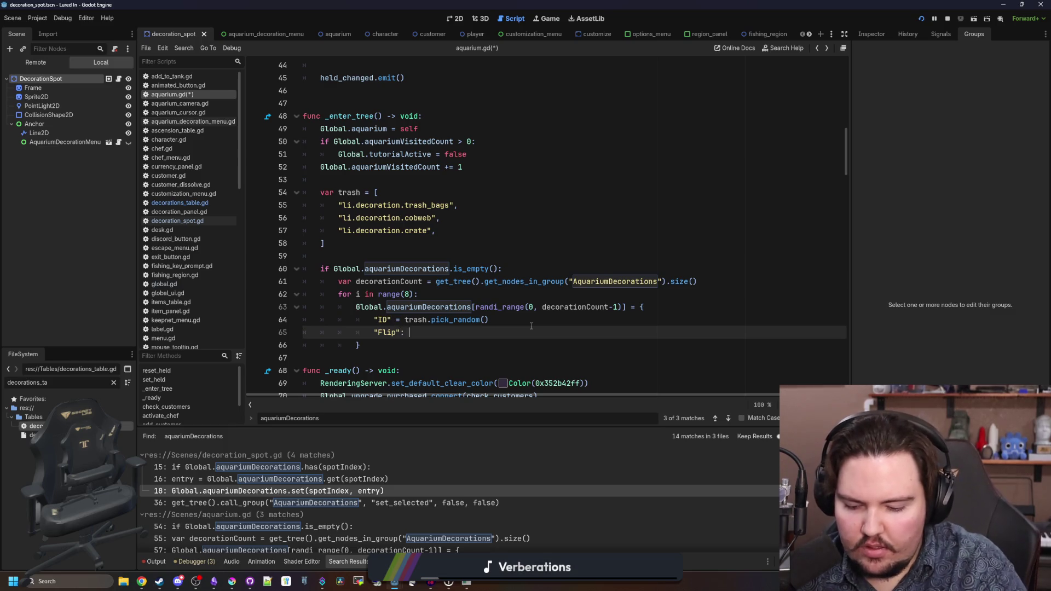
- Add a "Flip": bool(randi_range(0,1)) entry, separated from the ID entry by a comma
{"action": "type", "text": "bool(rand"}
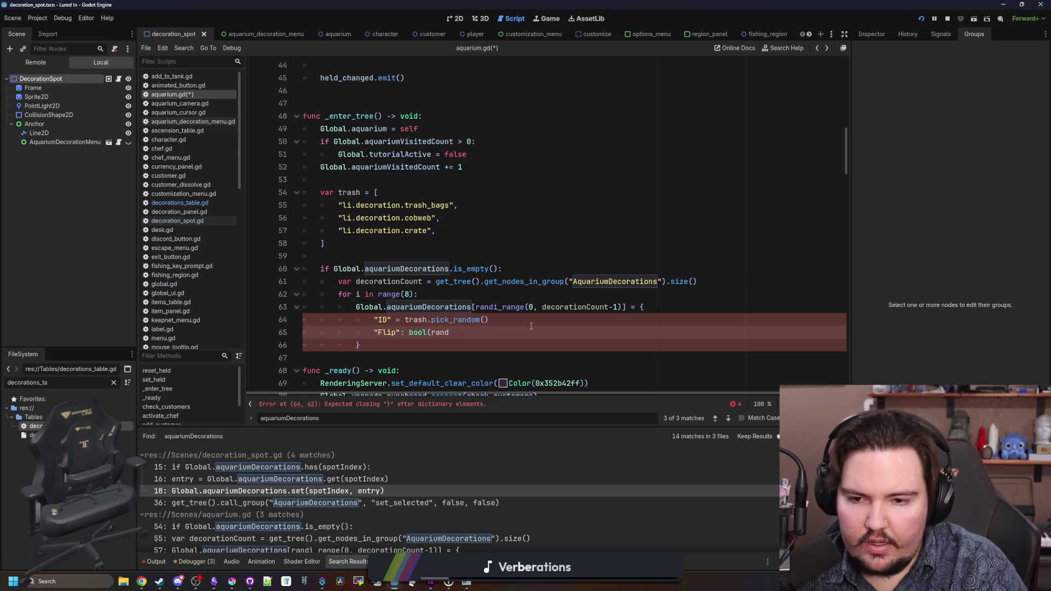
{"action": "type", "text": "i_range(0,1"}
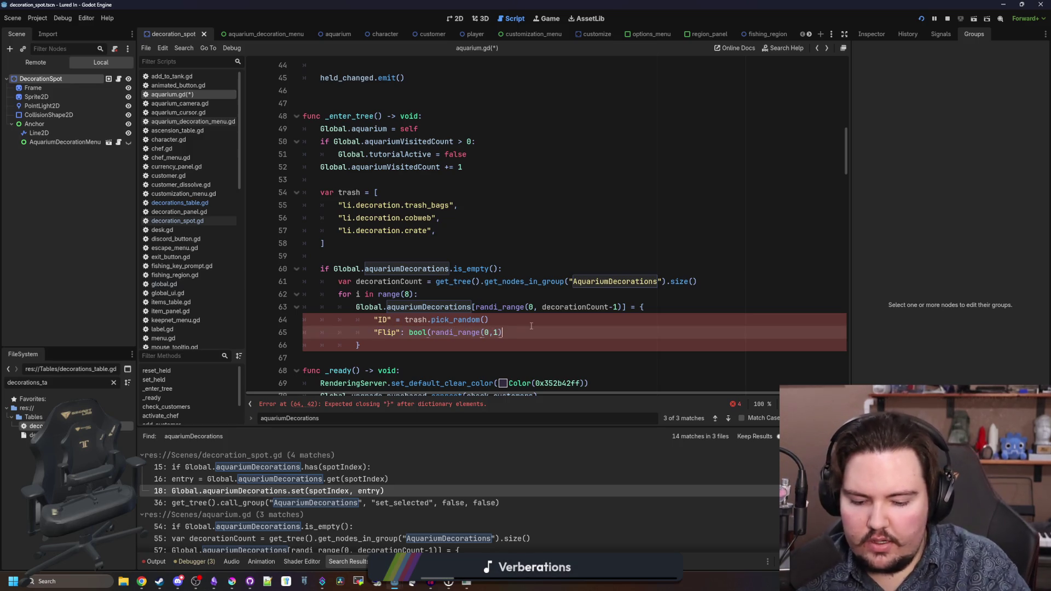
{"action": "left_click", "coordinate": [532, 322]}
{"action": "type", "text": ","}
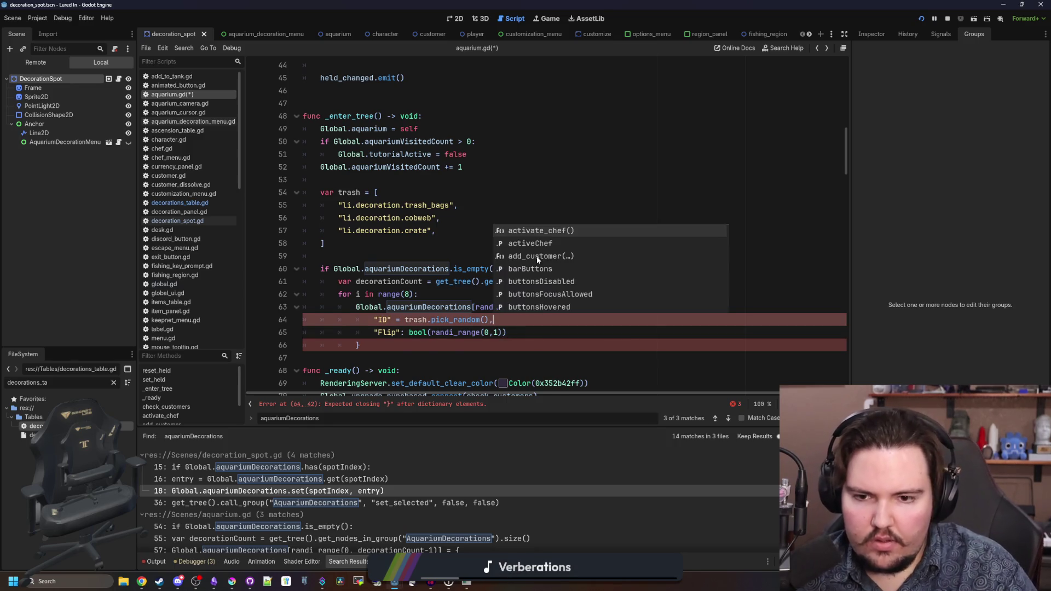
{"action": "left_click", "coordinate": [464, 219]}
- Change the ID entry to "ID": to clear the error, and save the script
{"action": "scroll", "coordinate": [441, 337], "scroll_direction": "down", "scroll_amount": 1}
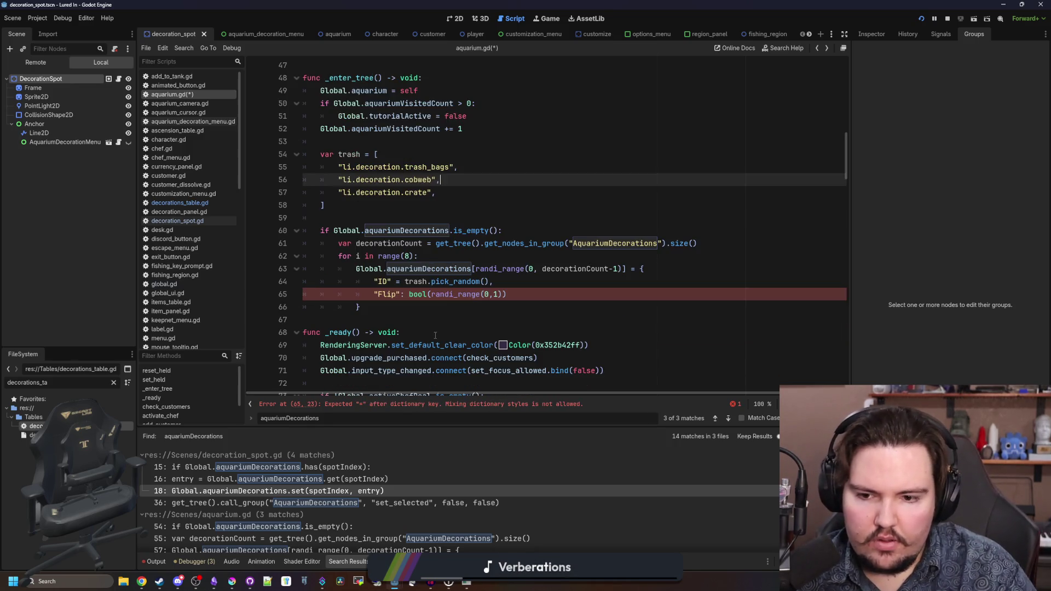
{"action": "left_click", "coordinate": [409, 296]}
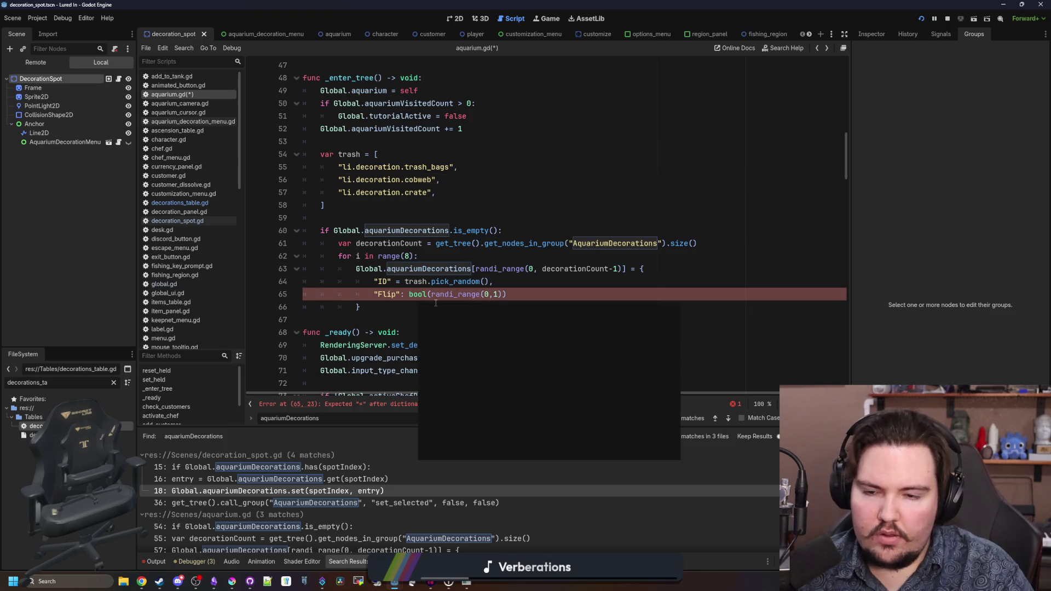
{"action": "left_click", "coordinate": [404, 281]}
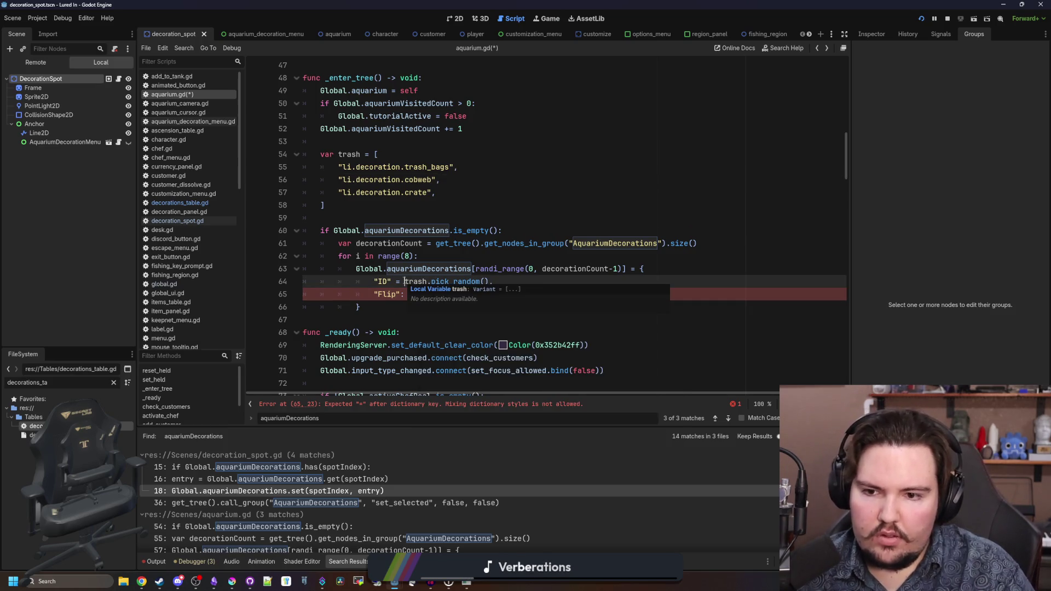
{"action": "key", "text": "BackSpace"}
{"action": "key", "text": "BackSpace"}
{"action": "key", "text": "BackSpace"}
{"action": "type", "text": ":"}
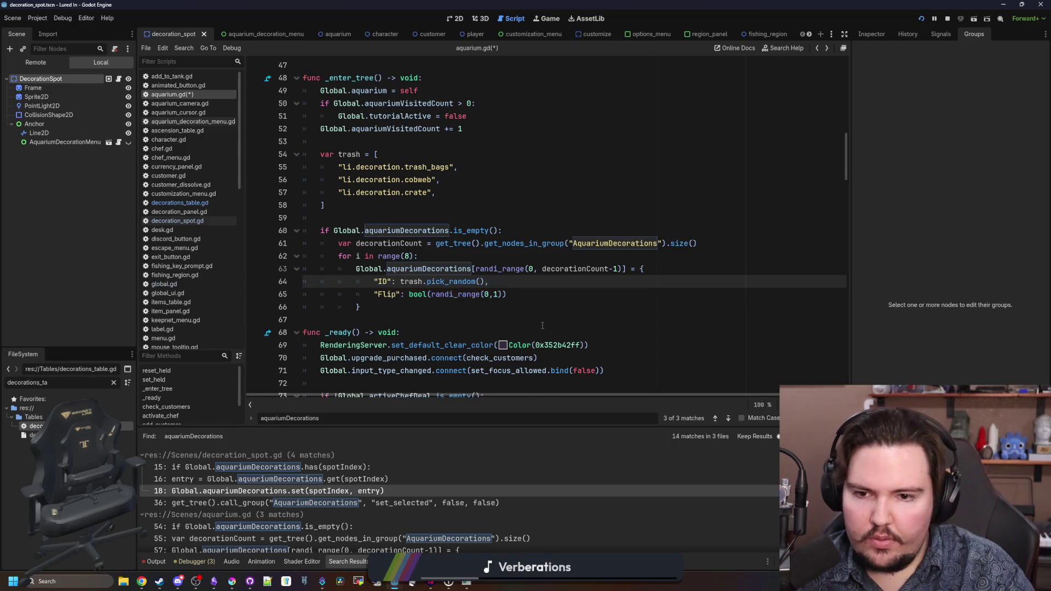
{"action": "left_click", "coordinate": [563, 291]}
{"action": "key", "text": "ctrl+s"}
{"action": "left_click", "coordinate": [406, 210]}
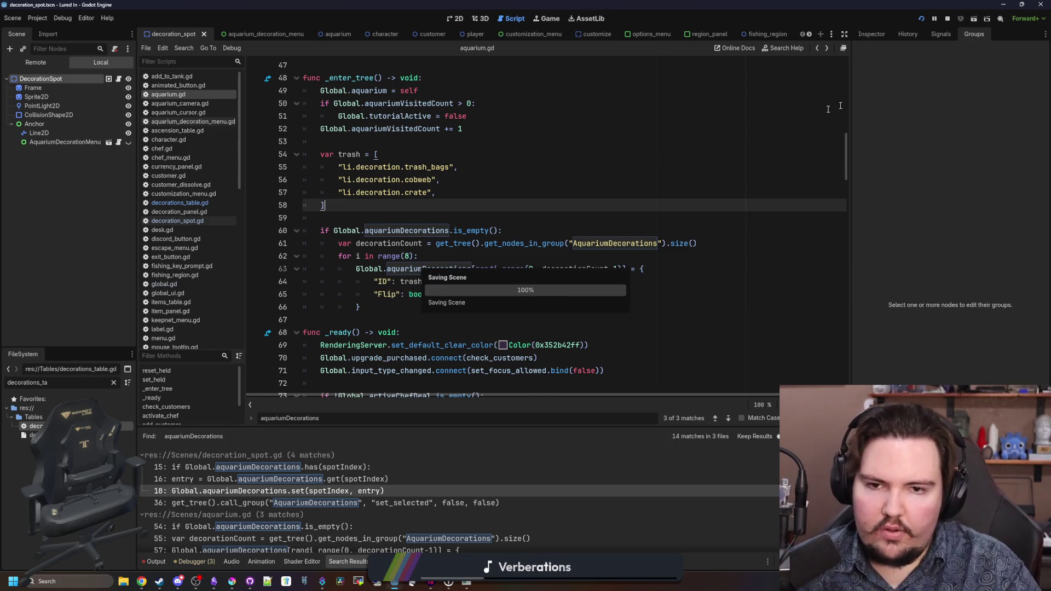
- Relaunch Lured In, dismiss the welcome messages, open Ascension, then maximize and restore the window
{"action": "left_click", "coordinate": [947, 19]}
{"action": "left_click", "coordinate": [923, 18]}
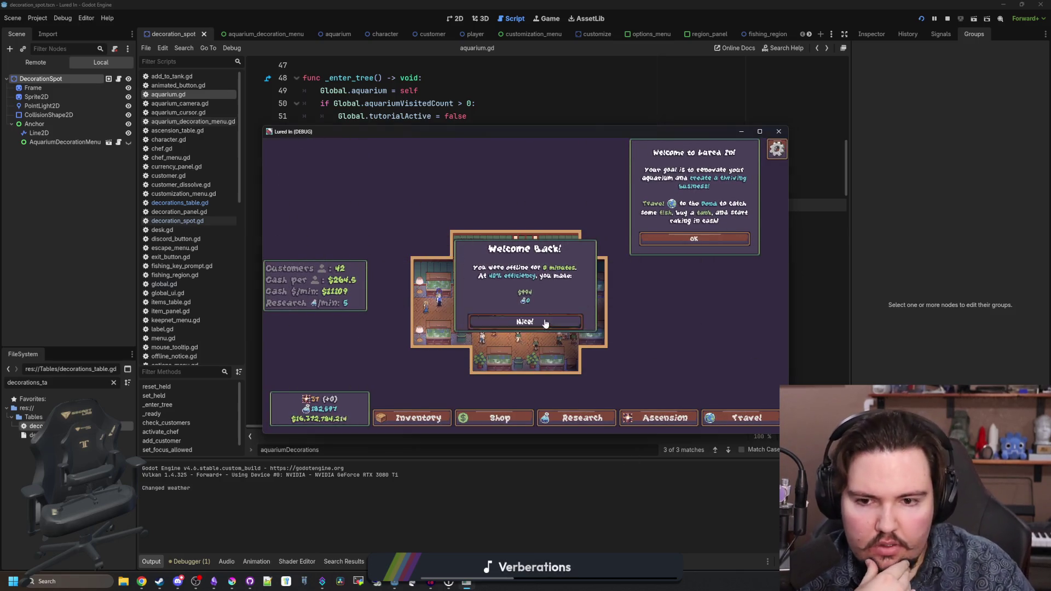
{"action": "left_click", "coordinate": [523, 322]}
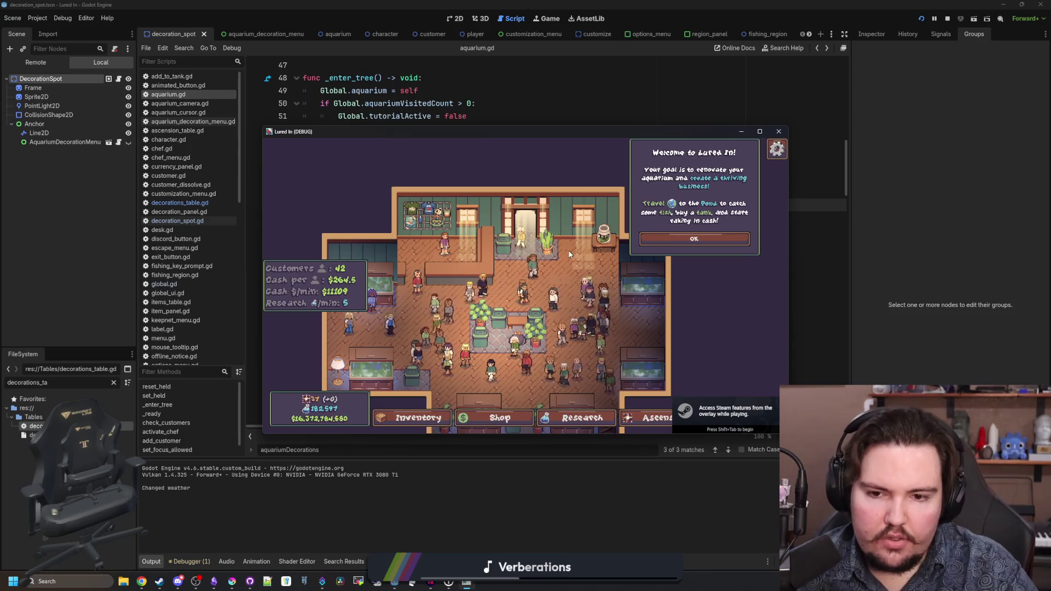
{"action": "left_click", "coordinate": [647, 418]}
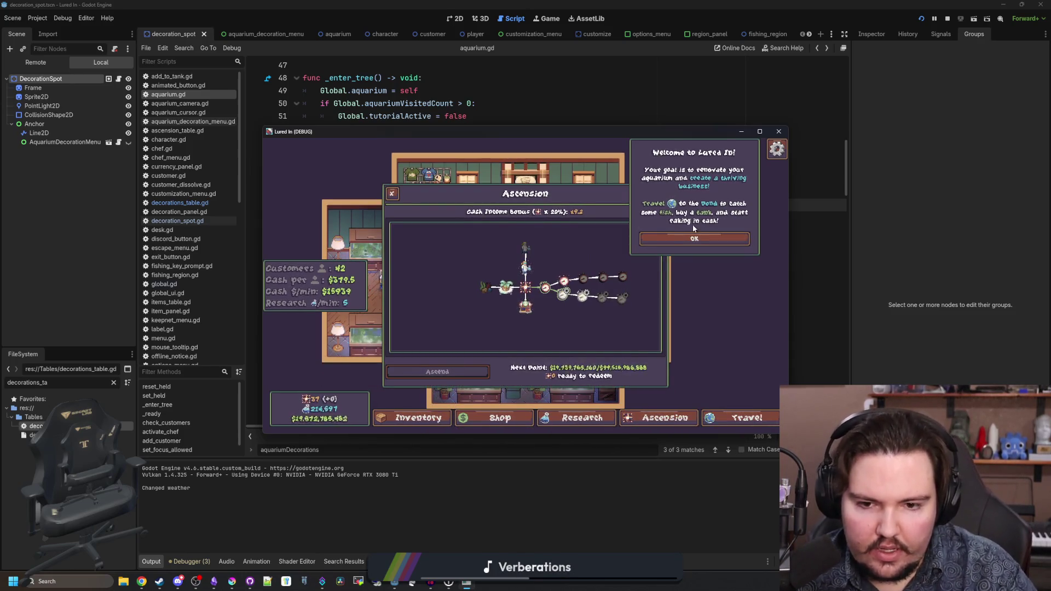
{"action": "left_click", "coordinate": [695, 238]}
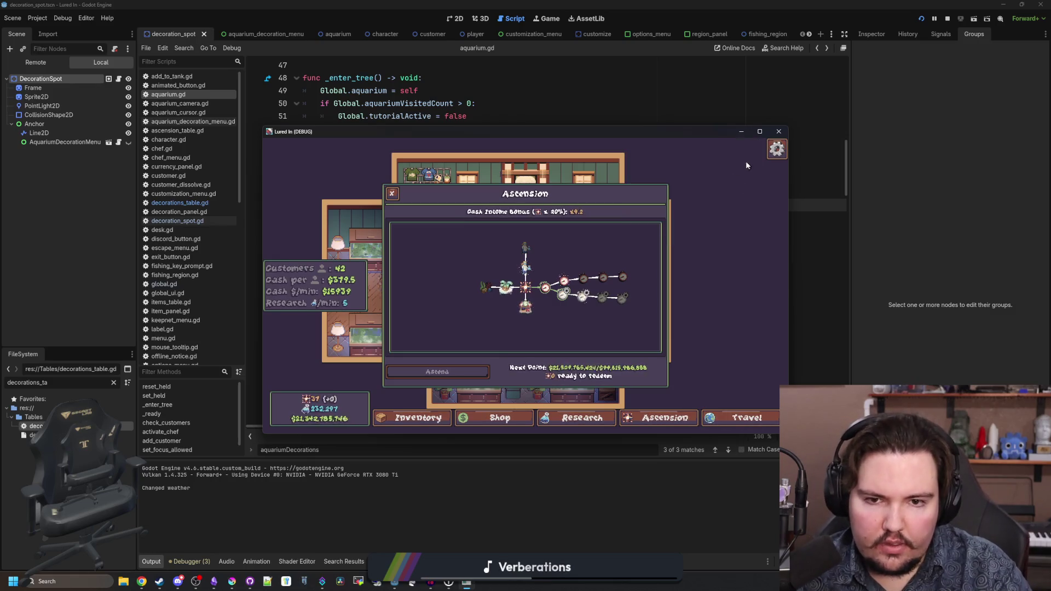
{"action": "left_click", "coordinate": [760, 131]}
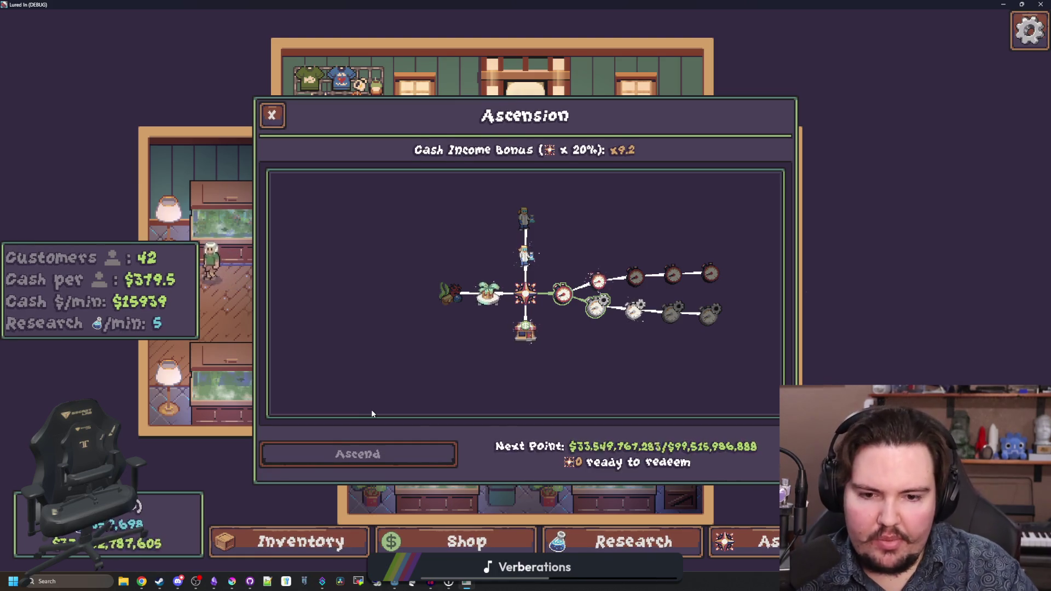
{"action": "key", "text": "super+Down"}
{"action": "key", "text": "super+Down"}
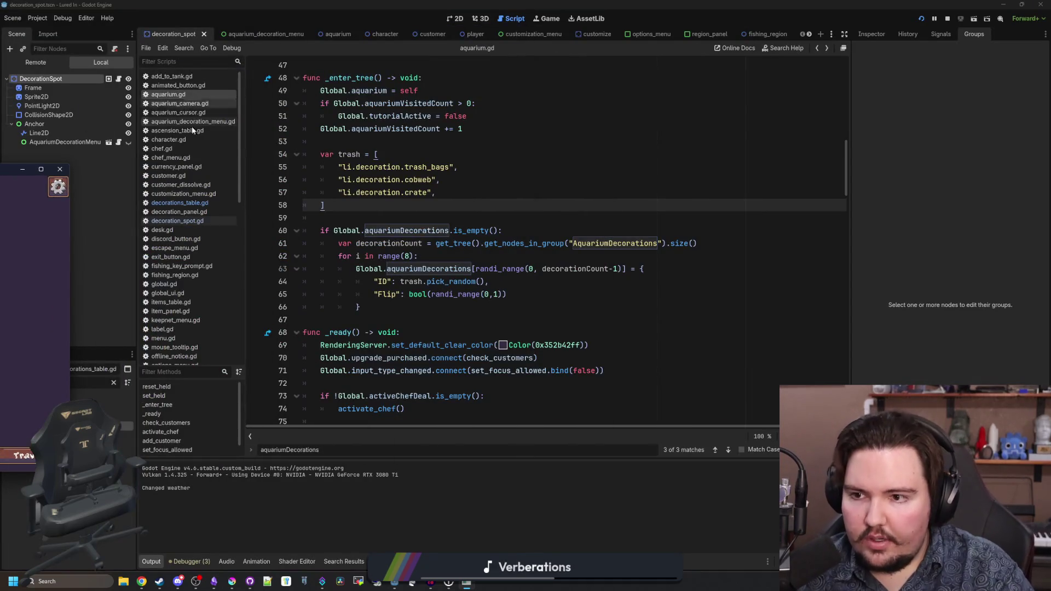
- Find _process in aquarium.gd, edit the test Global.money line, and switch back to the game
{"action": "left_click", "coordinate": [511, 223]}
{"action": "key", "text": "ctrl+f"}
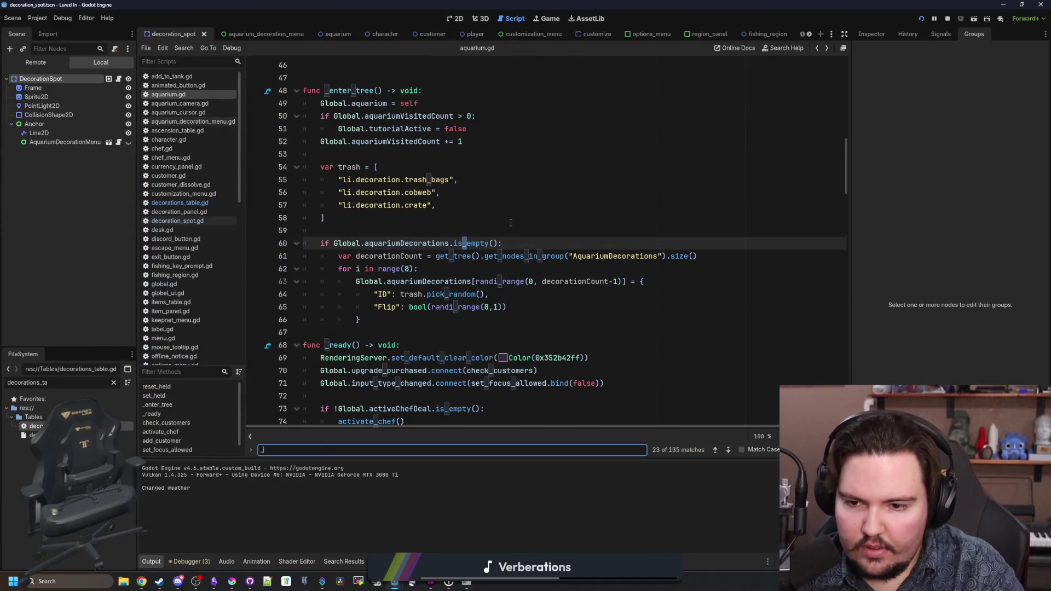
{"action": "type", "text": "_propcve"}
{"action": "scroll", "coordinate": [509, 228], "scroll_direction": "down", "scroll_amount": 2}
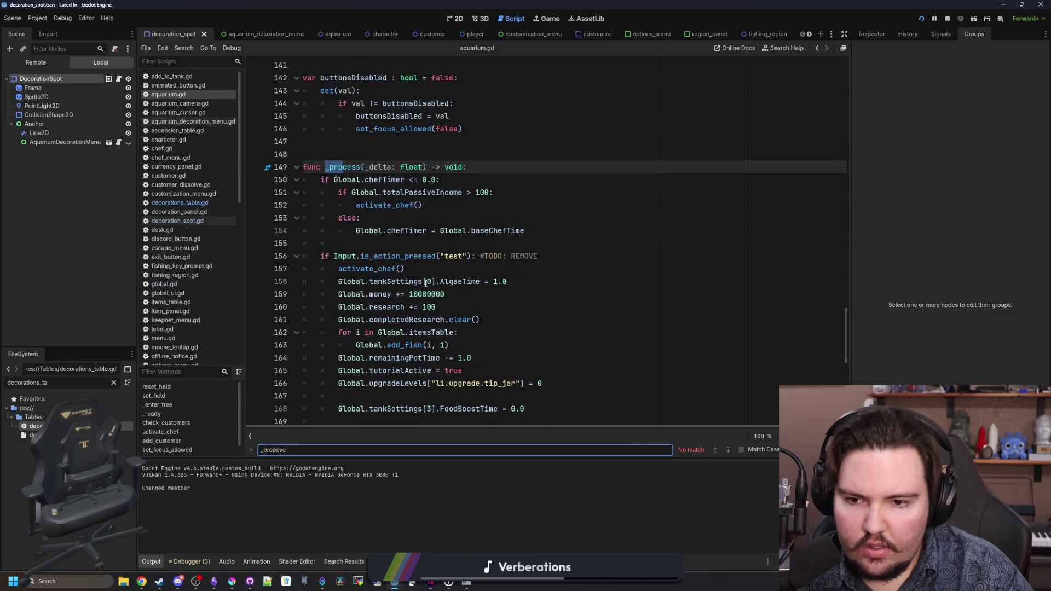
{"action": "left_click", "coordinate": [454, 293]}
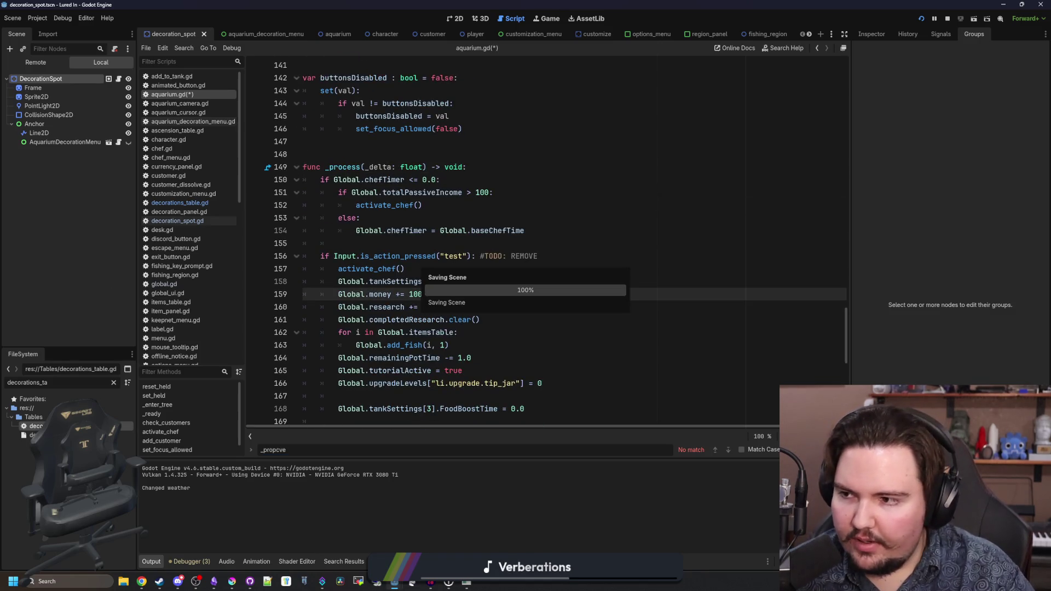
{"action": "key", "text": "alt+Tab"}
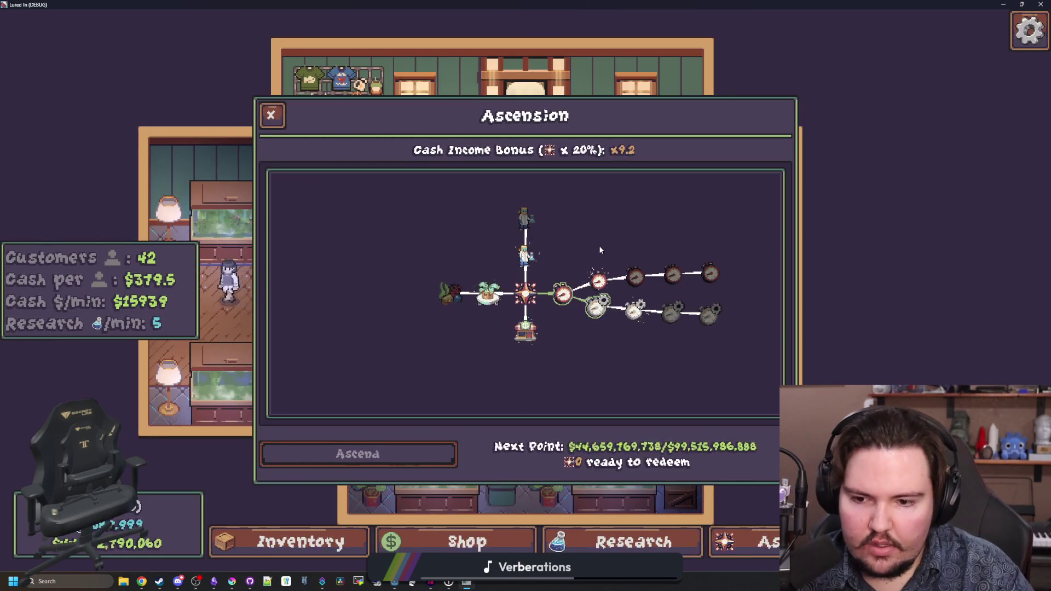
- Ascend the aquarium, confirm the reset, dismiss Welcome Back, and move the window lower right
{"action": "left_click", "coordinate": [405, 457]}
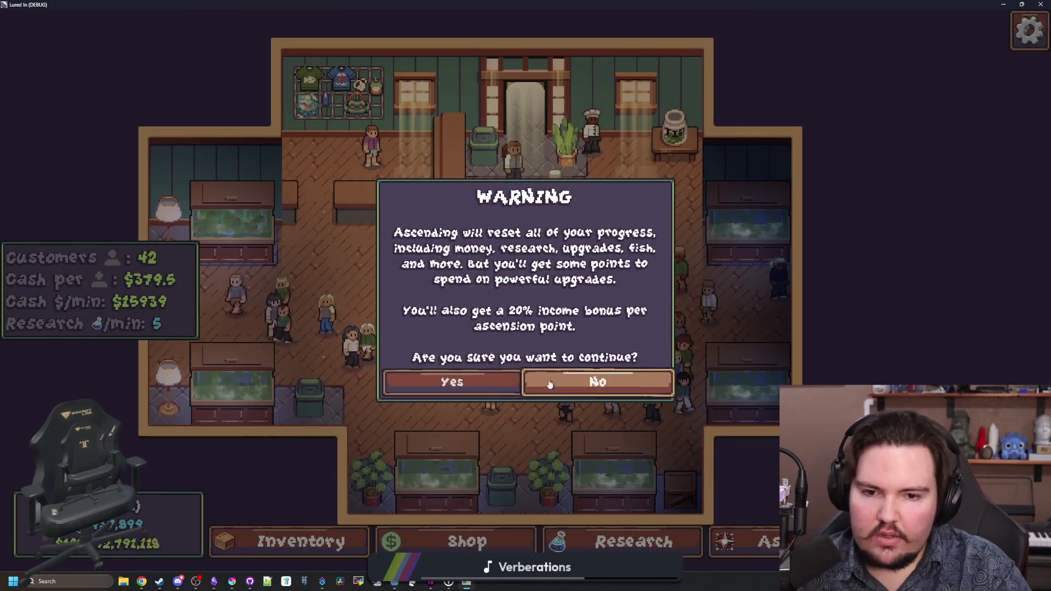
{"action": "left_click", "coordinate": [499, 390]}
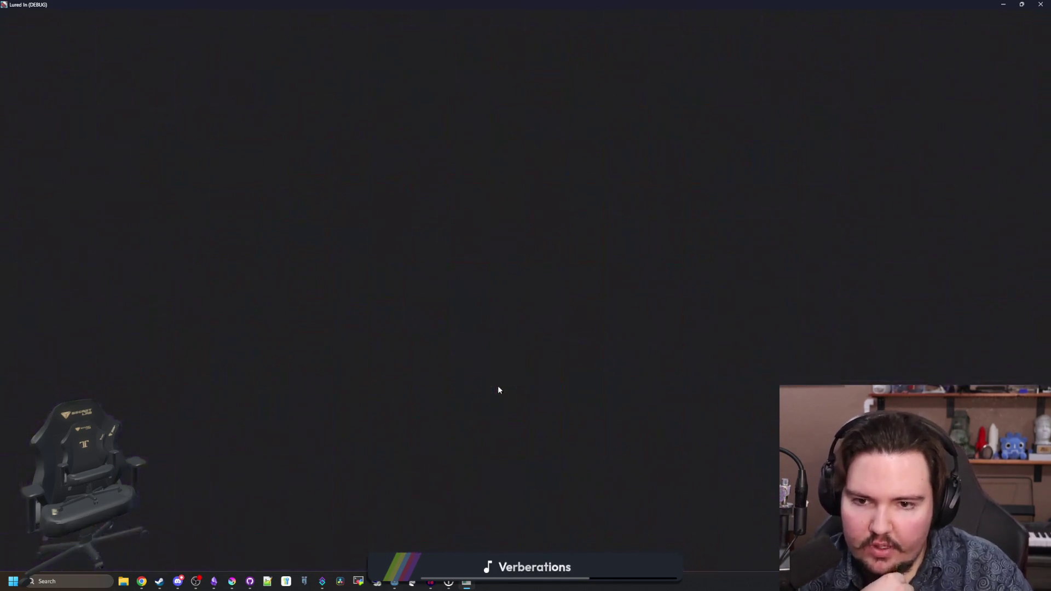
{"action": "left_click", "coordinate": [576, 357]}
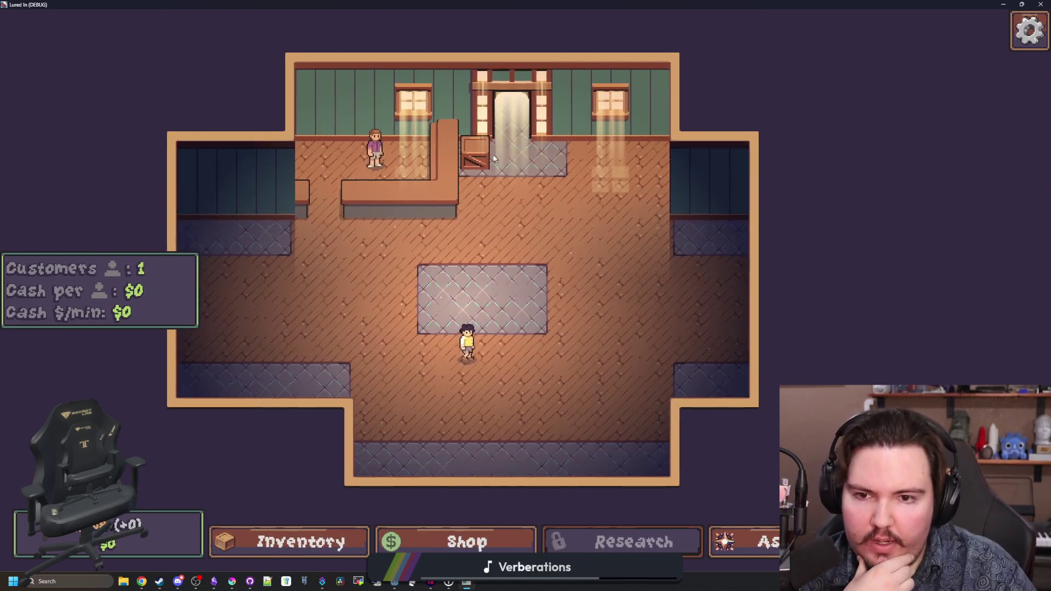
{"action": "mouse_move", "coordinate": [503, 4]}
{"action": "left_mouse_down"}
{"action": "mouse_move", "coordinate": [597, 375]}
{"action": "mouse_move", "coordinate": [672, 371]}
{"action": "mouse_move", "coordinate": [617, 333]}
{"action": "left_mouse_up"}
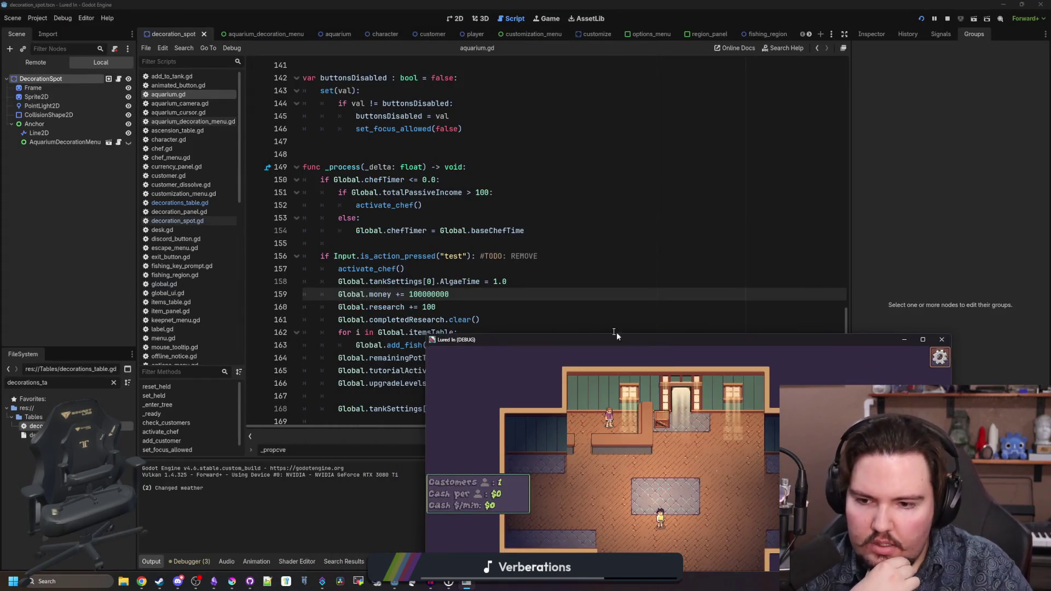
- Search aquarium.gd for _enter_tree and go to the trash list code
{"action": "left_click", "coordinate": [617, 323]}
{"action": "left_click", "coordinate": [471, 256]}
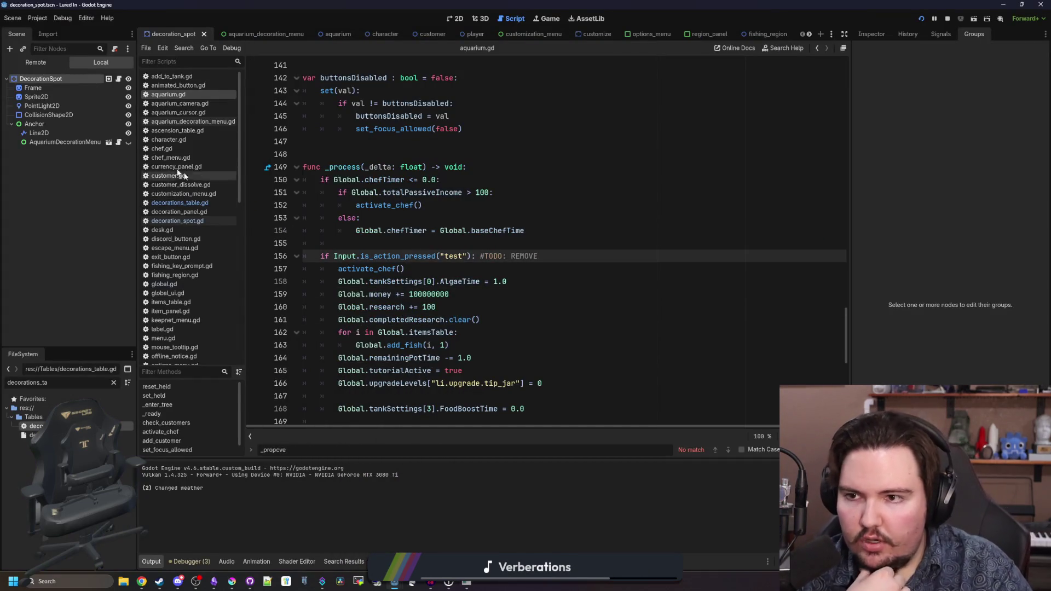
{"action": "scroll", "coordinate": [463, 245], "scroll_direction": "up", "scroll_amount": 12}
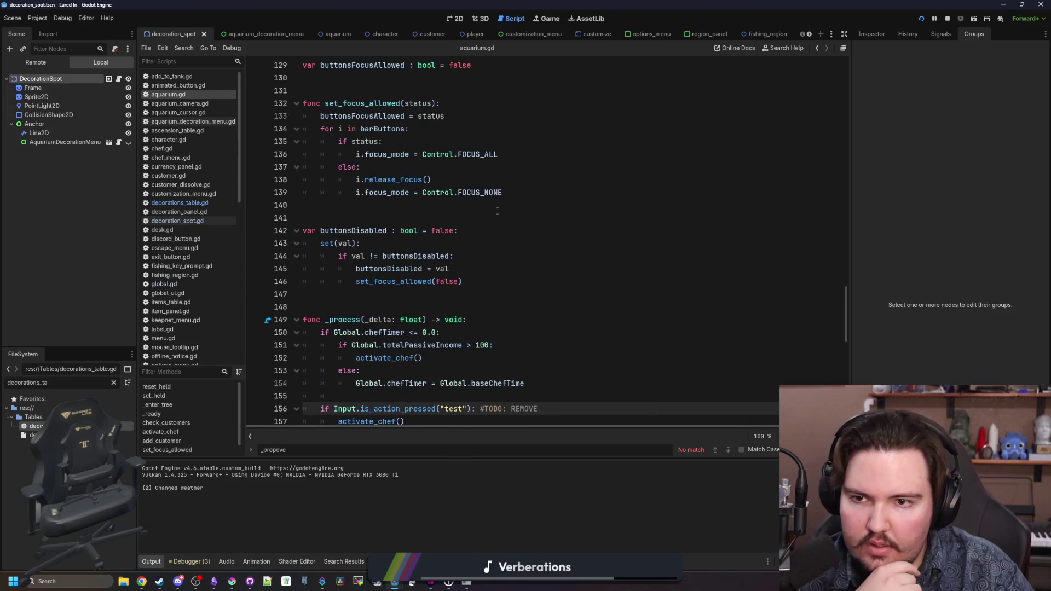
{"action": "scroll", "coordinate": [506, 220], "scroll_direction": "up", "scroll_amount": 5}
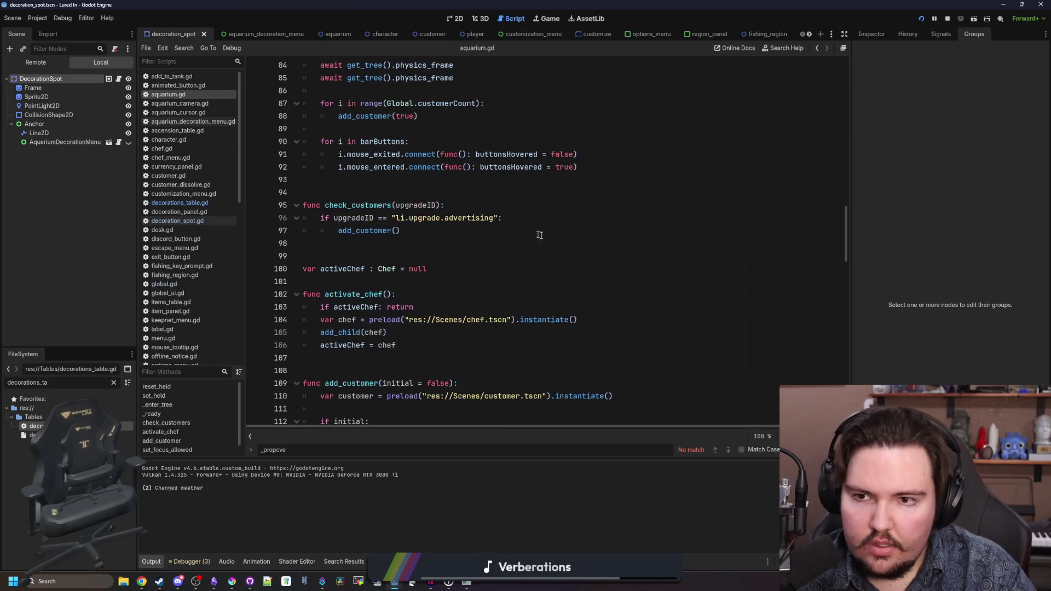
{"action": "left_click", "coordinate": [561, 246]}
{"action": "key", "text": "ctrl+f"}
{"action": "type", "text": "enter_tree"}
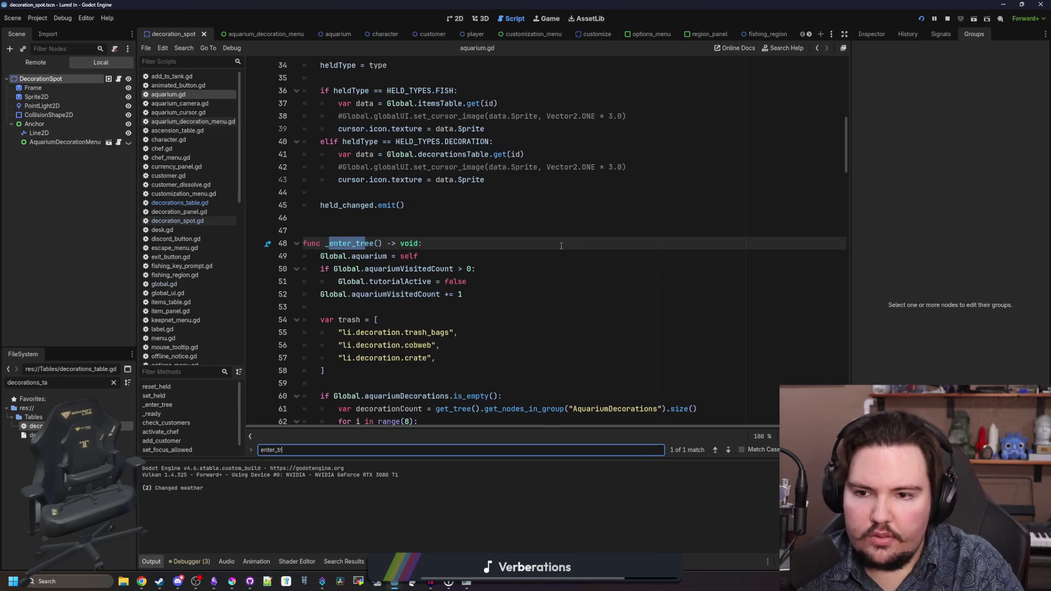
{"action": "key", "text": "Return"}
{"action": "scroll", "coordinate": [562, 246], "scroll_direction": "down", "scroll_amount": 1}
{"action": "left_click", "coordinate": [427, 218]}
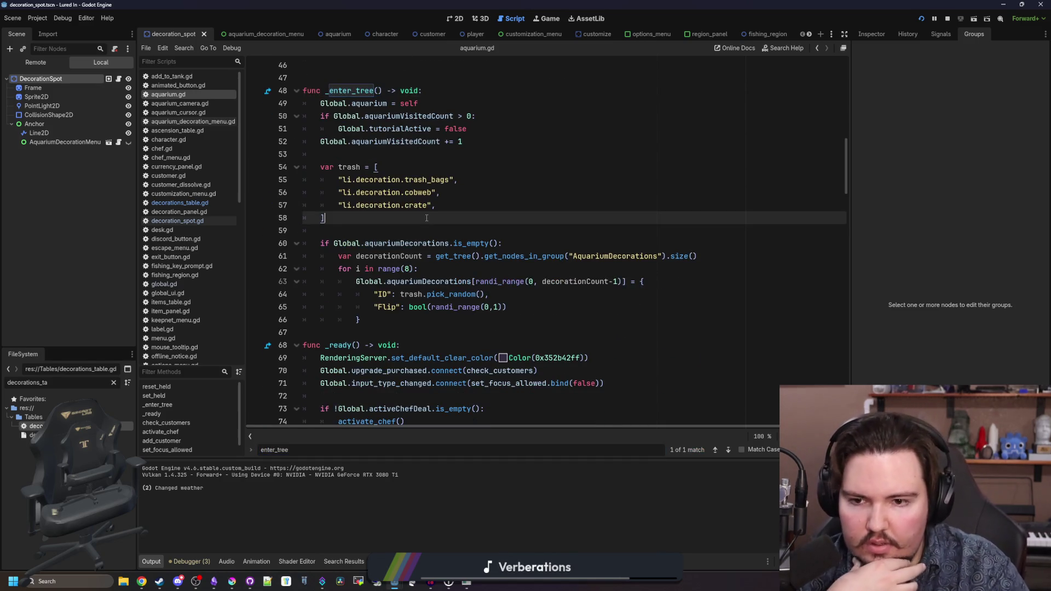
{"action": "left_click", "coordinate": [357, 232]}
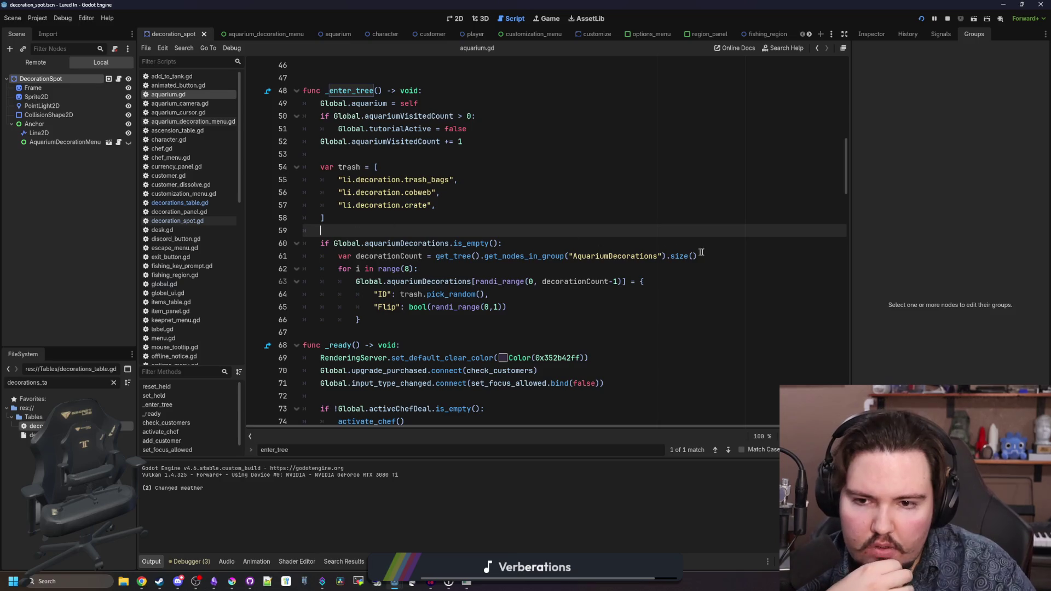
- Add print(decorationCount) below the decorationCount line 61 and save to launch the game
{"action": "left_click", "coordinate": [737, 258]}
{"action": "key", "text": "Return"}
{"action": "type", "text": "print("}
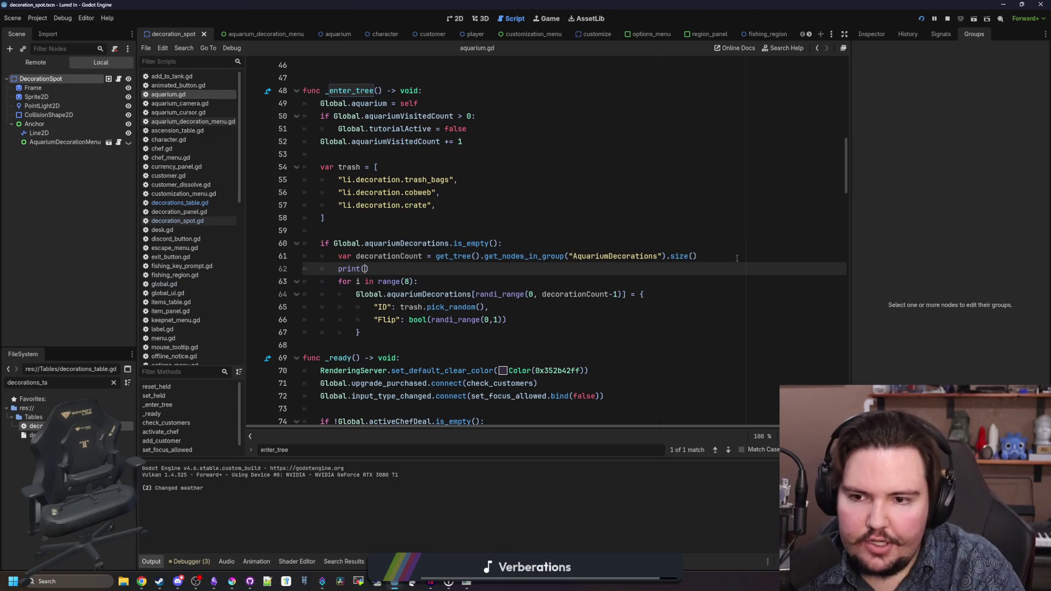
{"action": "type", "text": "decorationjCoun"}
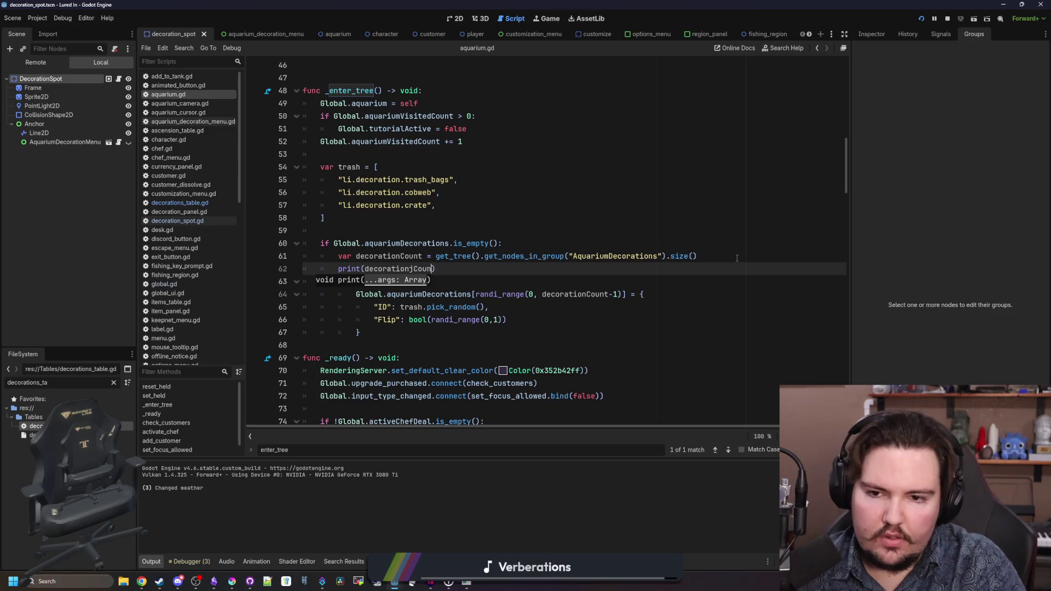
{"action": "key", "text": "BackSpace"}
{"action": "key", "text": "BackSpace"}
{"action": "key", "text": "BackSpace"}
{"action": "left_click", "coordinate": [737, 258]}
{"action": "key", "text": "ctrl+s"}
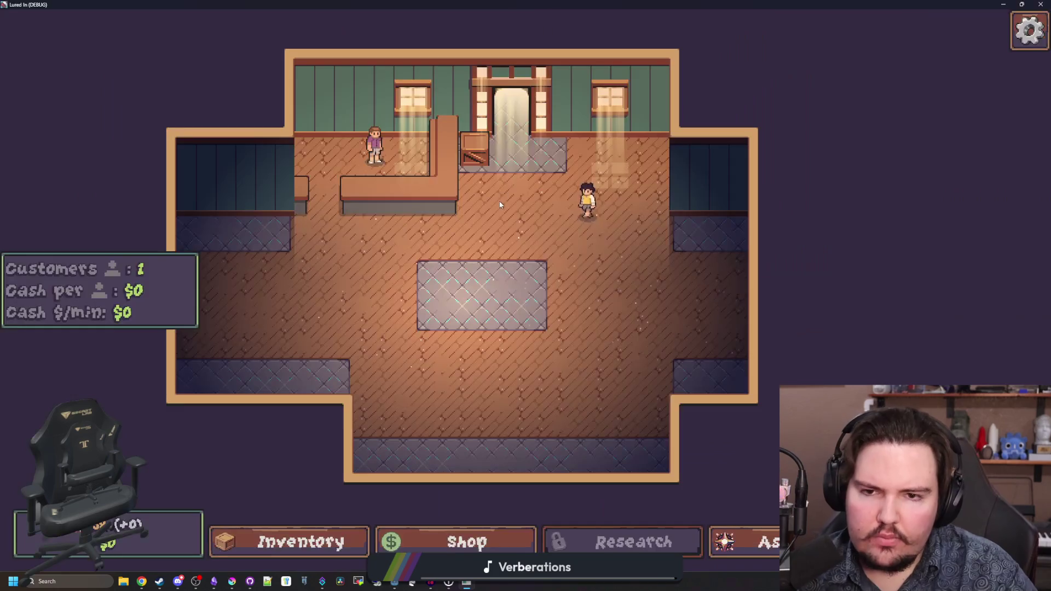
- Test-run the game by restarting from the main menu, then close it and return to the script
{"action": "left_click", "coordinate": [485, 172]}
{"action": "key", "text": "Escape"}
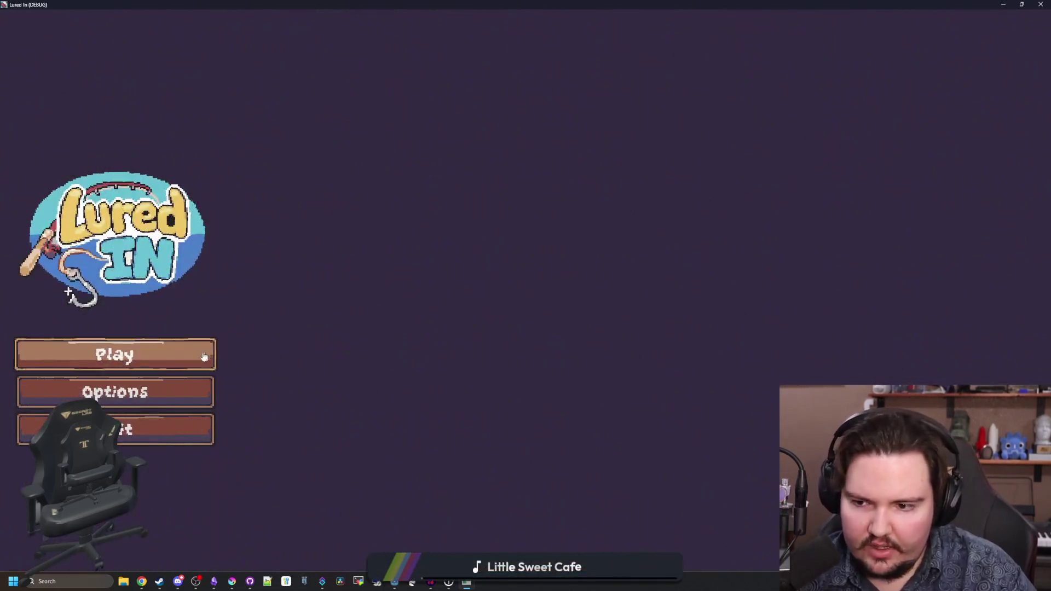
{"action": "left_click", "coordinate": [203, 357]}
{"action": "left_click", "coordinate": [527, 344]}
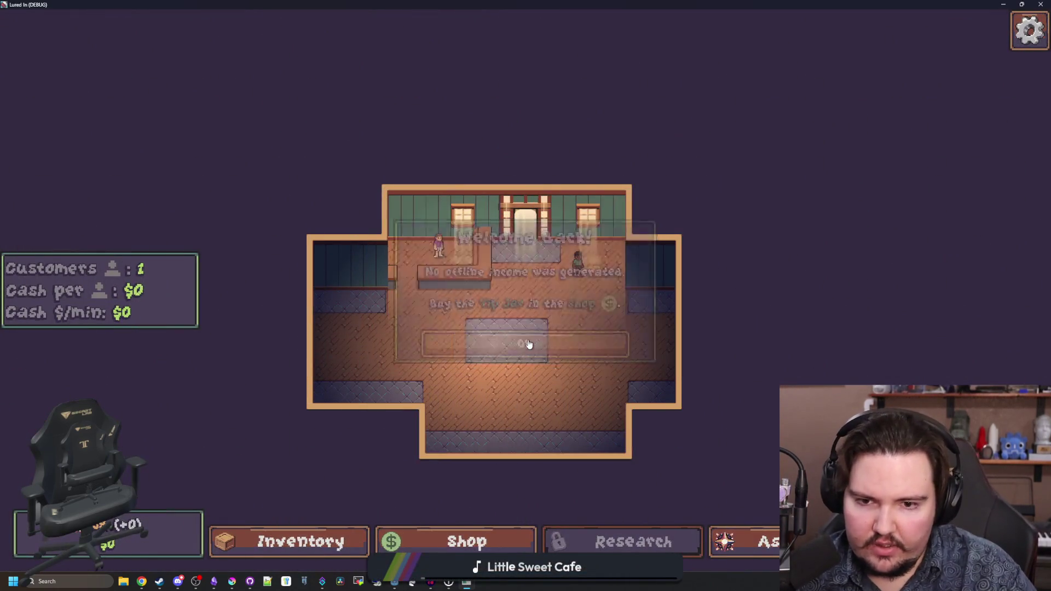
{"action": "key", "text": "super+Down"}
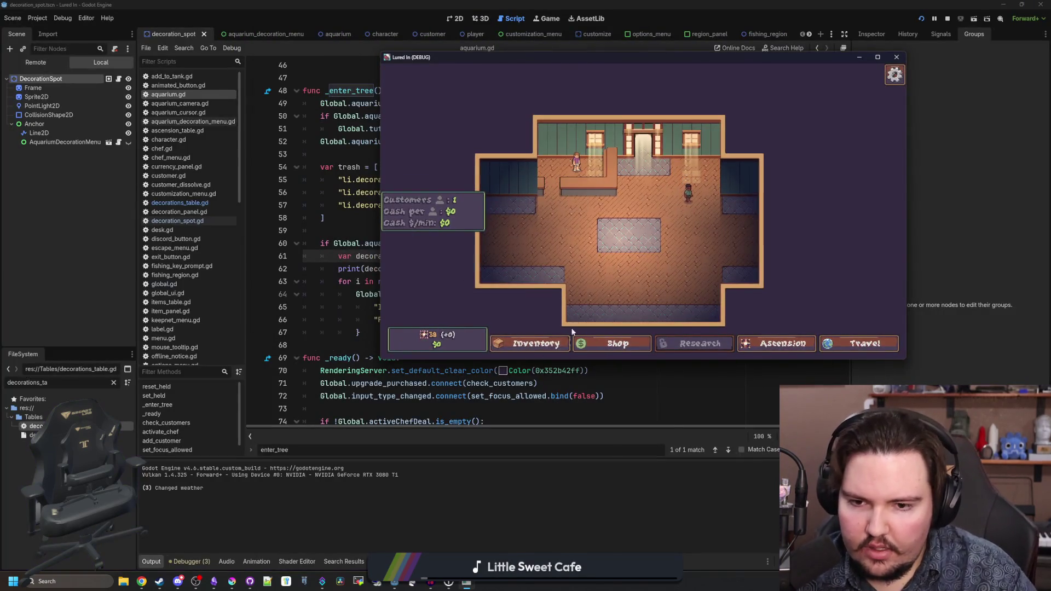
{"action": "left_click", "coordinate": [353, 229]}
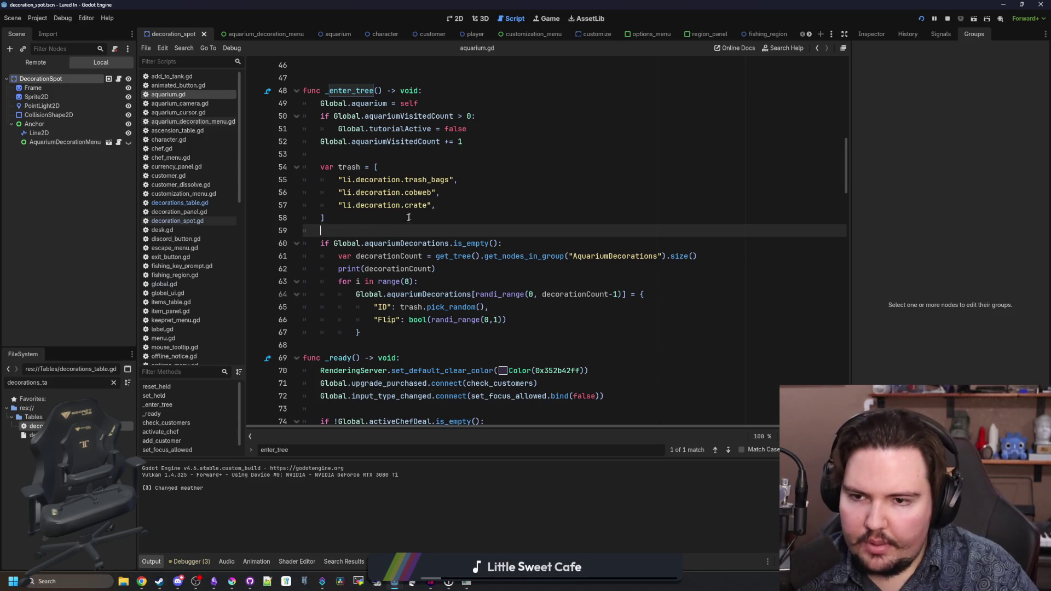
{"action": "key", "text": "ctrl+f"}
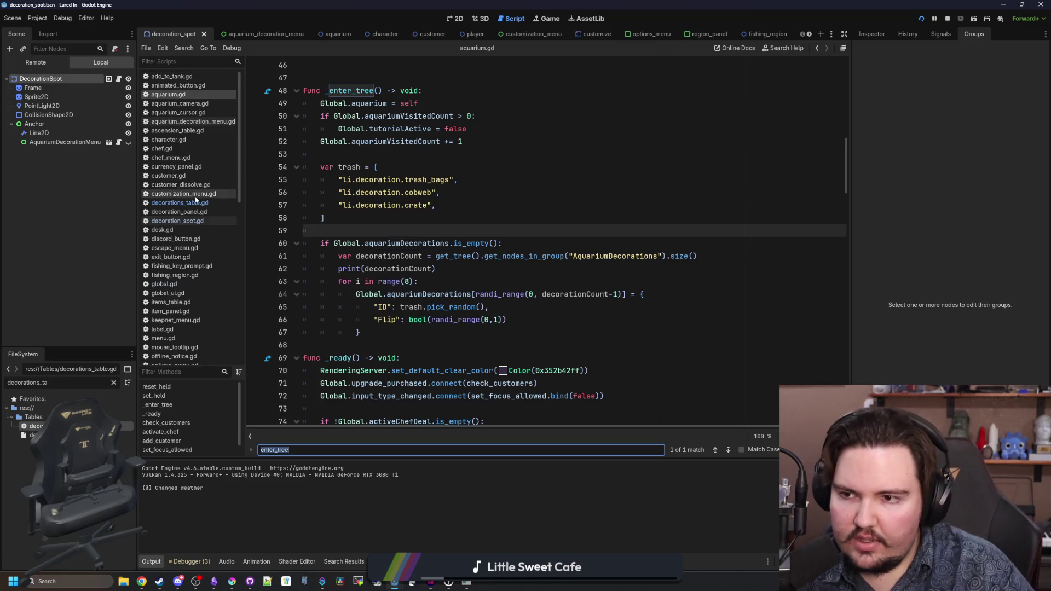
- Add Global.aquariumDecorations = {} to the test block in aquarium.gd's _process and save
{"action": "type", "text": "_"}
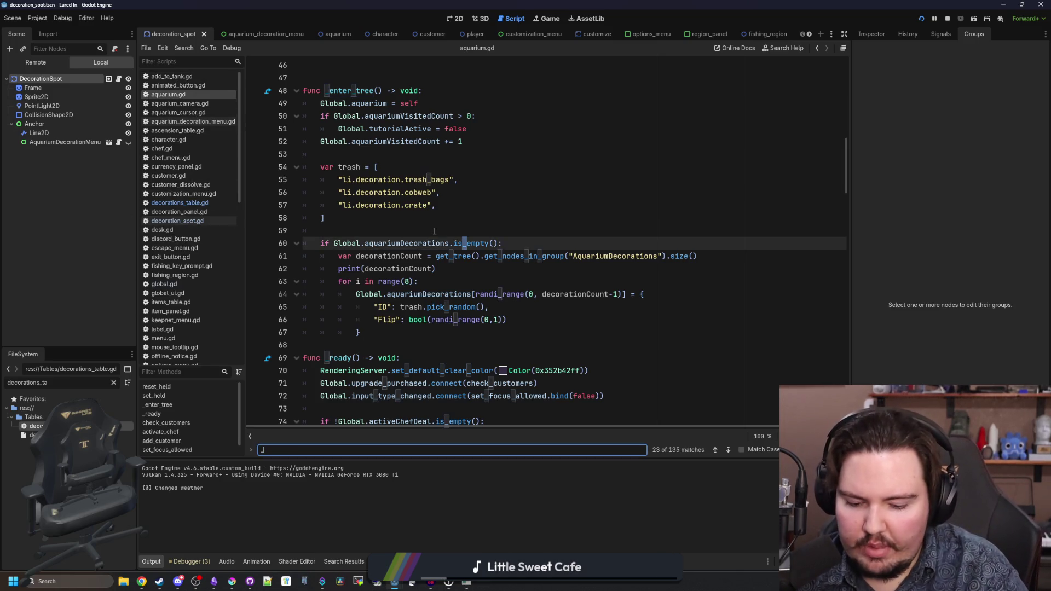
{"action": "type", "text": "process"}
{"action": "scroll", "coordinate": [493, 247], "scroll_direction": "down", "scroll_amount": 4}
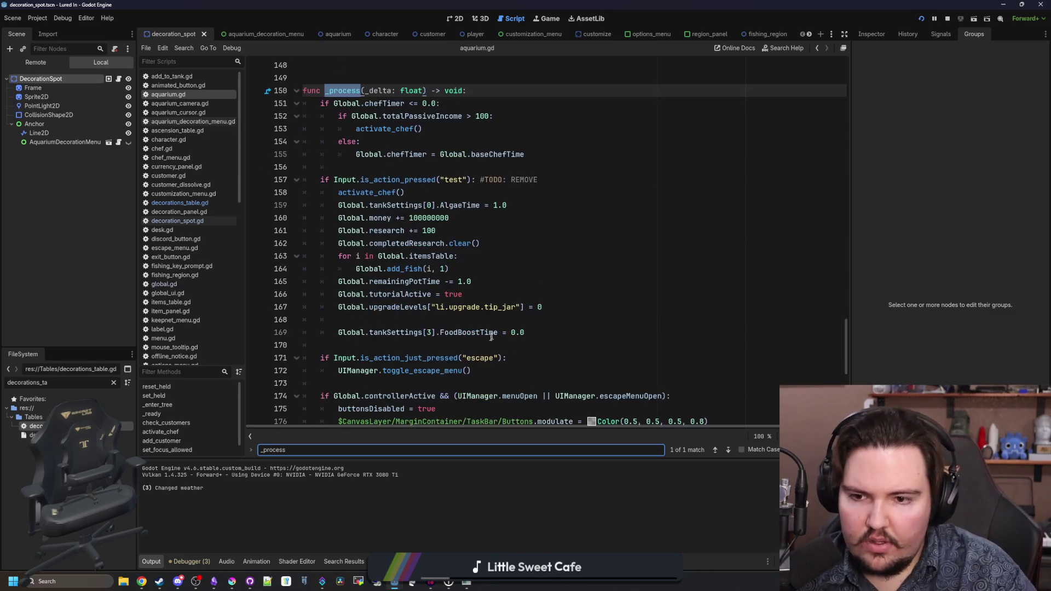
{"action": "left_click", "coordinate": [554, 305]}
{"action": "key", "text": "Return"}
{"action": "type", "text": "Global.decor"}
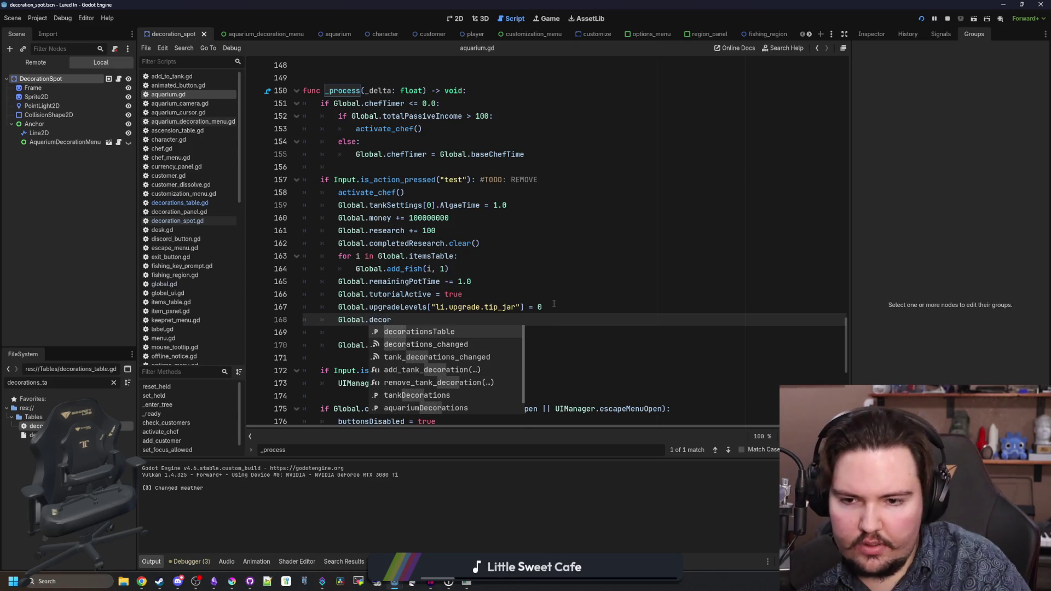
{"action": "key", "text": "BackSpace"}
{"action": "key", "text": "BackSpace"}
{"action": "key", "text": "BackSpace"}
{"action": "key", "text": "BackSpace"}
{"action": "key", "text": "BackSpace"}
{"action": "type", "text": "aquar"}
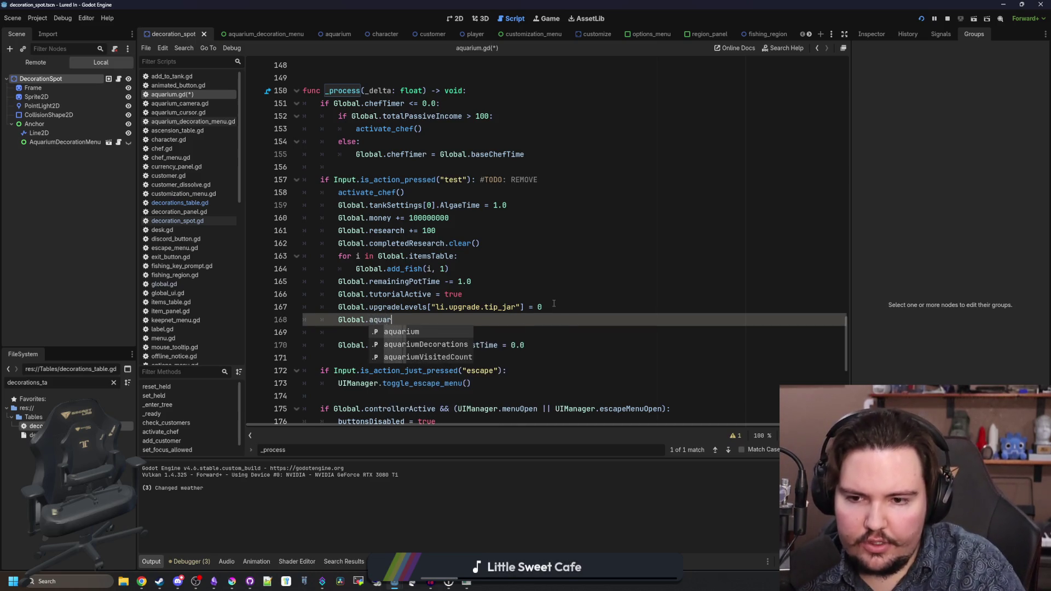
{"action": "key", "text": "Down"}
{"action": "key", "text": "Return"}
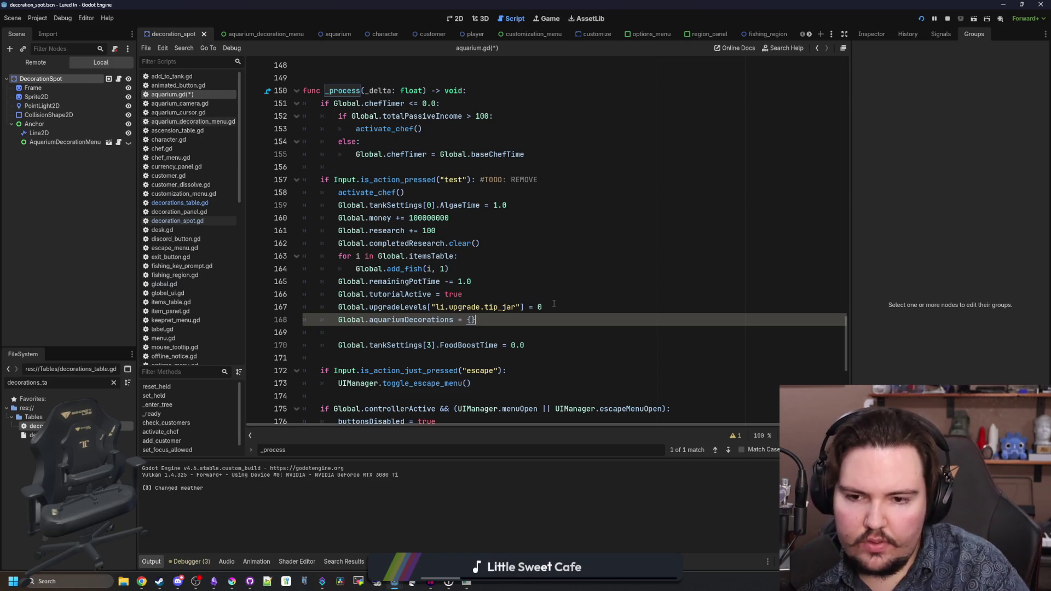
{"action": "left_click", "coordinate": [554, 305]}
{"action": "key", "text": "ctrl+s"}
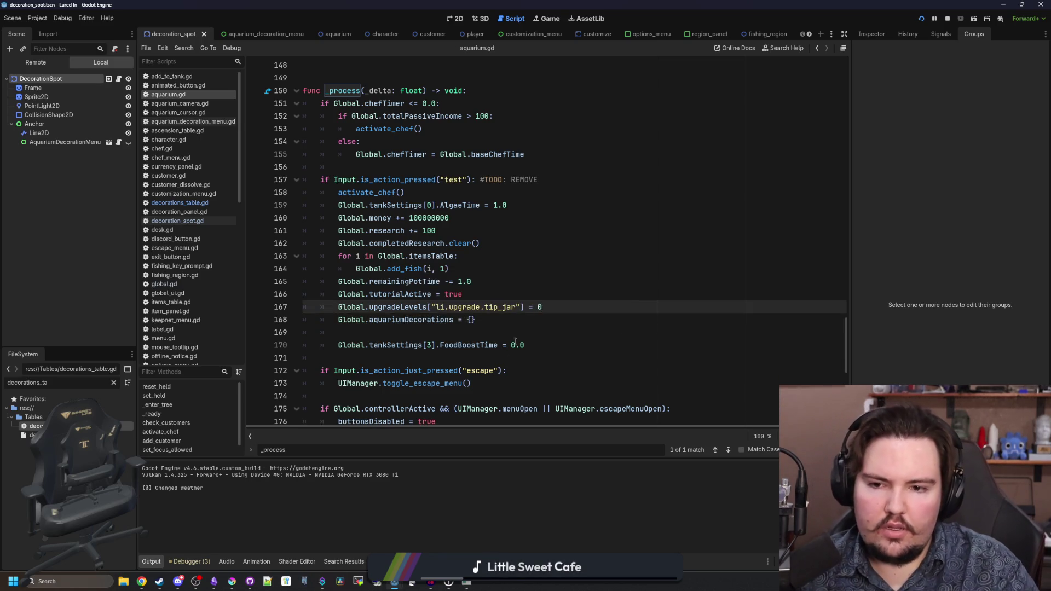
- Test-run the game: return to the main menu, restart, dismiss Welcome Back, then close it
{"action": "double_click", "coordinate": [667, 58]}
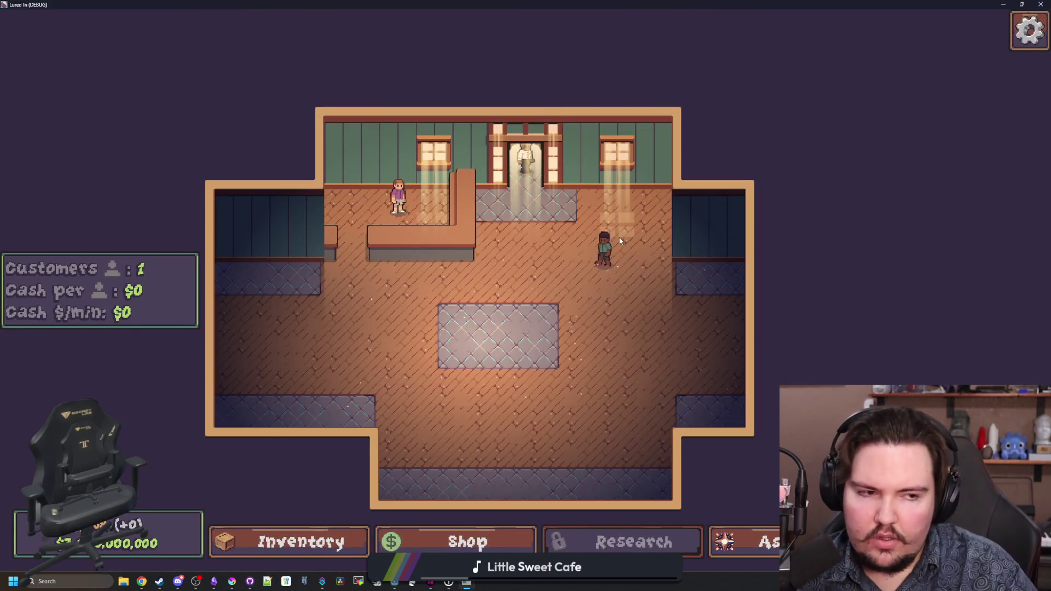
{"action": "key", "text": "Escape"}
{"action": "left_click", "coordinate": [528, 331]}
{"action": "left_click", "coordinate": [192, 359]}
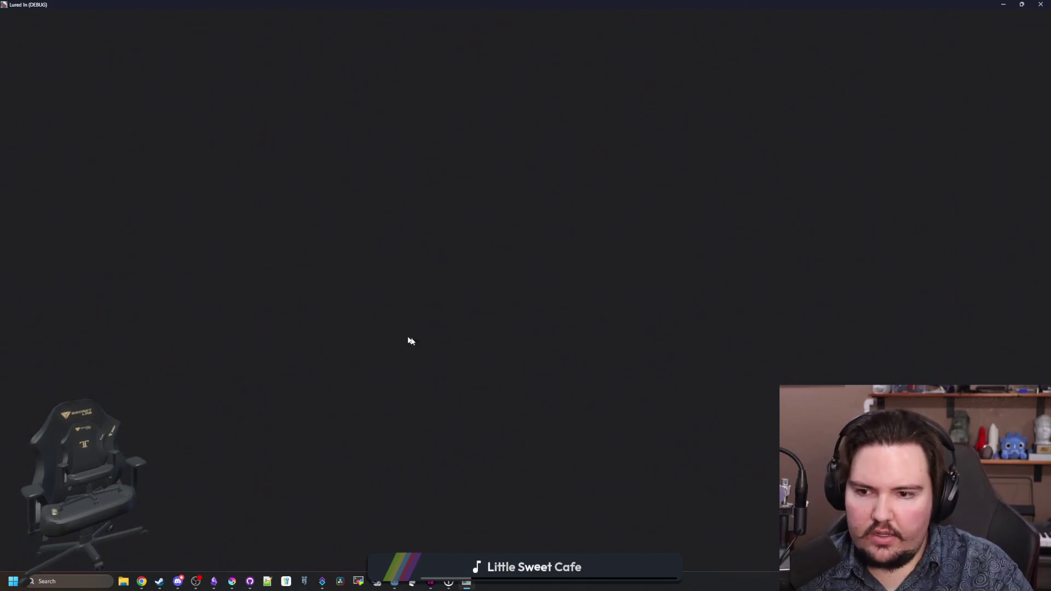
{"action": "left_click", "coordinate": [567, 350]}
{"action": "key", "text": "super+Down"}
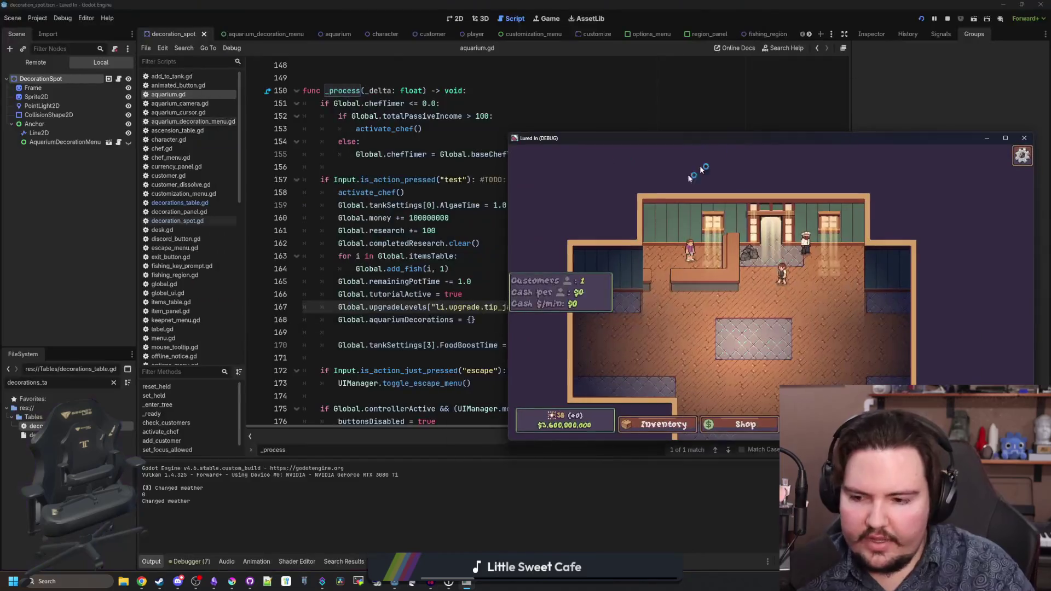
{"action": "key", "text": "alt+F4"}
- Open decoration_spot.gd and select the DecorationSpot node to view its groups
{"action": "left_click", "coordinate": [339, 333]}
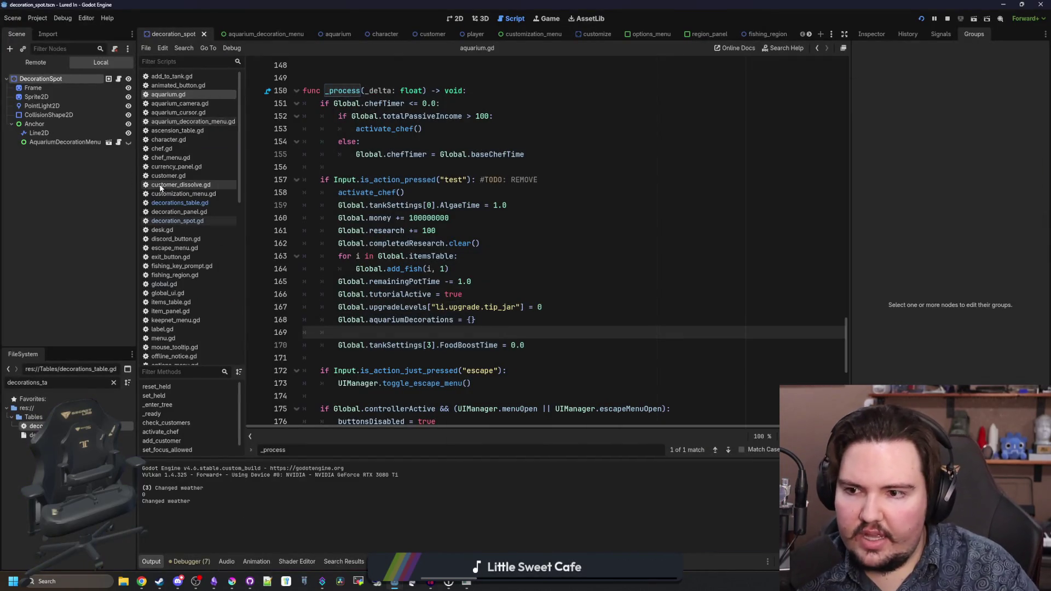
{"action": "left_click", "coordinate": [119, 79]}
{"action": "left_click", "coordinate": [86, 81]}
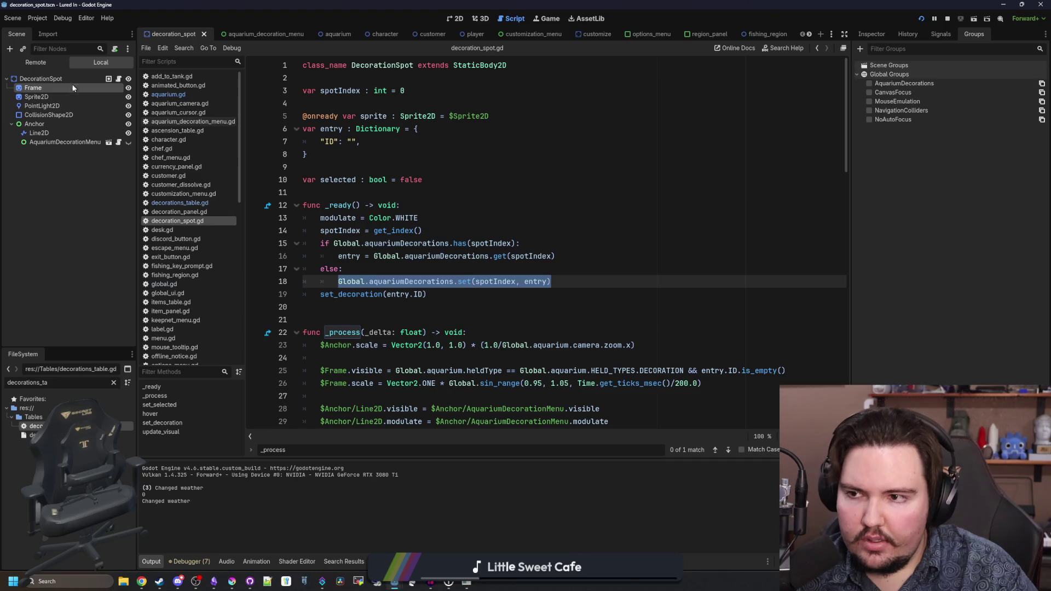
- Review the _ready function in decoration_spot.gd
{"action": "left_click", "coordinate": [515, 174]}
{"action": "left_click", "coordinate": [405, 201]}
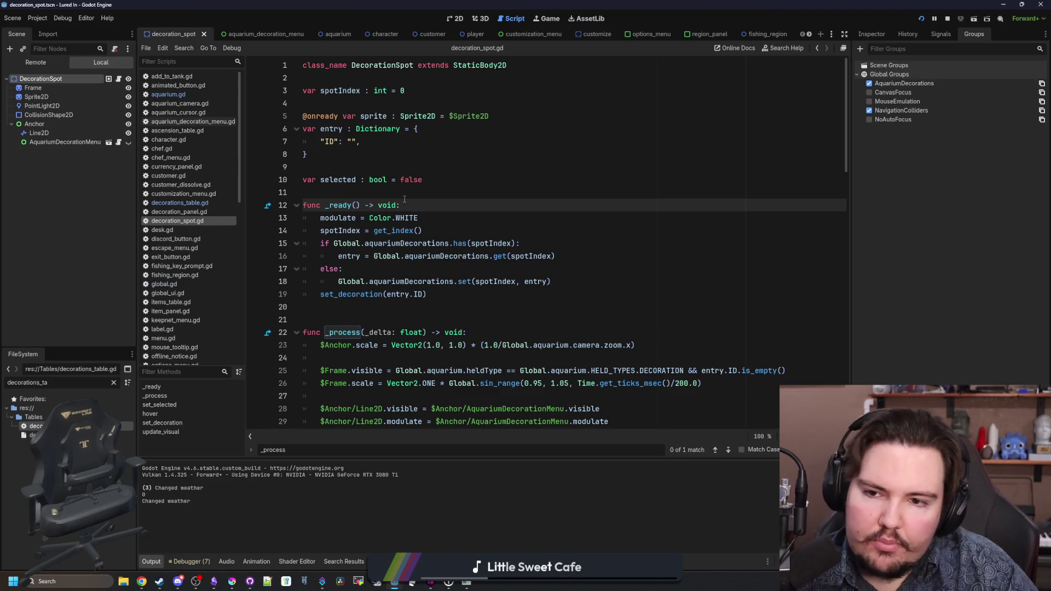
{"action": "left_click_drag", "start_coordinate": [404, 199], "coordinate": [405, 193]}
{"action": "left_click", "coordinate": [406, 193]}
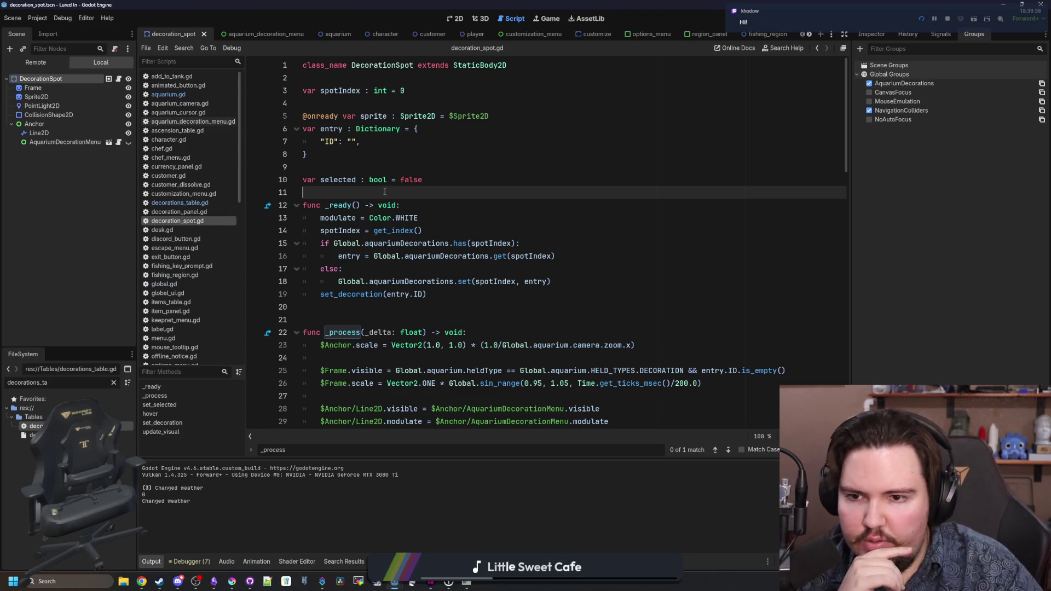
- Return to aquarium.gd's _enter_tree trash list and insert blank lines above the function
{"action": "left_click", "coordinate": [168, 94]}
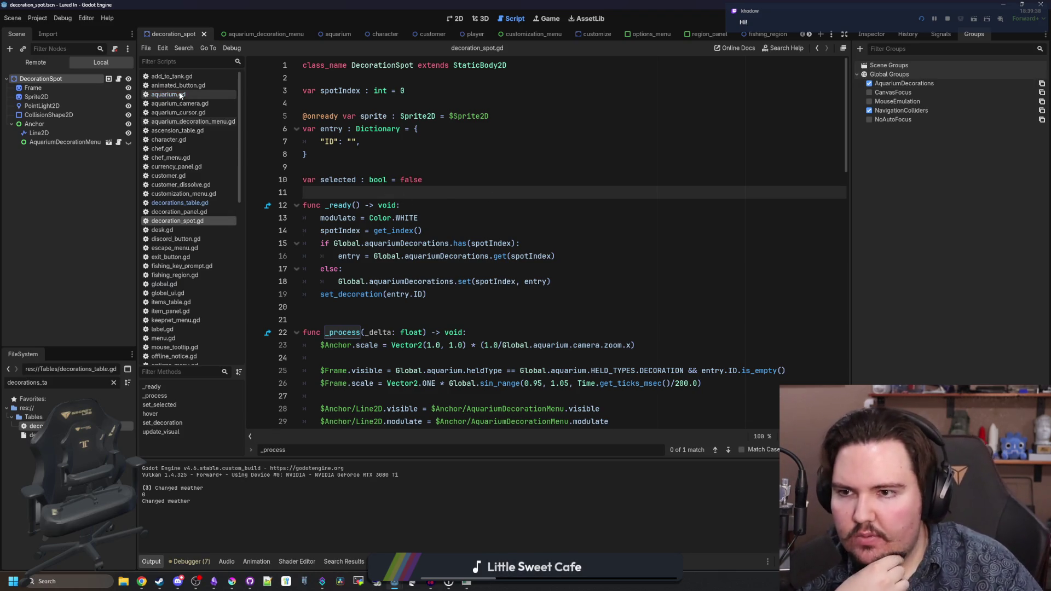
{"action": "scroll", "coordinate": [536, 242], "scroll_direction": "up", "scroll_amount": 5}
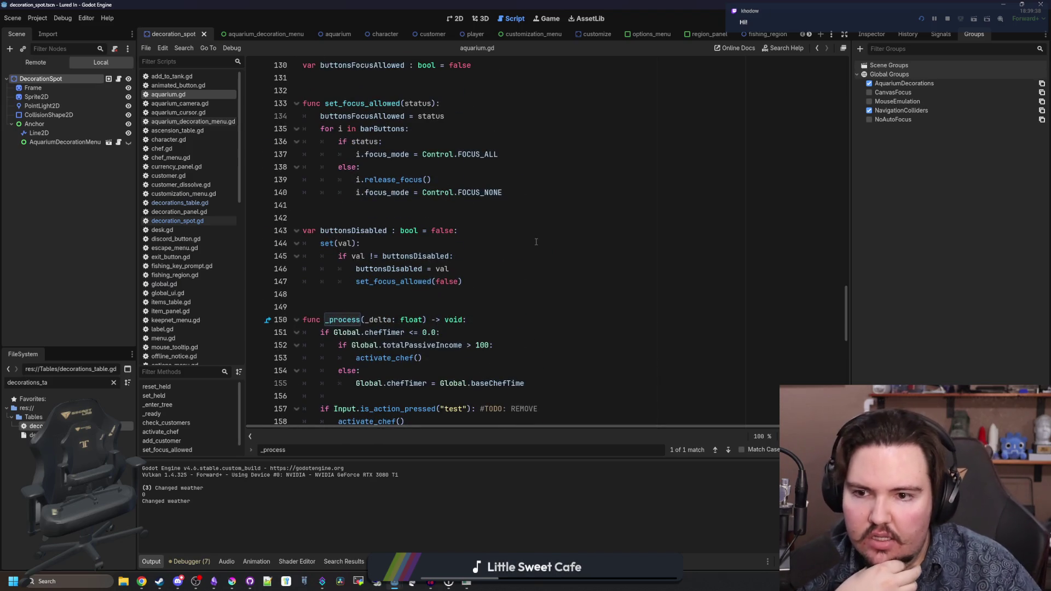
{"action": "scroll", "coordinate": [536, 242], "scroll_direction": "up", "scroll_amount": 10}
{"action": "scroll", "coordinate": [536, 241], "scroll_direction": "up", "scroll_amount": 16}
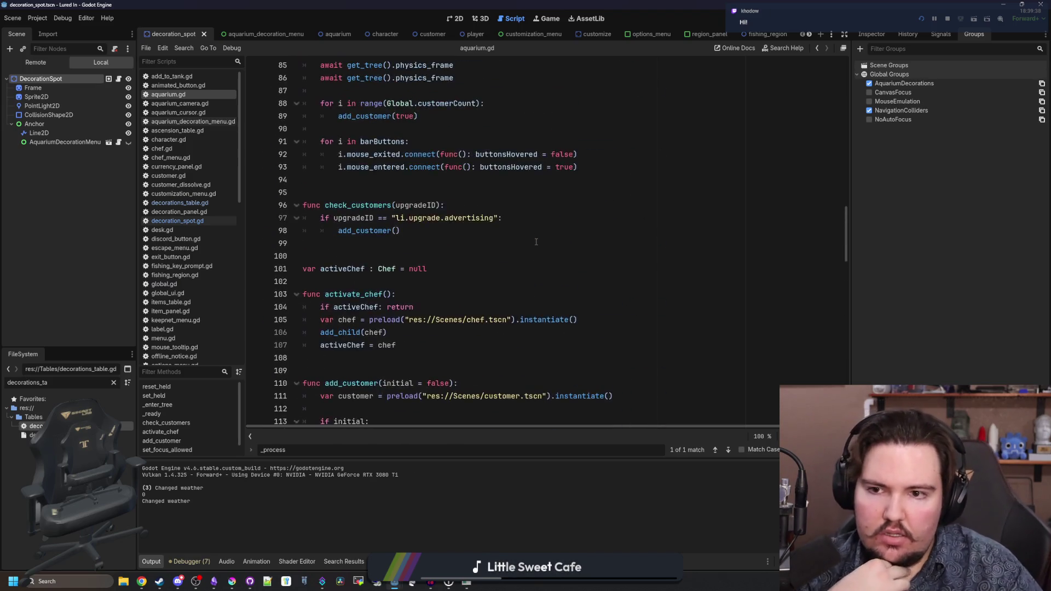
{"action": "scroll", "coordinate": [456, 252], "scroll_direction": "up", "scroll_amount": 5}
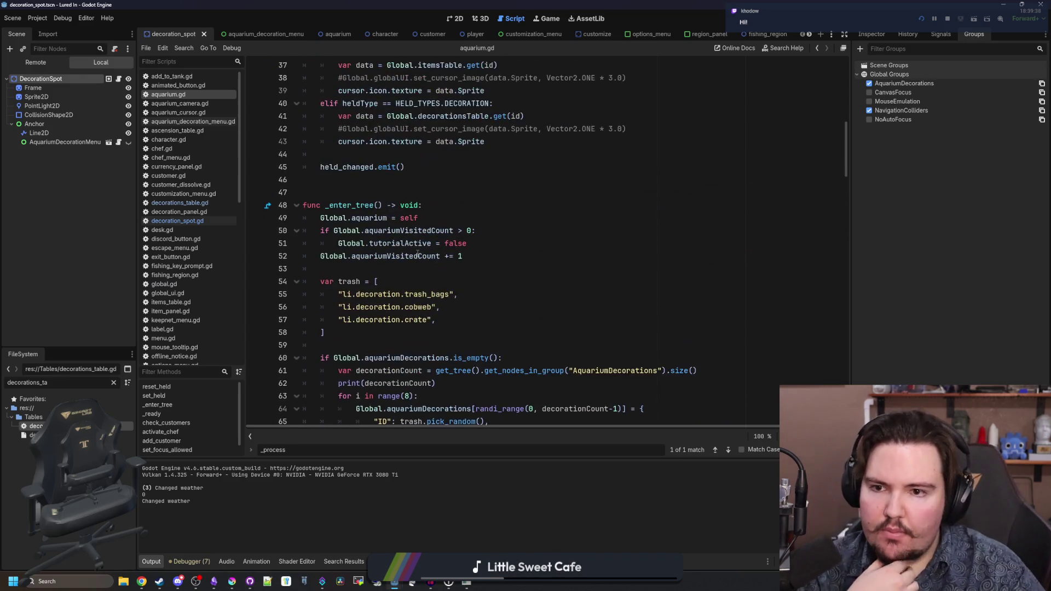
{"action": "left_click", "coordinate": [432, 269]}
{"action": "scroll", "coordinate": [432, 269], "scroll_direction": "down", "scroll_amount": 3}
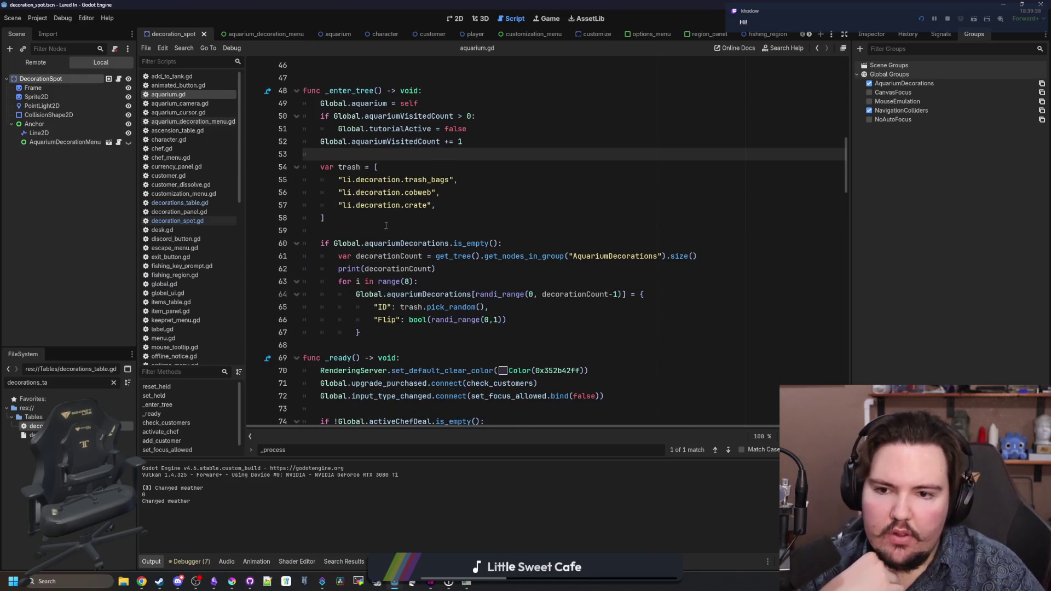
{"action": "left_click_drag", "start_coordinate": [323, 230], "coordinate": [335, 237]}
{"action": "left_click", "coordinate": [362, 221]}
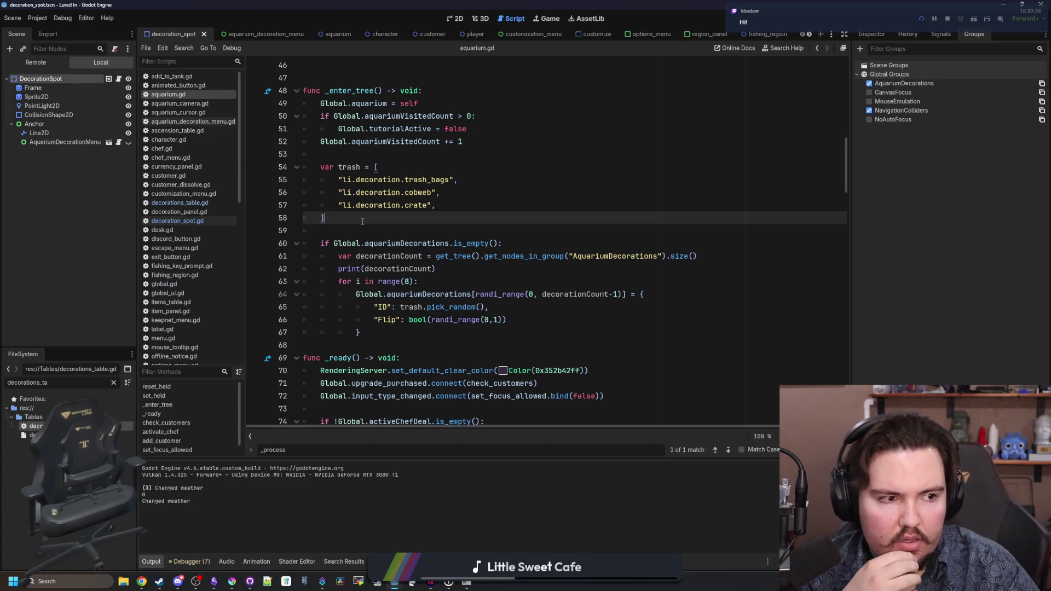
{"action": "scroll", "coordinate": [363, 221], "scroll_direction": "up", "scroll_amount": 2}
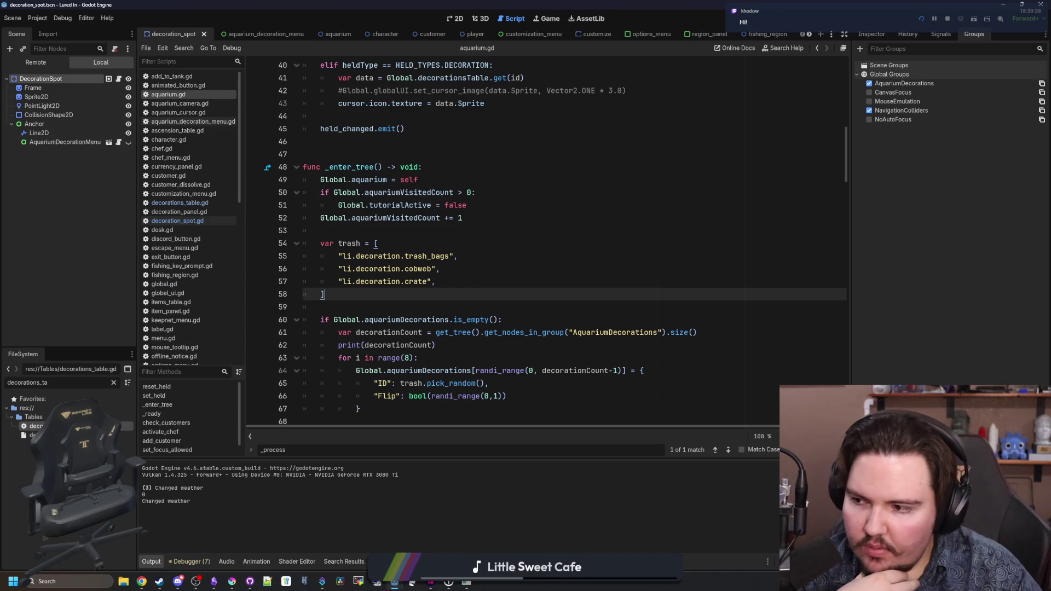
{"action": "left_click", "coordinate": [351, 137]}
{"action": "key", "text": "Return"}
{"action": "key", "text": "Return"}
{"action": "key", "text": "Return"}
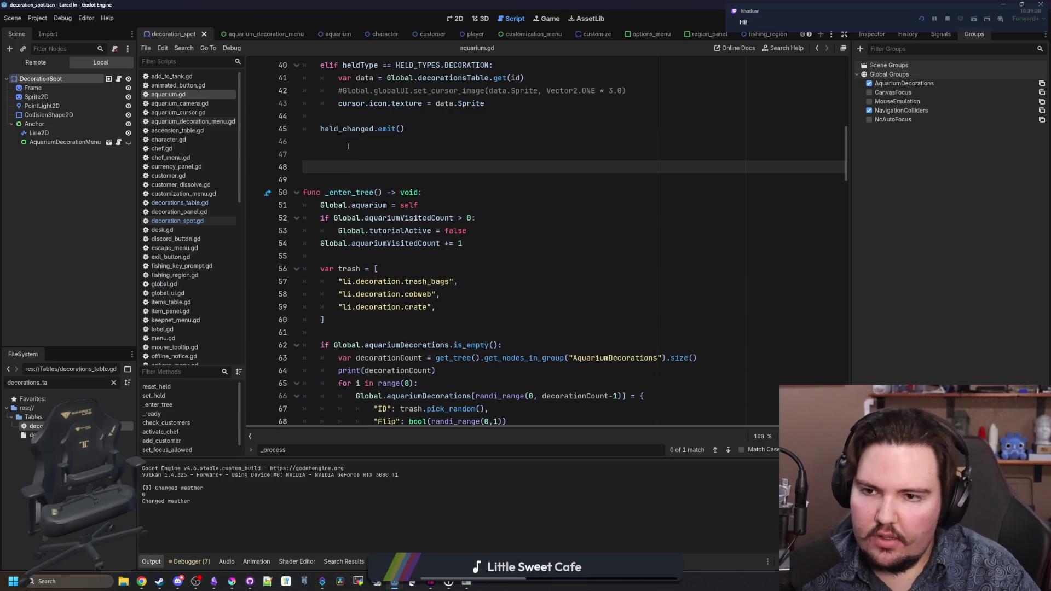
- Declare var spawnGarbage : bool = false and add a spawnGarbage line under the is_empty check
{"action": "type", "text": "var spawnGarb"}
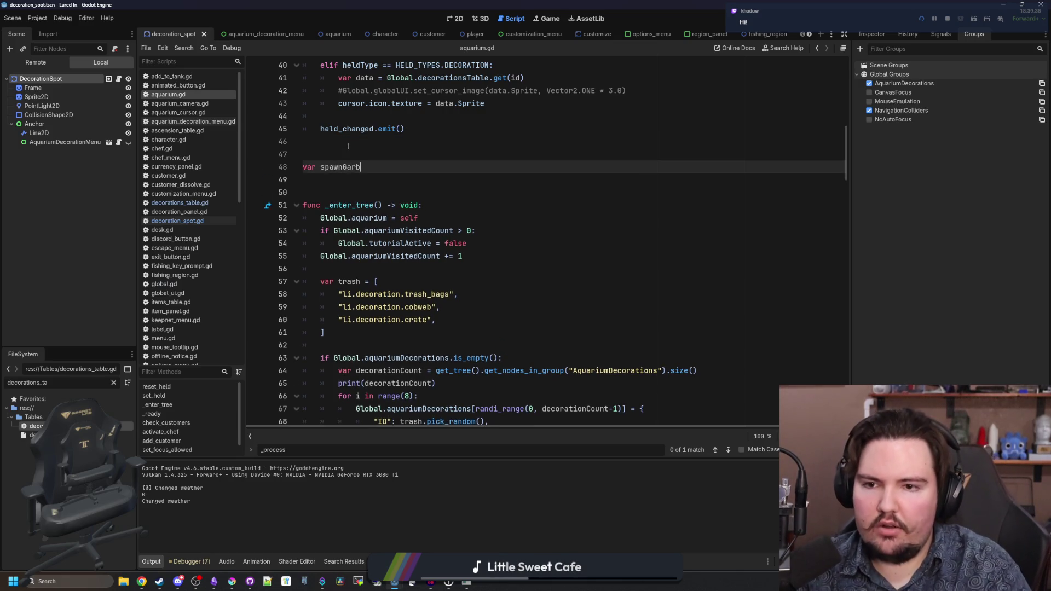
{"action": "type", "text": "age : bool = false"}
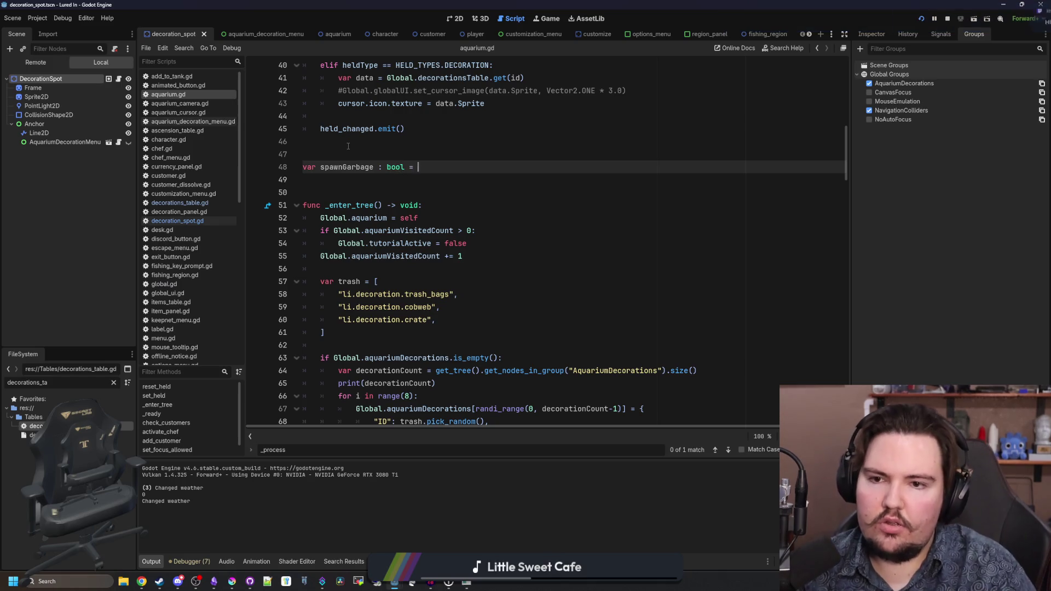
{"action": "left_click", "coordinate": [349, 147]}
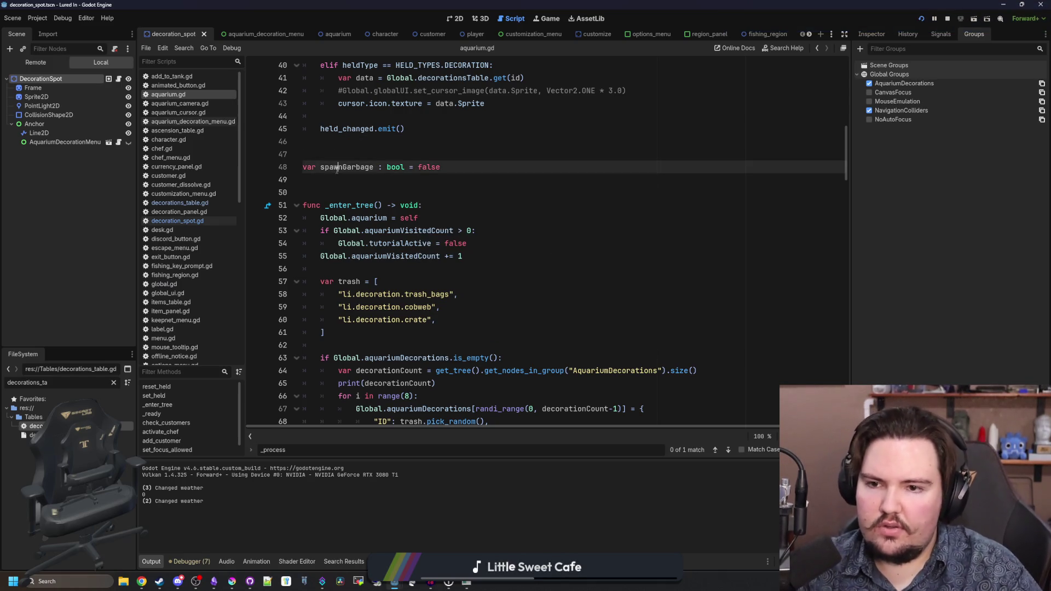
{"action": "double_click", "coordinate": [347, 167]}
{"action": "key", "text": "ctrl+c"}
{"action": "scroll", "coordinate": [411, 212], "scroll_direction": "down", "scroll_amount": 3}
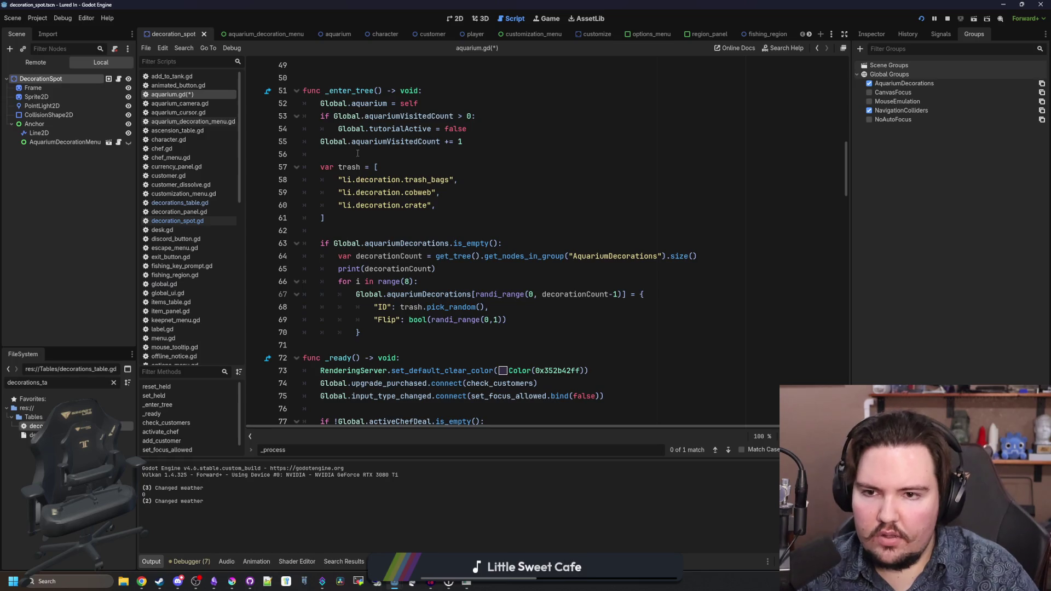
{"action": "left_click", "coordinate": [357, 154]}
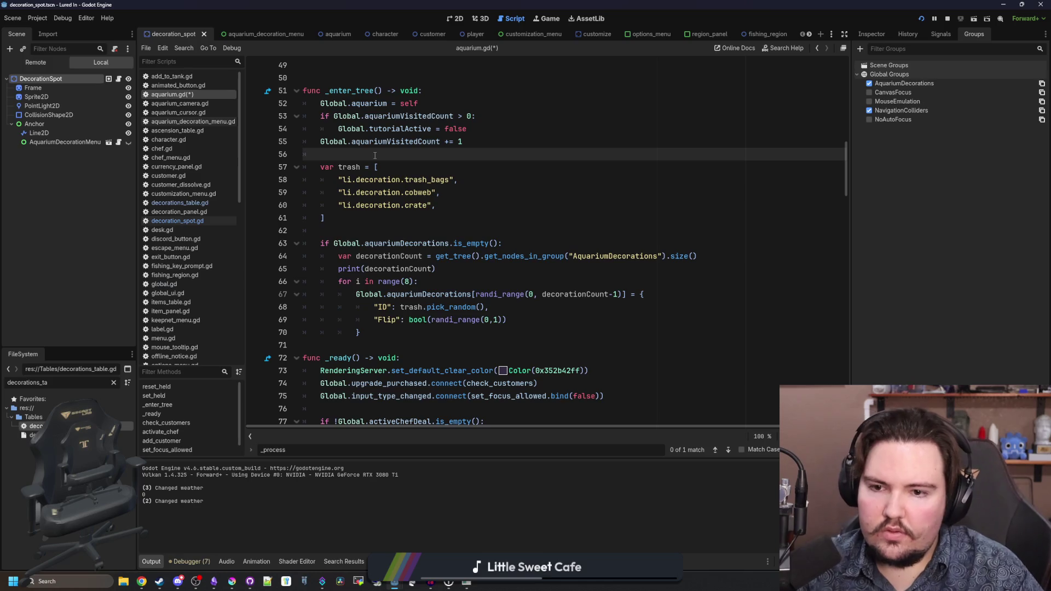
{"action": "left_click", "coordinate": [507, 245]}
{"action": "key", "text": "Return"}
{"action": "key", "text": "ctrl+v"}
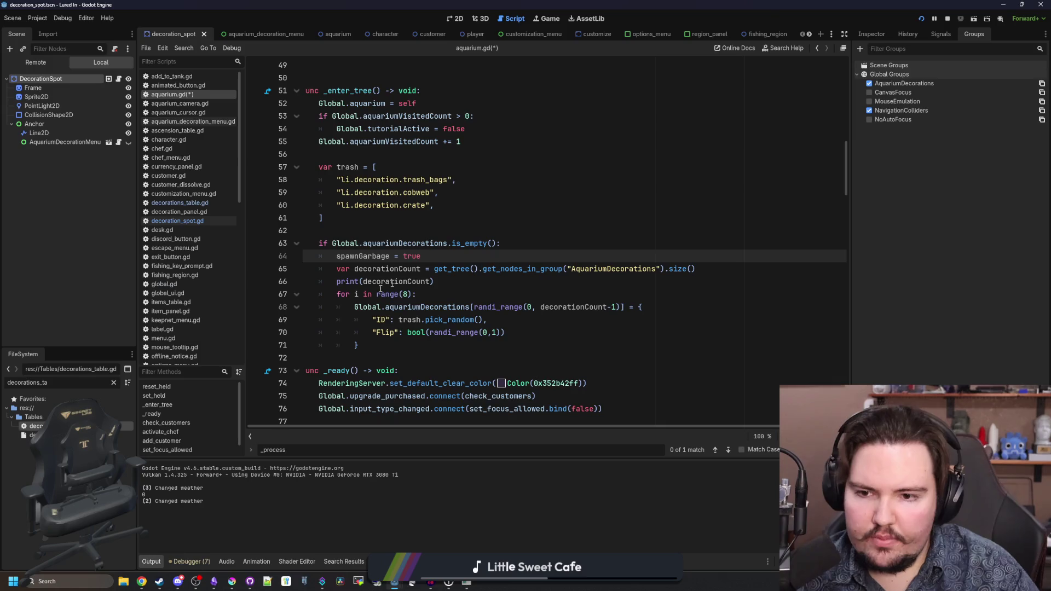
- Cut the trash array and decorationCount loop out of _enter_tree and save aquarium.gd
{"action": "mouse_move", "coordinate": [379, 343]}
{"action": "left_mouse_down"}
{"action": "mouse_move", "coordinate": [306, 282]}
{"action": "mouse_move", "coordinate": [307, 269]}
{"action": "left_mouse_up"}
{"action": "key", "text": "ctrl+c"}
{"action": "key", "text": "BackSpace"}
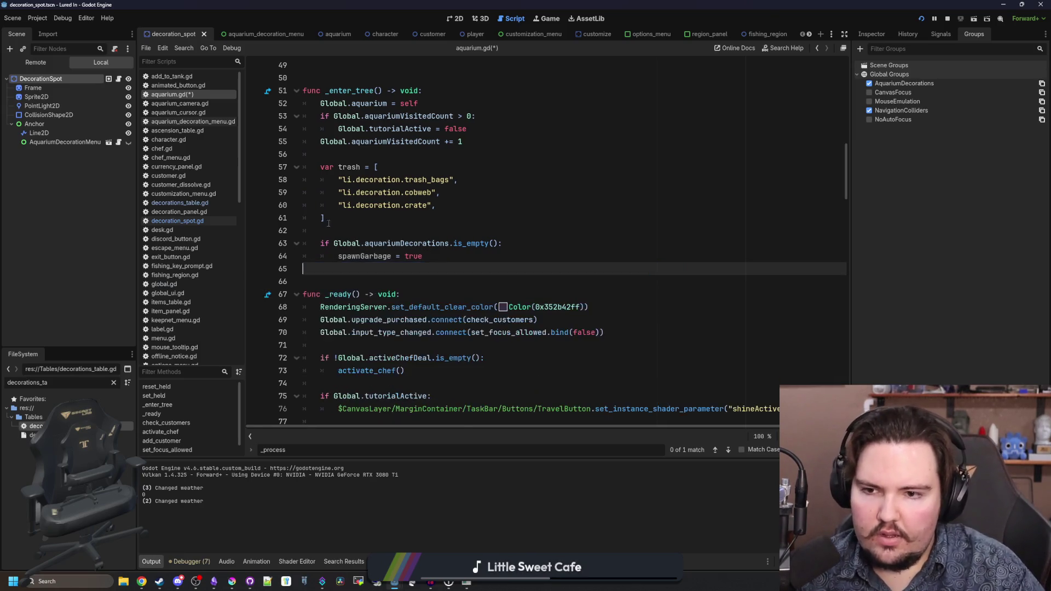
{"action": "left_click", "coordinate": [333, 219]}
{"action": "key", "text": "Return"}
{"action": "key", "text": "Return"}
{"action": "key", "text": "ctrl+v"}
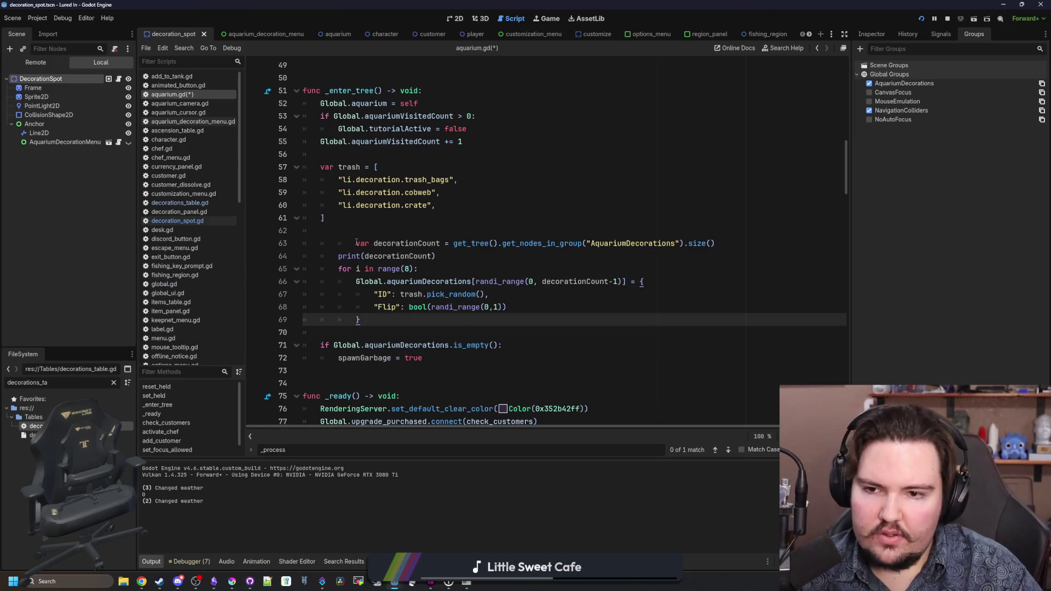
{"action": "left_click", "coordinate": [356, 243]}
{"action": "key", "text": "BackSpace"}
{"action": "left_click_drag", "start_coordinate": [391, 320], "coordinate": [264, 164]}
{"action": "key", "text": "ctrl+c"}
{"action": "key", "text": "BackSpace"}
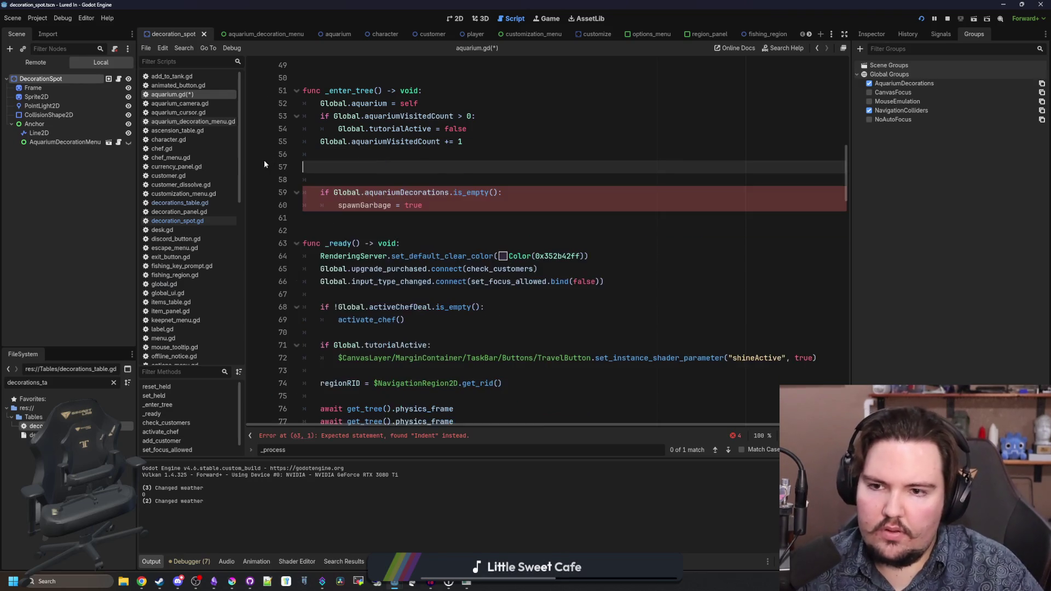
{"action": "key", "text": "BackSpace"}
{"action": "key", "text": "Delete"}
{"action": "key", "text": "ctrl+s"}
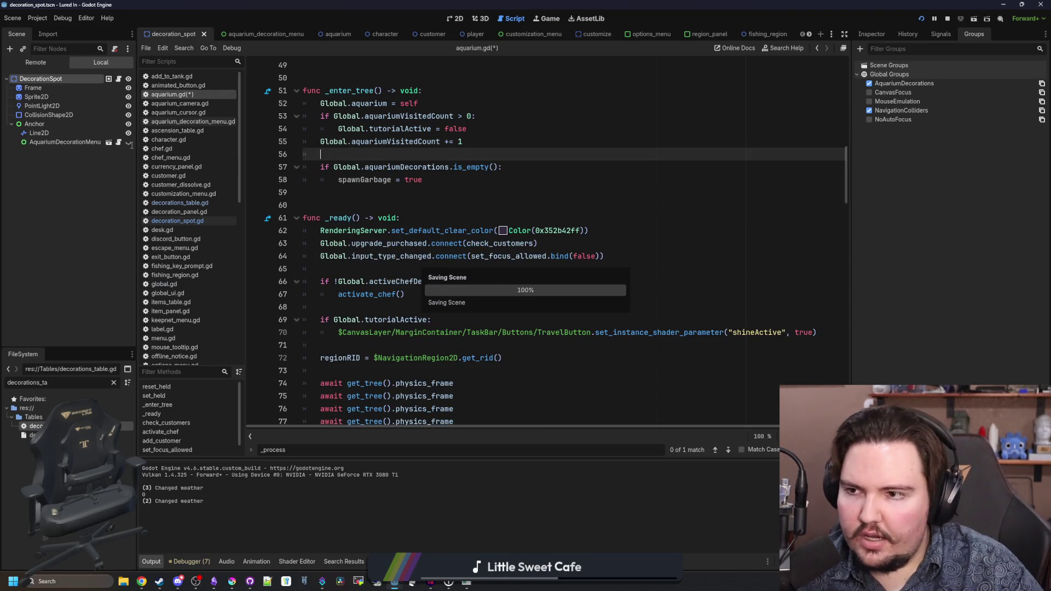
{"action": "left_click", "coordinate": [118, 80]}
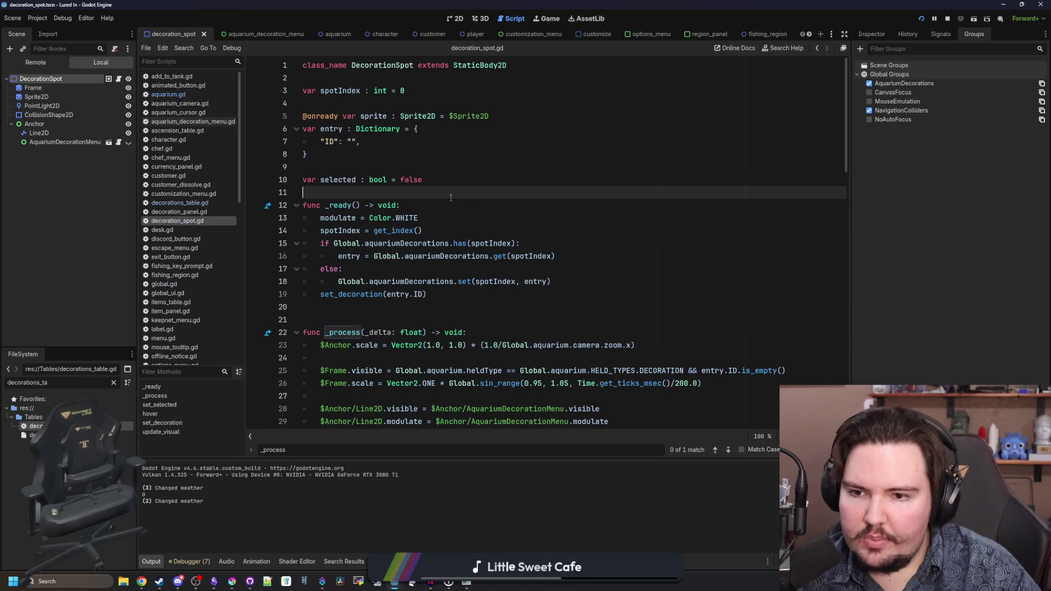
- Paste the trash array and decoration loop at the top of decoration_spot.gd's _ready
{"action": "scroll", "coordinate": [450, 198], "scroll_direction": "down", "scroll_amount": 2}
{"action": "left_click", "coordinate": [467, 217]}
{"action": "key", "text": "Return"}
{"action": "key", "text": "Return"}
{"action": "key", "text": "ctrl+v"}
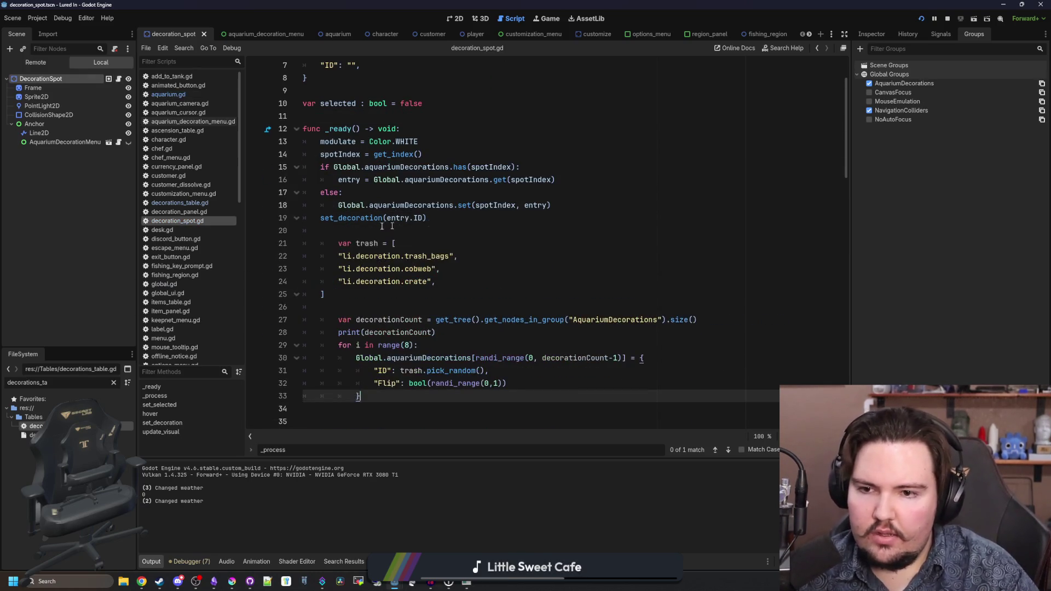
{"action": "left_click", "coordinate": [335, 243]}
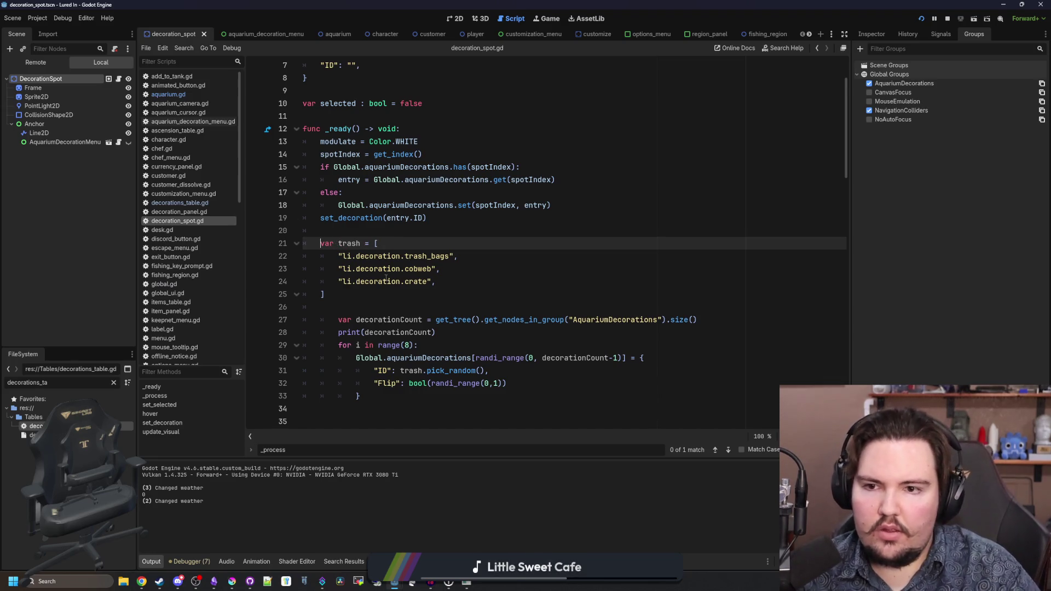
{"action": "scroll", "coordinate": [386, 280], "scroll_direction": "down", "scroll_amount": 1}
{"action": "mouse_move", "coordinate": [361, 358]}
{"action": "left_mouse_down"}
{"action": "mouse_move", "coordinate": [340, 219]}
{"action": "mouse_move", "coordinate": [260, 206]}
{"action": "left_mouse_up"}
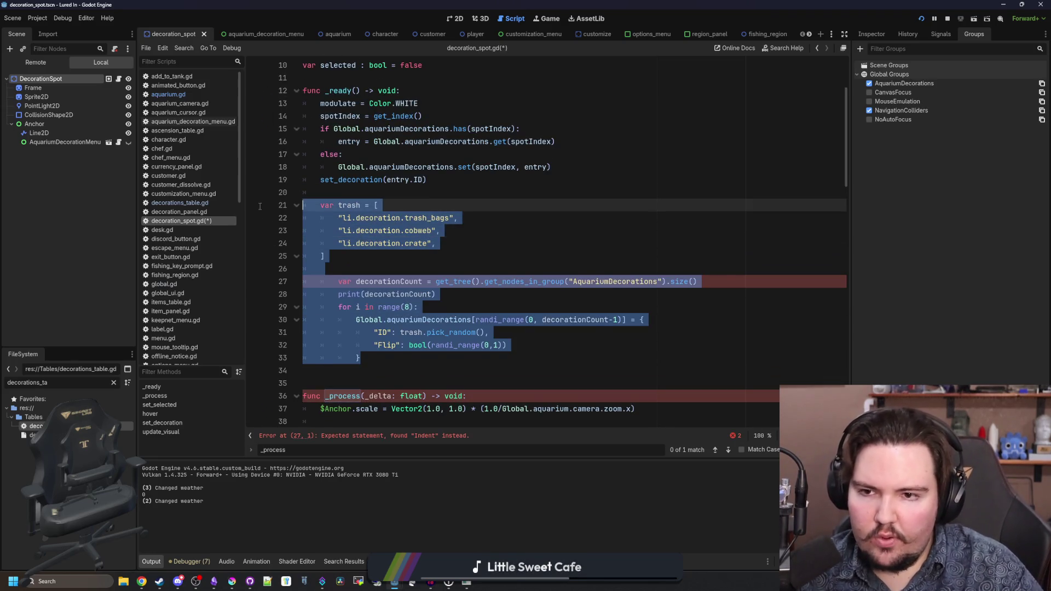
{"action": "key", "text": "ctrl+x"}
{"action": "left_click", "coordinate": [431, 90]}
{"action": "key", "text": "Return"}
{"action": "key", "text": "ctrl+v"}
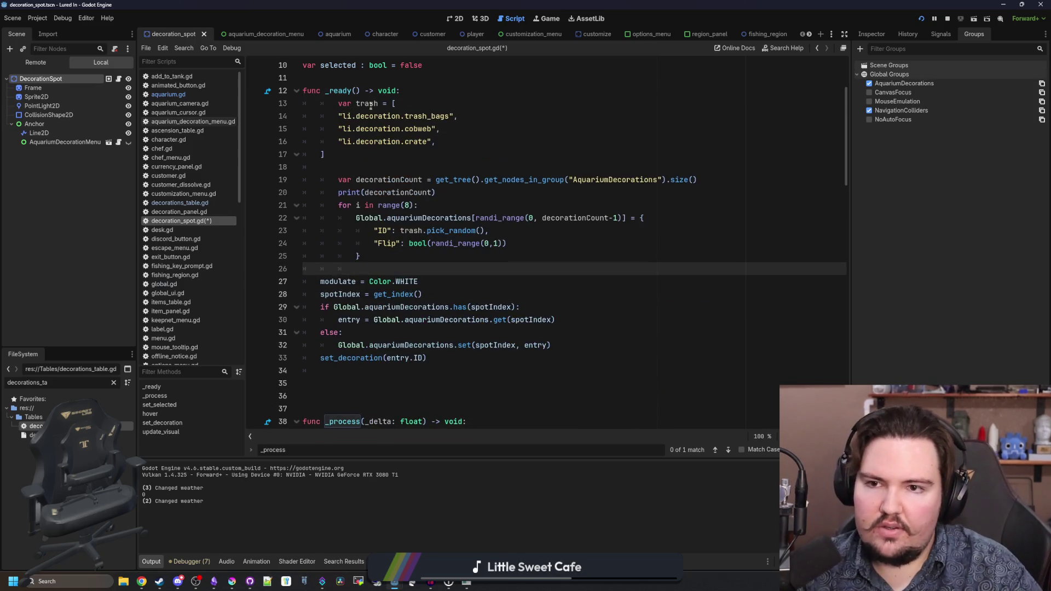
{"action": "left_click", "coordinate": [333, 104]}
{"action": "left_click", "coordinate": [365, 158]}
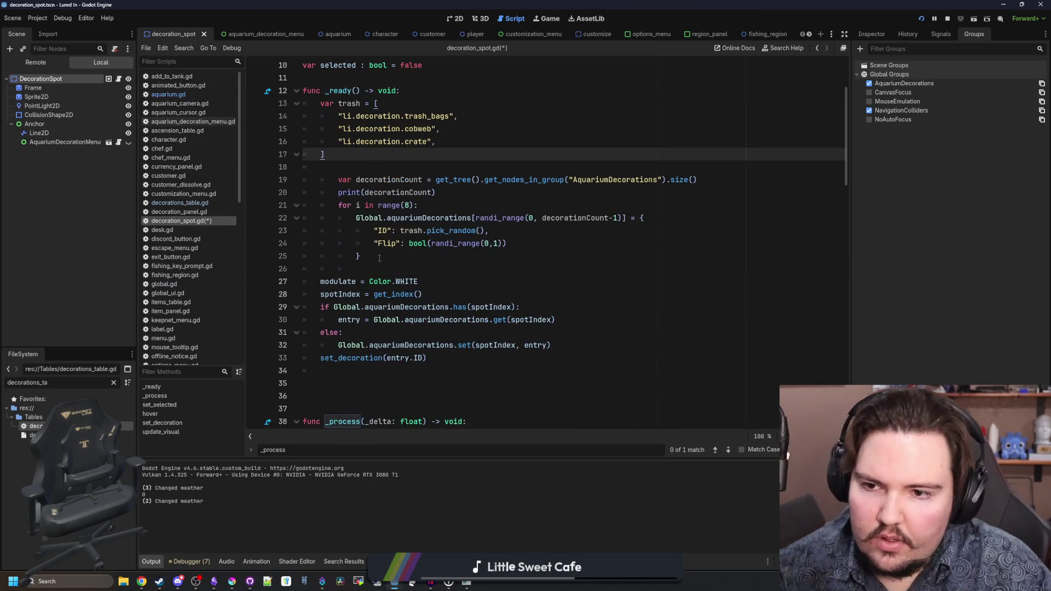
{"action": "left_click_drag", "start_coordinate": [351, 257], "coordinate": [304, 181]}
{"action": "key", "text": "shift+Tab"}
- Wrap the trash block in an if Global.aquarium.spawnGarbage condition
{"action": "left_click", "coordinate": [463, 97]}
{"action": "key", "text": "Return"}
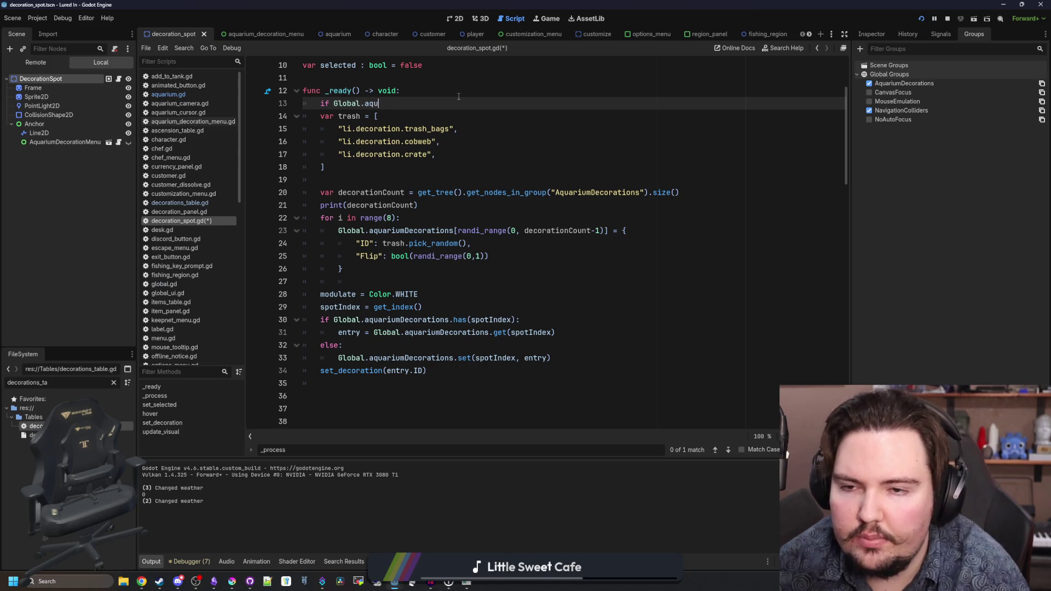
{"action": "type", "text": "arium.spaw"}
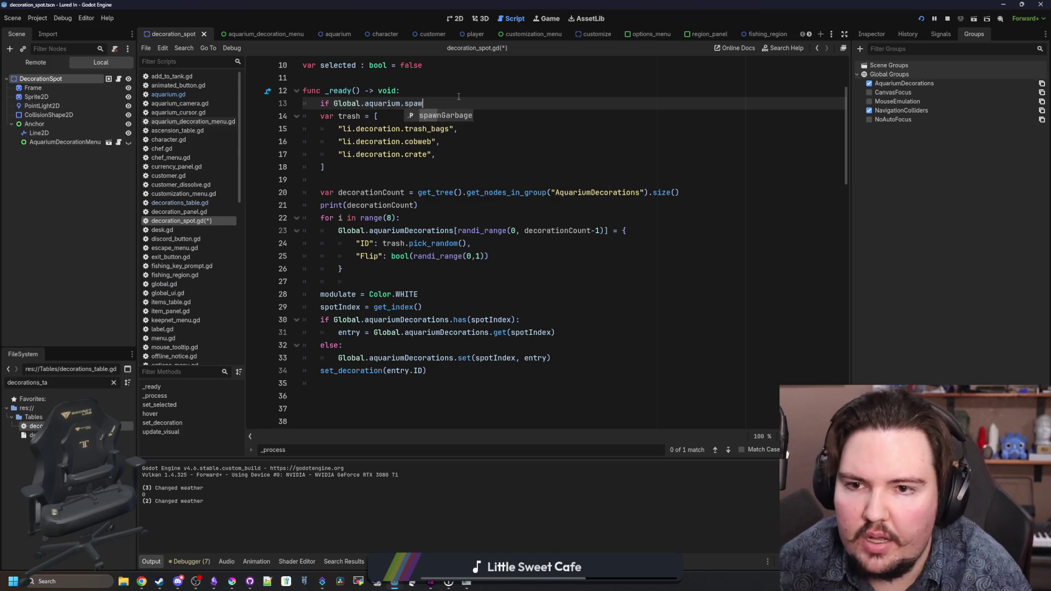
{"action": "key", "text": "Return"}
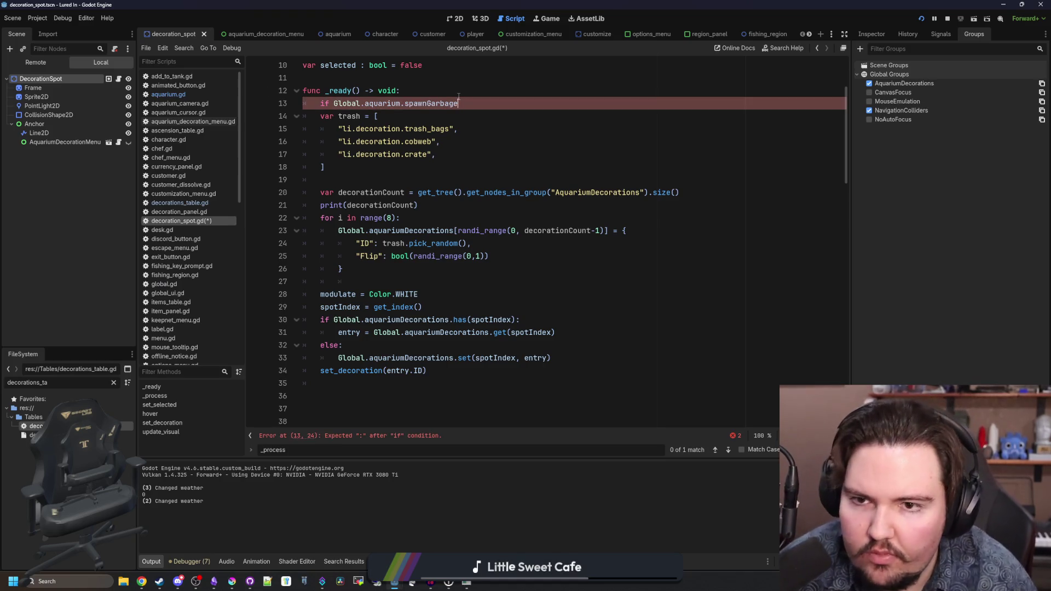
{"action": "key", "text": "BackSpace"}
{"action": "scroll", "coordinate": [383, 219], "scroll_direction": "up", "scroll_amount": 2}
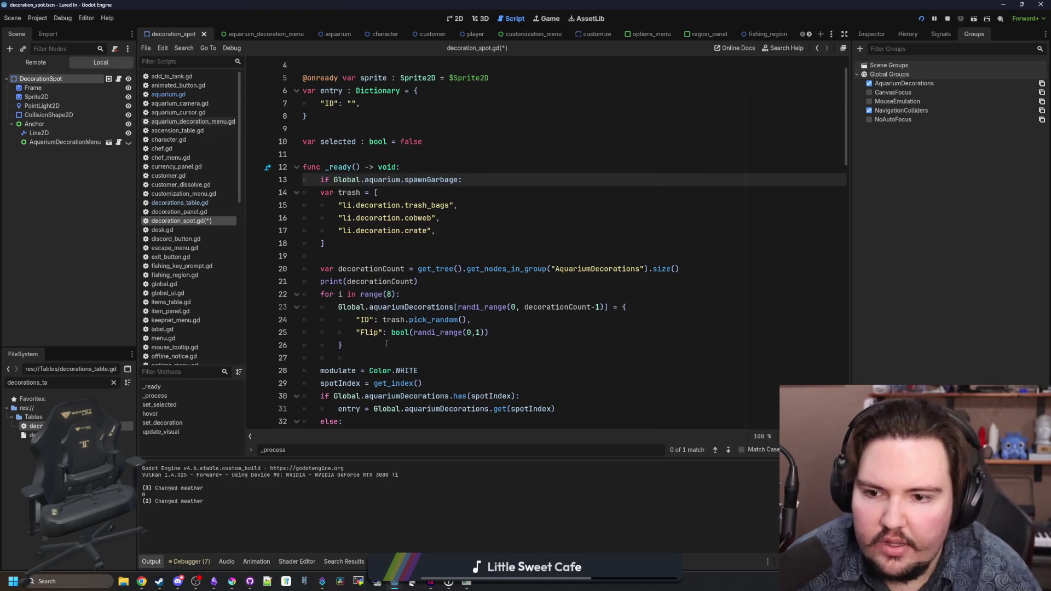
{"action": "mouse_move", "coordinate": [343, 345]}
{"action": "left_mouse_down"}
{"action": "mouse_move", "coordinate": [273, 232]}
{"action": "mouse_move", "coordinate": [273, 192]}
{"action": "left_mouse_up"}
{"action": "key", "text": "Tab"}
{"action": "left_click", "coordinate": [452, 230]}
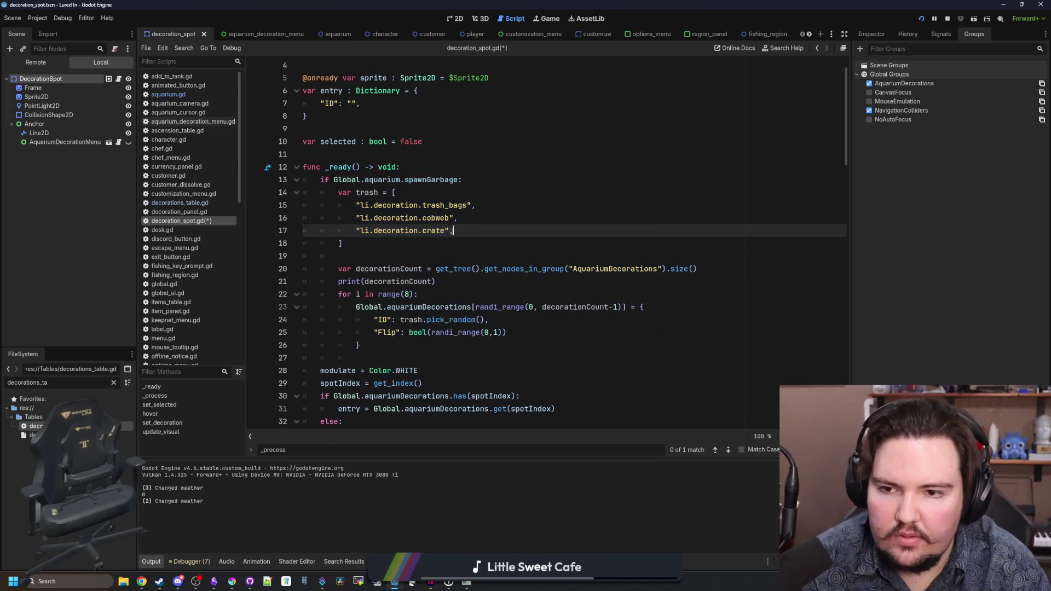
- Delete the decorationCount lines and extend the condition with && randi_range(0, 4) == 0
{"action": "scroll", "coordinate": [389, 246], "scroll_direction": "down", "scroll_amount": 1}
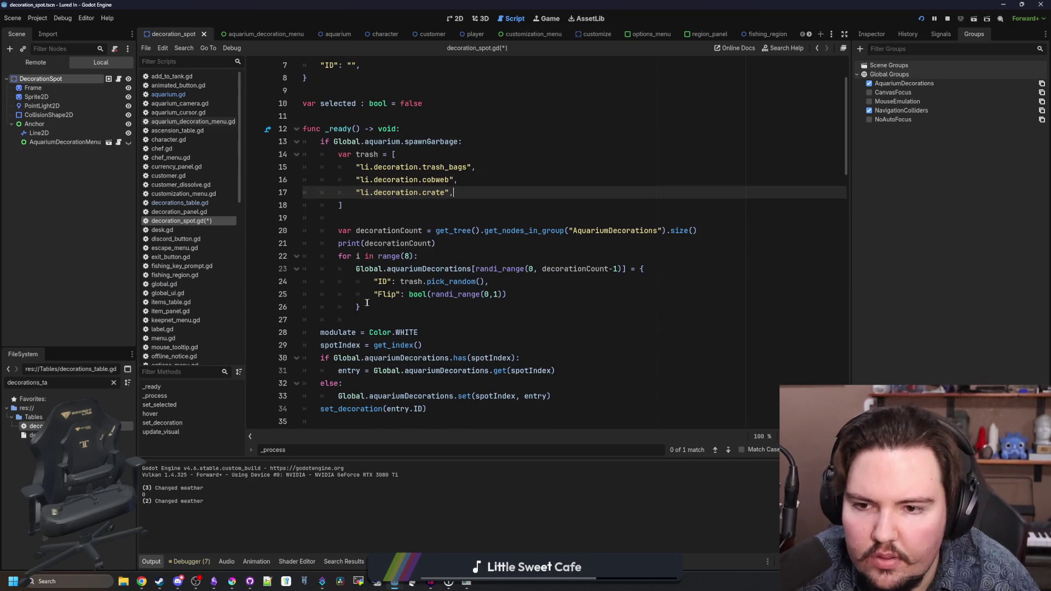
{"action": "mouse_move", "coordinate": [441, 244]}
{"action": "left_mouse_down"}
{"action": "mouse_move", "coordinate": [700, 230]}
{"action": "mouse_move", "coordinate": [303, 231]}
{"action": "left_mouse_up"}
{"action": "key", "text": "BackSpace"}
{"action": "key", "text": "BackSpace"}
{"action": "key", "text": "BackSpace"}
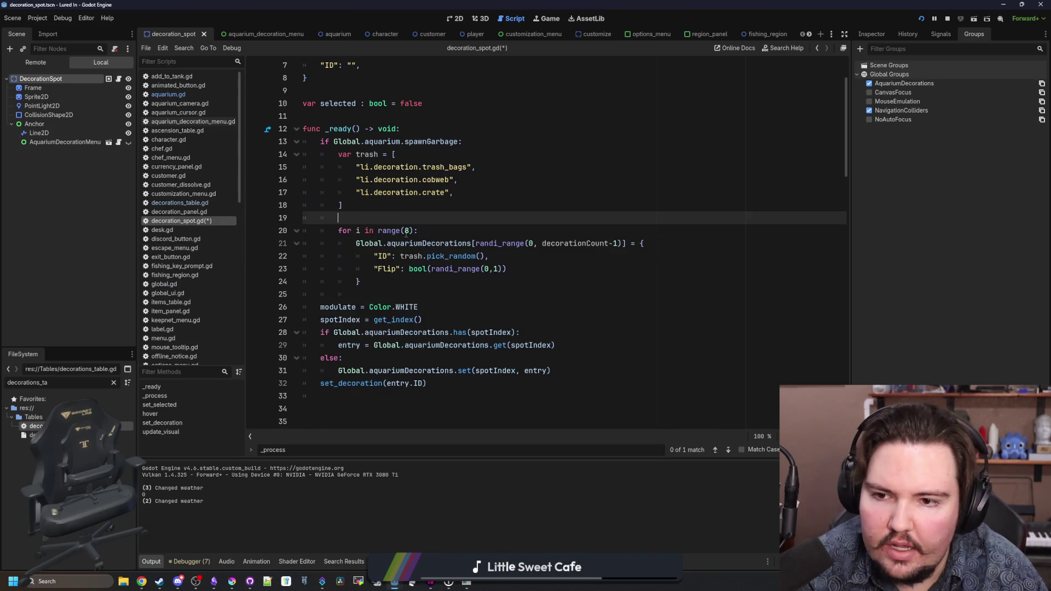
{"action": "key", "text": "BackSpace"}
{"action": "key", "text": "BackSpace"}
{"action": "key", "text": "BackSpace"}
{"action": "left_click", "coordinate": [460, 142]}
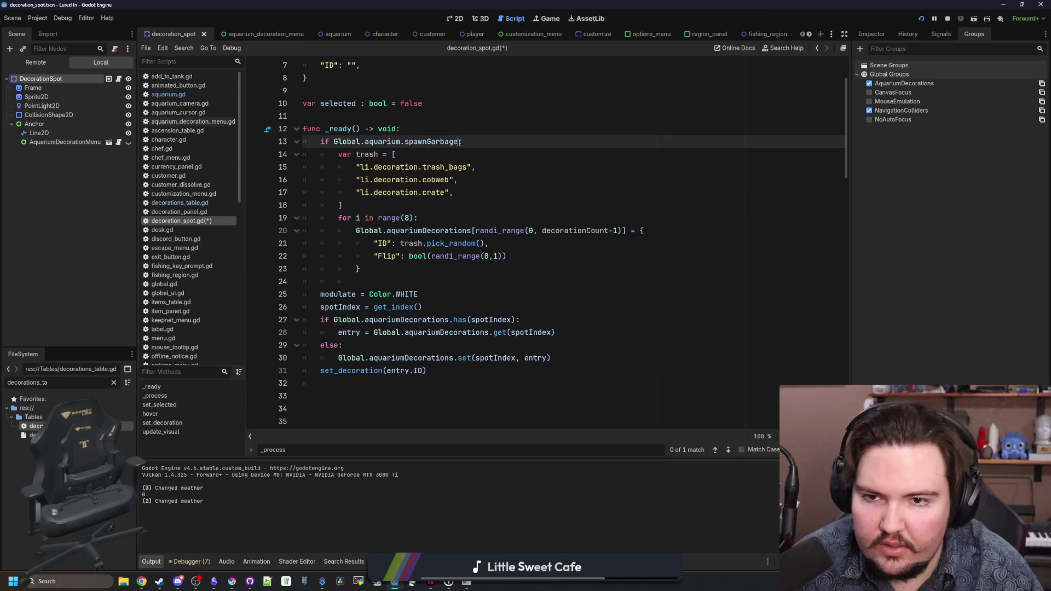
{"action": "type", "text": "&& randi_range("}
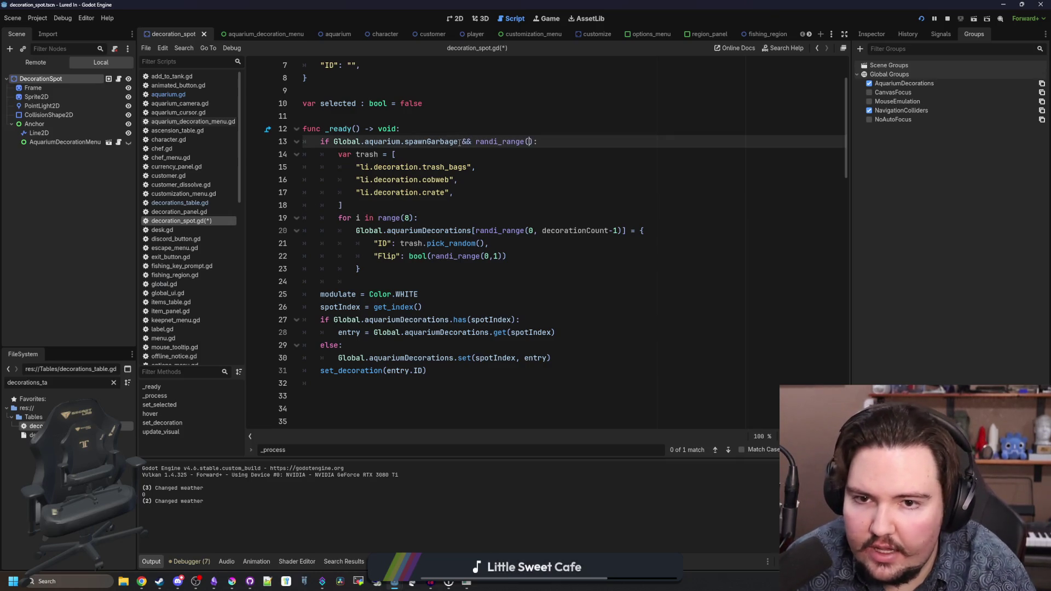
{"action": "type", "text": "0, 4"}
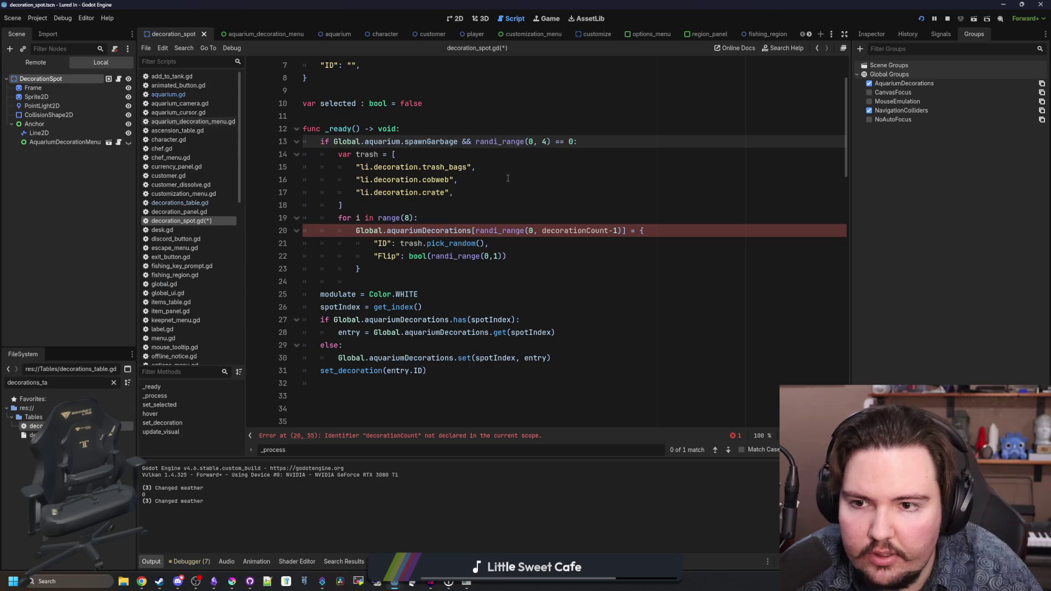
{"action": "left_click", "coordinate": [393, 206]}
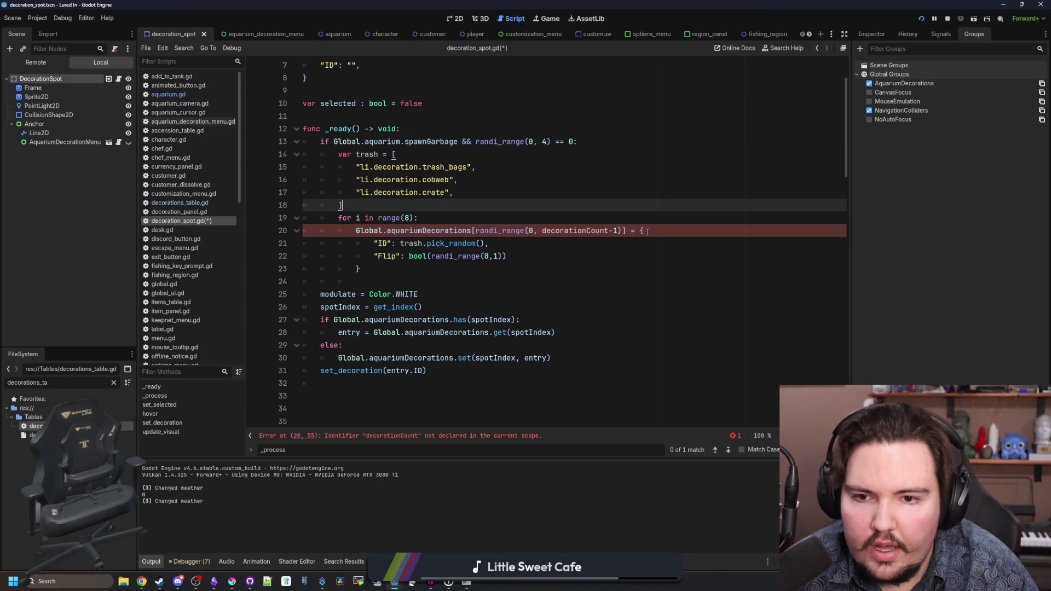
- Index the trash decoration assignment by spotIndex instead of a random index
{"action": "left_click_drag", "start_coordinate": [623, 230], "coordinate": [474, 230]}
{"action": "scroll", "coordinate": [521, 219], "scroll_direction": "up", "scroll_amount": 2}
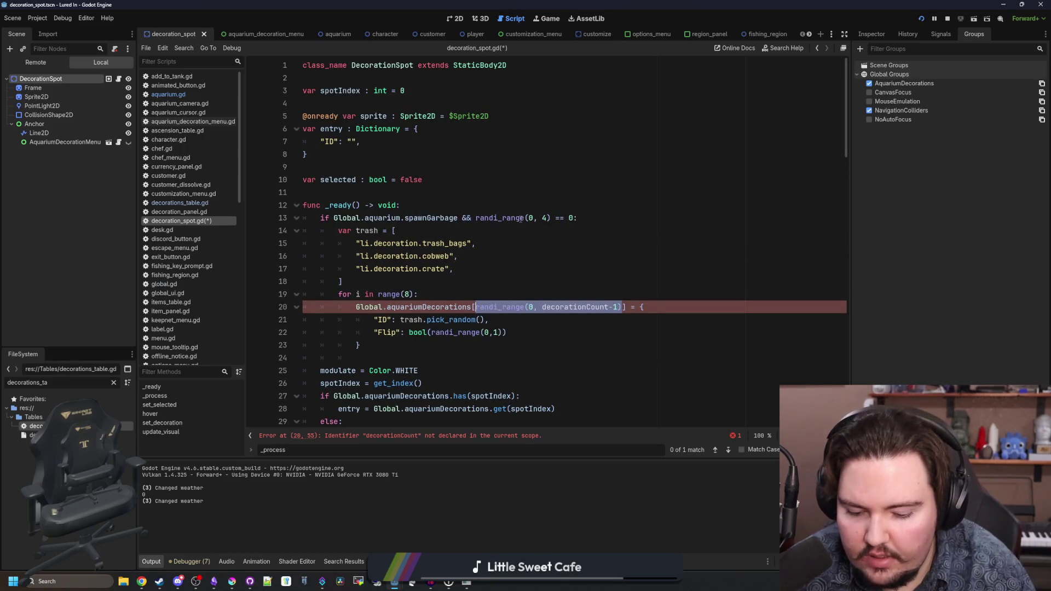
{"action": "type", "text": "spotIndex"}
{"action": "scroll", "coordinate": [417, 303], "scroll_direction": "down", "scroll_amount": 2}
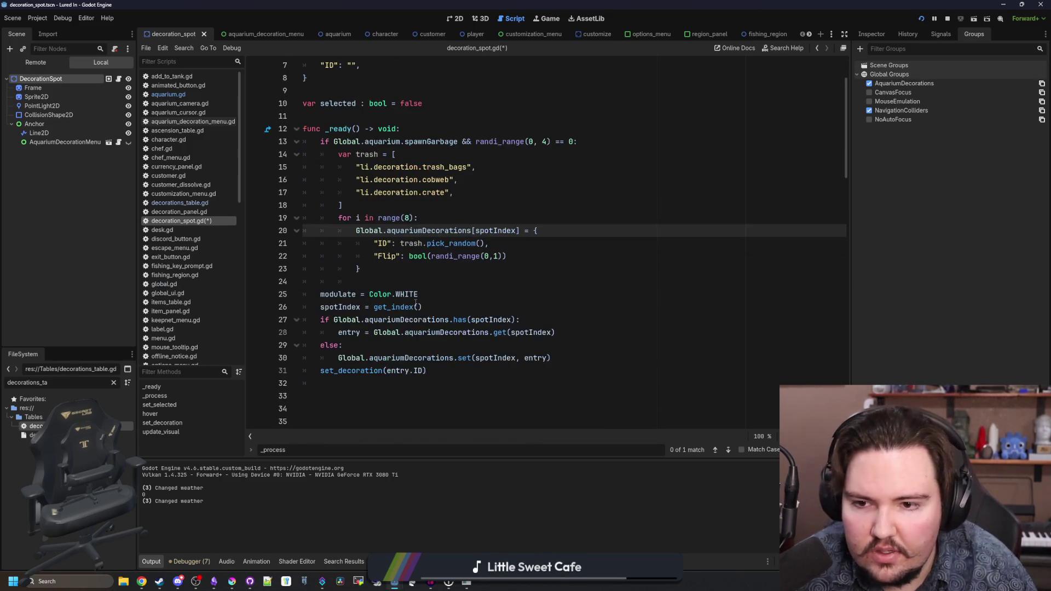
{"action": "mouse_move", "coordinate": [429, 307]}
{"action": "left_mouse_down"}
{"action": "mouse_move", "coordinate": [350, 321]}
{"action": "mouse_move", "coordinate": [311, 300]}
{"action": "left_mouse_up"}
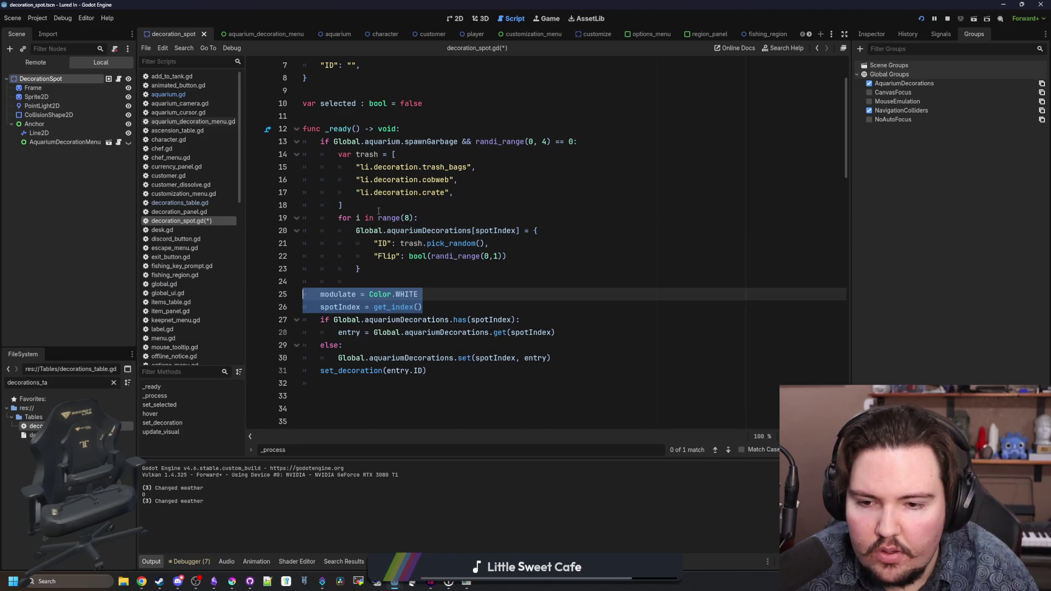
- Move the modulate and spotIndex lines to the top of _ready and save
{"action": "key", "text": "ctrl+x"}
{"action": "key", "text": "BackSpace"}
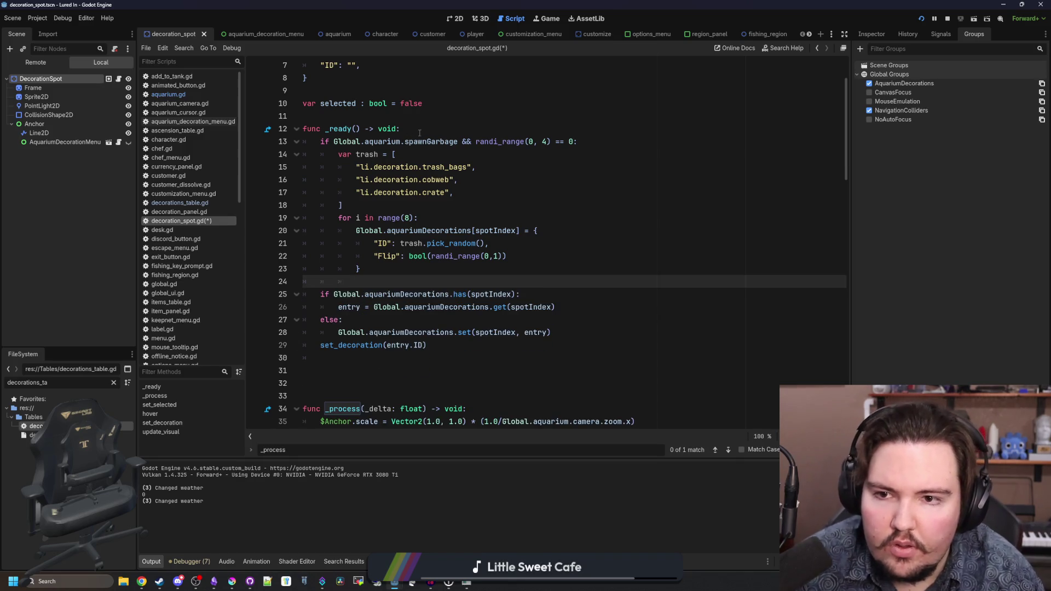
{"action": "left_click", "coordinate": [419, 133]}
{"action": "key", "text": "Return"}
{"action": "key", "text": "ctrl+v"}
{"action": "key", "text": "Return"}
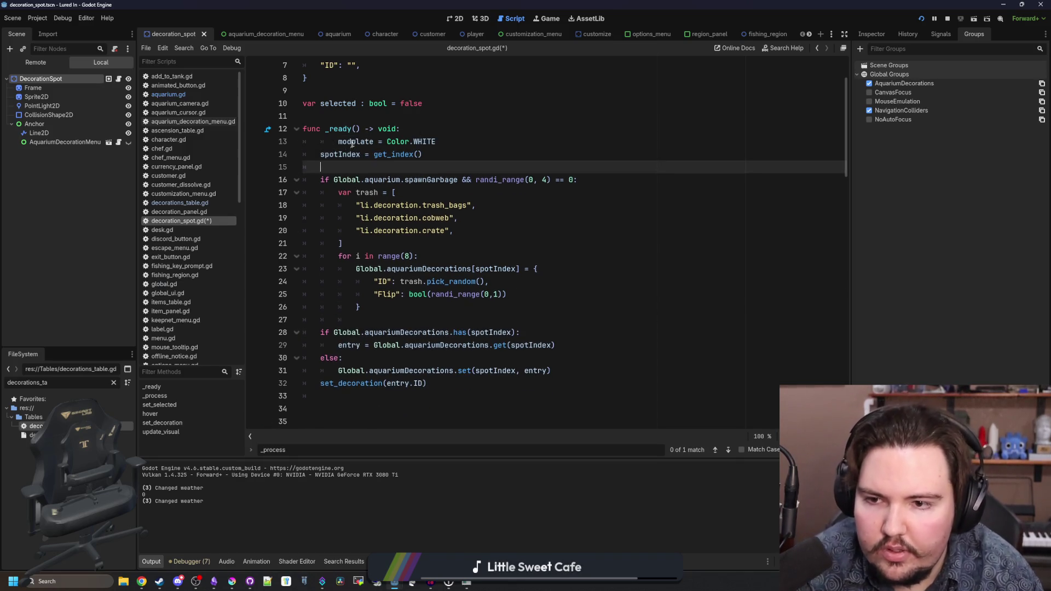
{"action": "left_click", "coordinate": [352, 143]}
{"action": "key", "text": "shift+Tab"}
{"action": "left_click", "coordinate": [346, 169]}
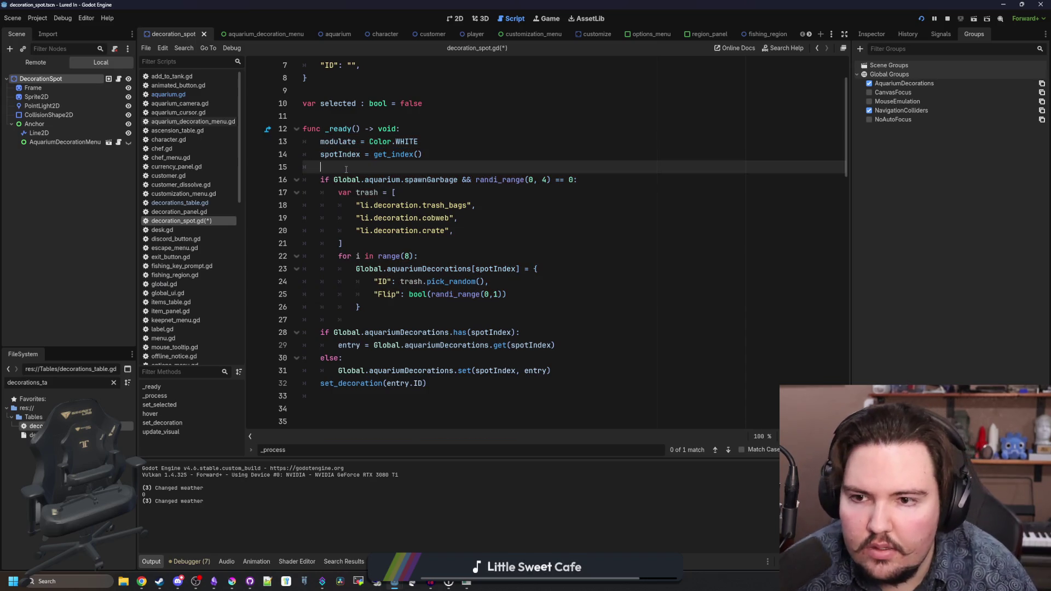
{"action": "left_click", "coordinate": [364, 320]}
{"action": "key", "text": "ctrl+s"}
- Delete the for i in range(8) line and dedent the decoration assignment block
{"action": "left_click", "coordinate": [416, 168]}
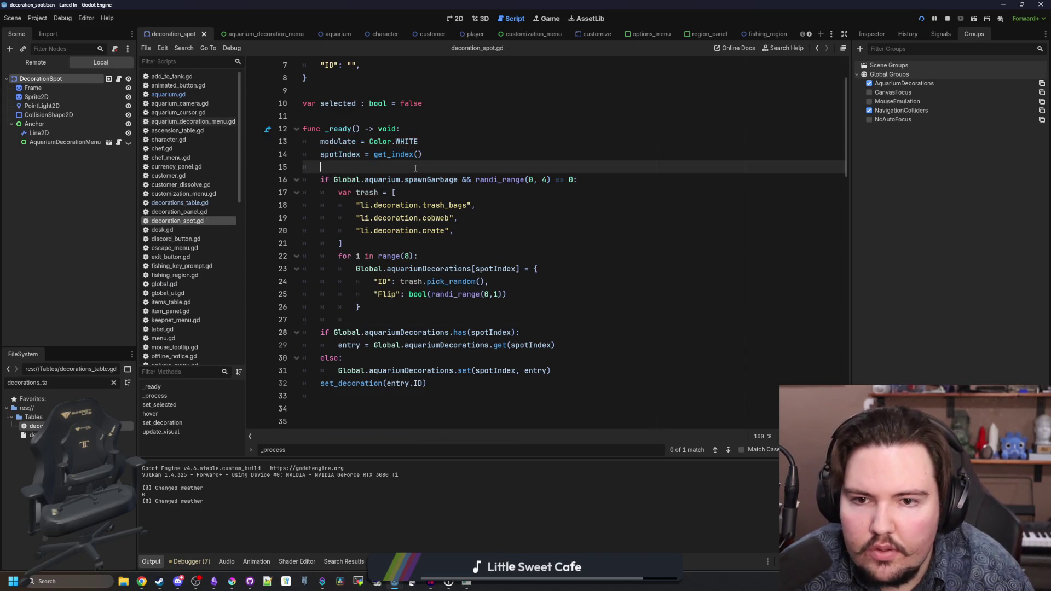
{"action": "left_click", "coordinate": [410, 256]}
{"action": "left_click_drag", "start_coordinate": [438, 261], "coordinate": [271, 256]}
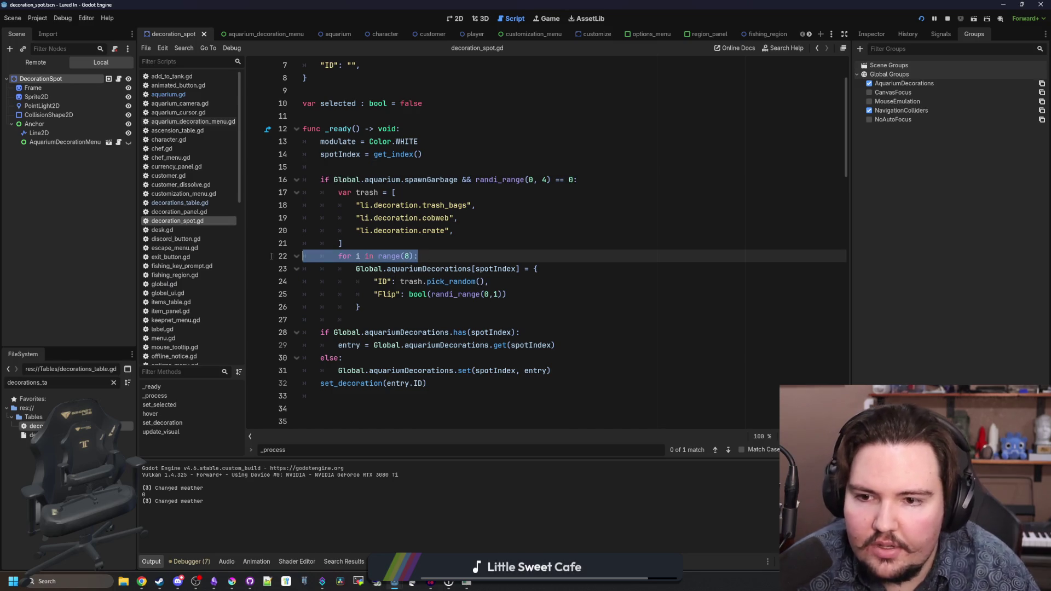
{"action": "key", "text": "BackSpace"}
{"action": "key", "text": "Delete"}
{"action": "left_click_drag", "start_coordinate": [345, 294], "coordinate": [302, 255]}
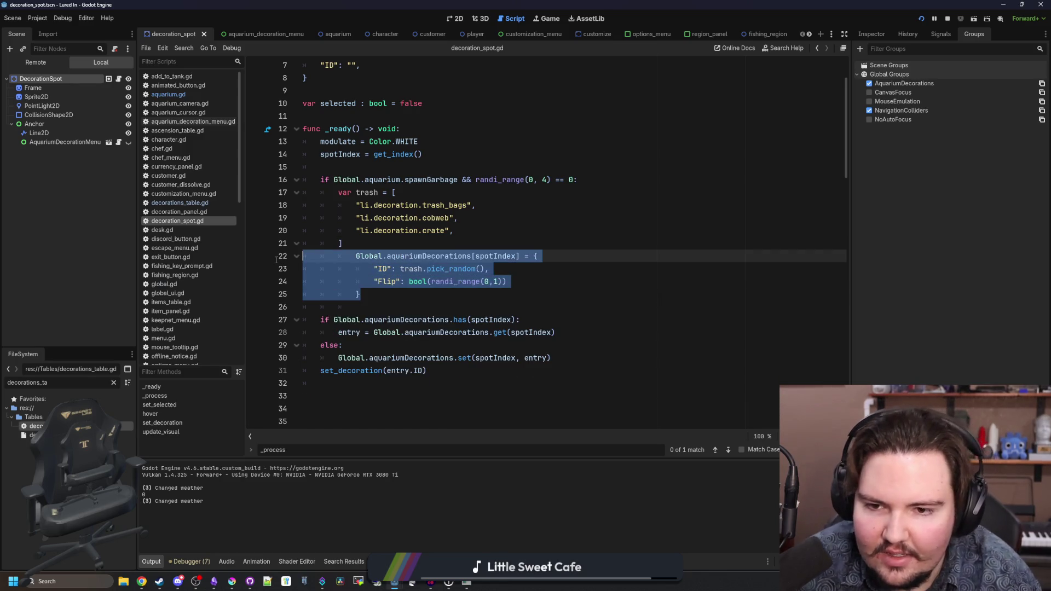
{"action": "key", "text": "shift+Tab"}
{"action": "left_click", "coordinate": [481, 234]}
{"action": "left_click", "coordinate": [427, 296]}
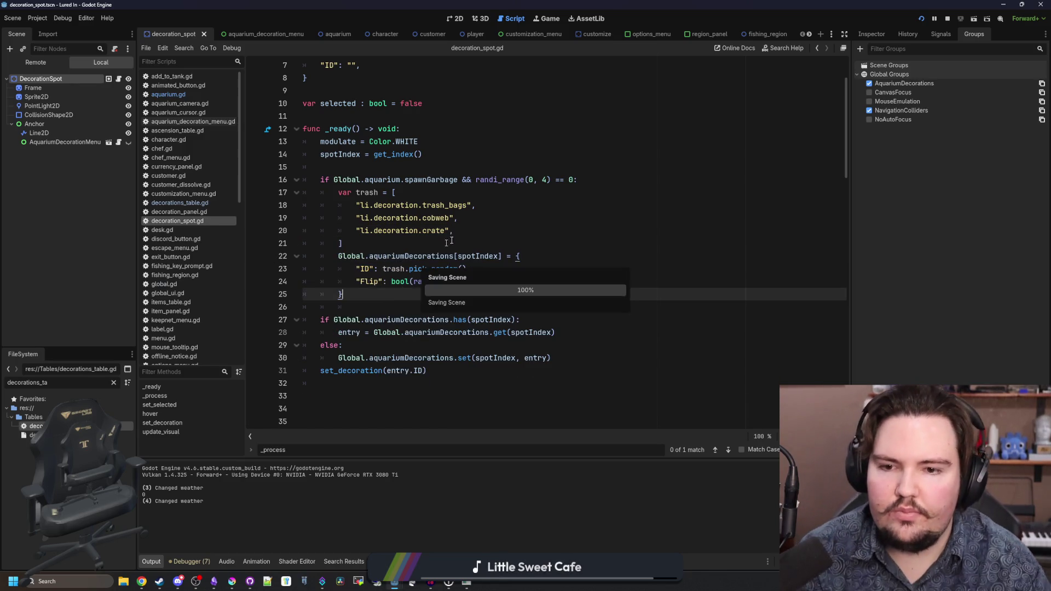
- Run the game, start a game in the shop room, then close it
{"action": "key", "text": "F5"}
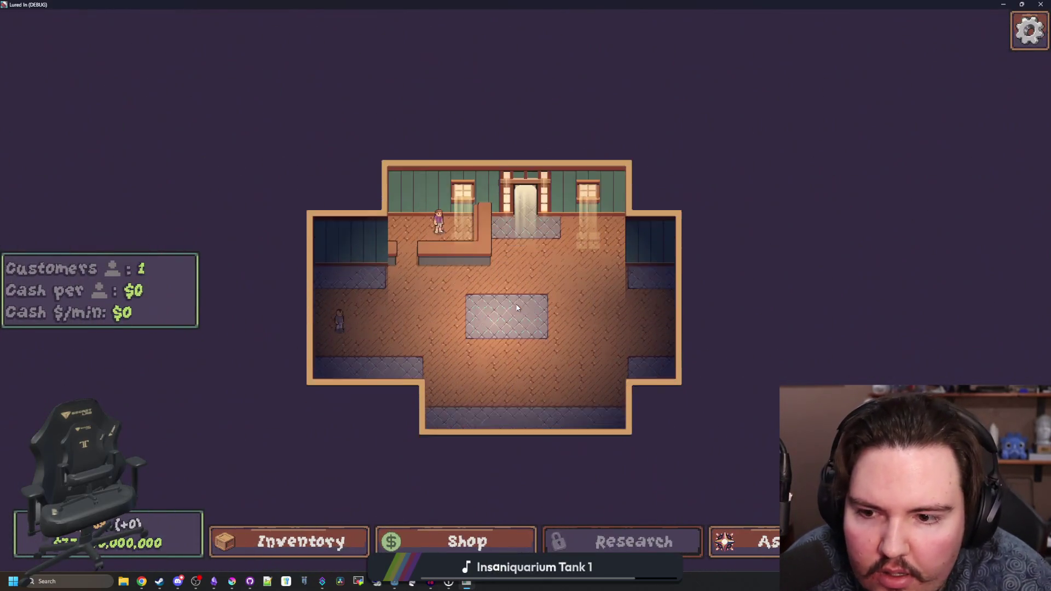
{"action": "key", "text": "Escape"}
{"action": "left_click", "coordinate": [540, 332]}
{"action": "left_click", "coordinate": [113, 354]}
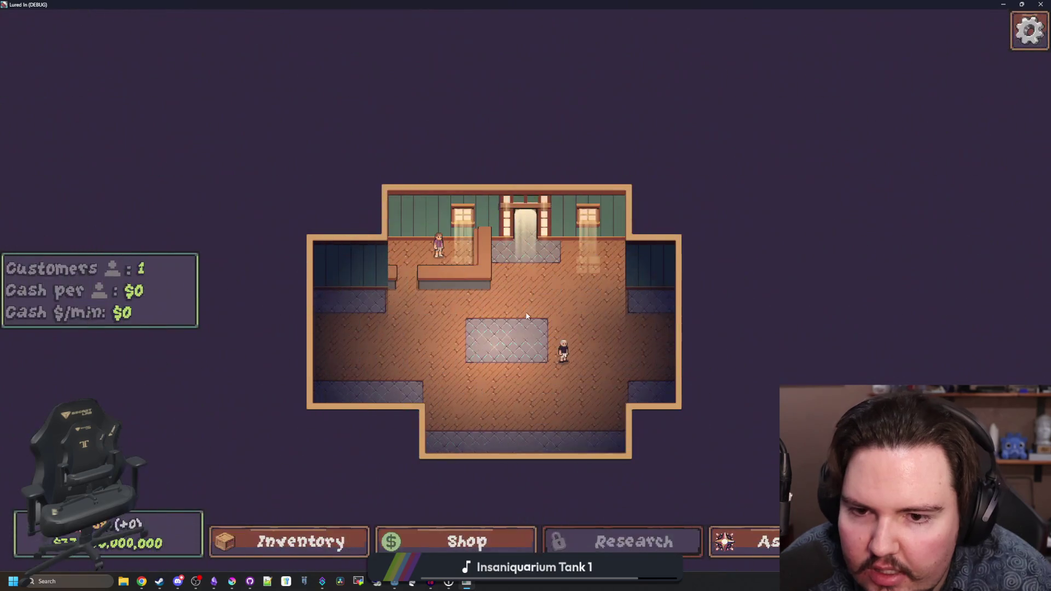
{"action": "key", "text": "alt+F4"}
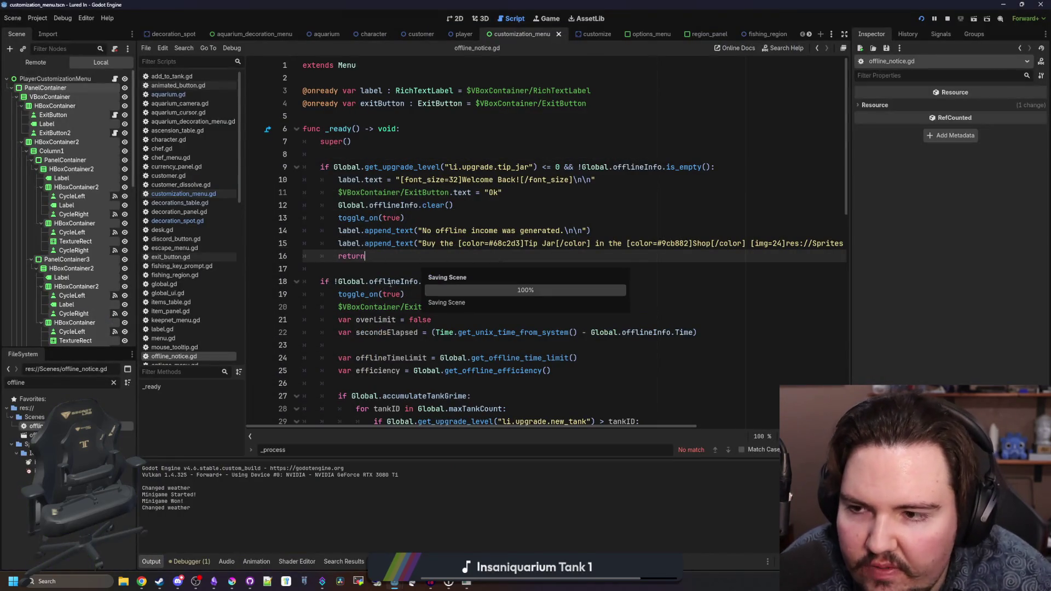
- Search all project scripts for '] = {}' and browse the 18 matches
{"action": "left_click", "coordinate": [352, 271]}
{"action": "key", "text": "ctrl+shift+f"}
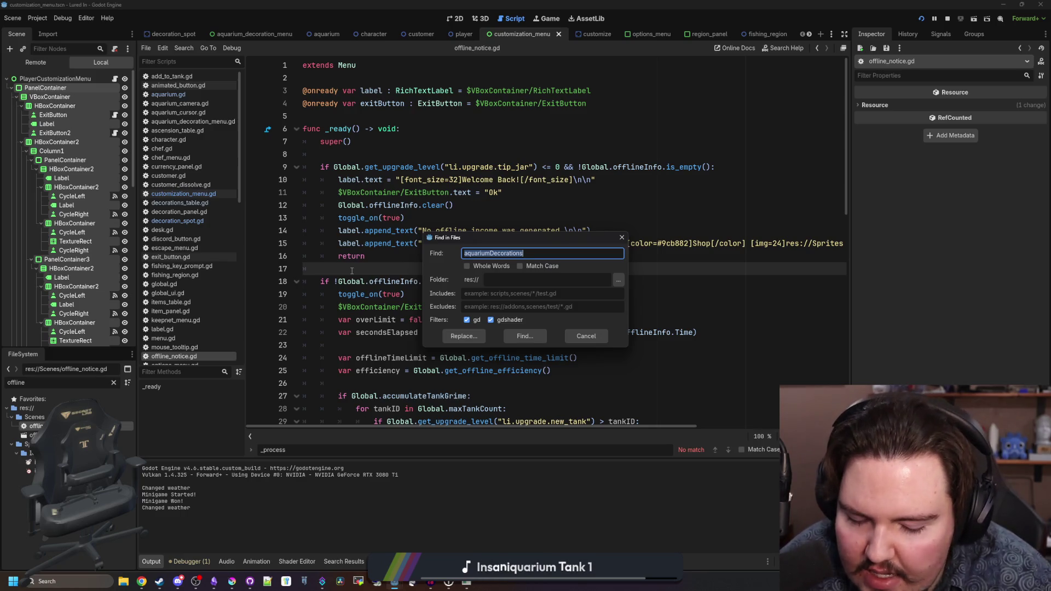
{"action": "key", "text": "BackSpace"}
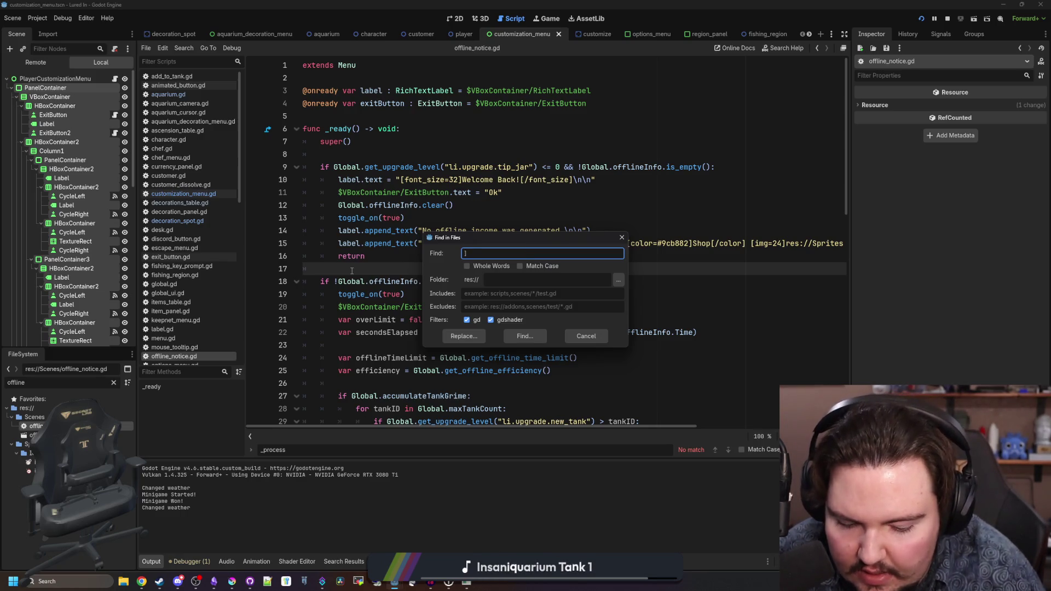
{"action": "type", "text": "] = 0"}
{"action": "key", "text": "Return"}
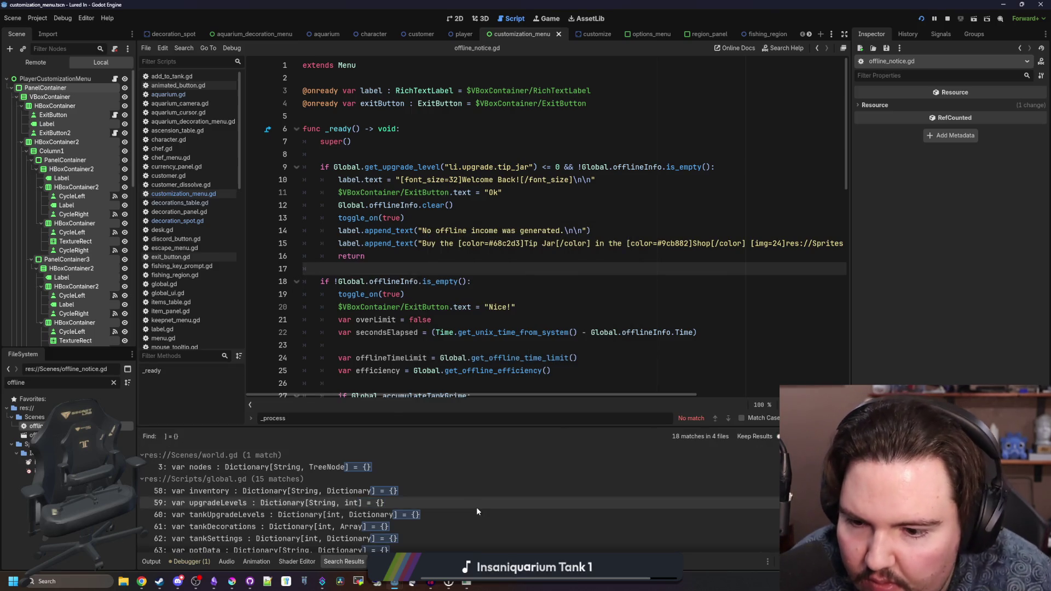
{"action": "scroll", "coordinate": [372, 492], "scroll_direction": "down", "scroll_amount": 2}
{"action": "scroll", "coordinate": [372, 492], "scroll_direction": "down", "scroll_amount": 5}
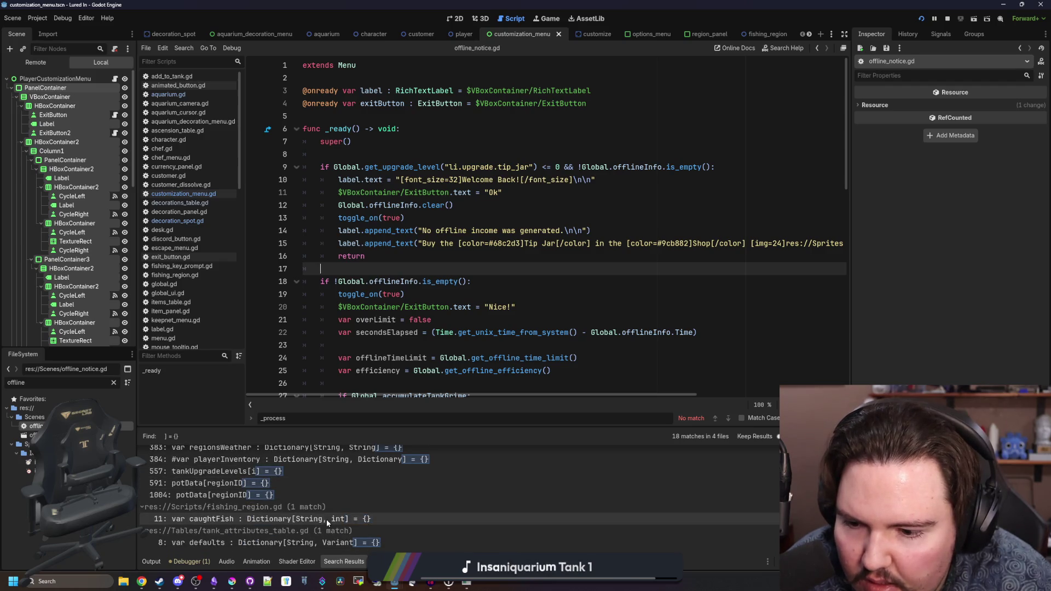
{"action": "left_click", "coordinate": [465, 292]}
- Filter the FileSystem dock by 'decor' and reopen decoration_spot.gd
{"action": "double_click", "coordinate": [107, 382]}
{"action": "type", "text": "decorat"}
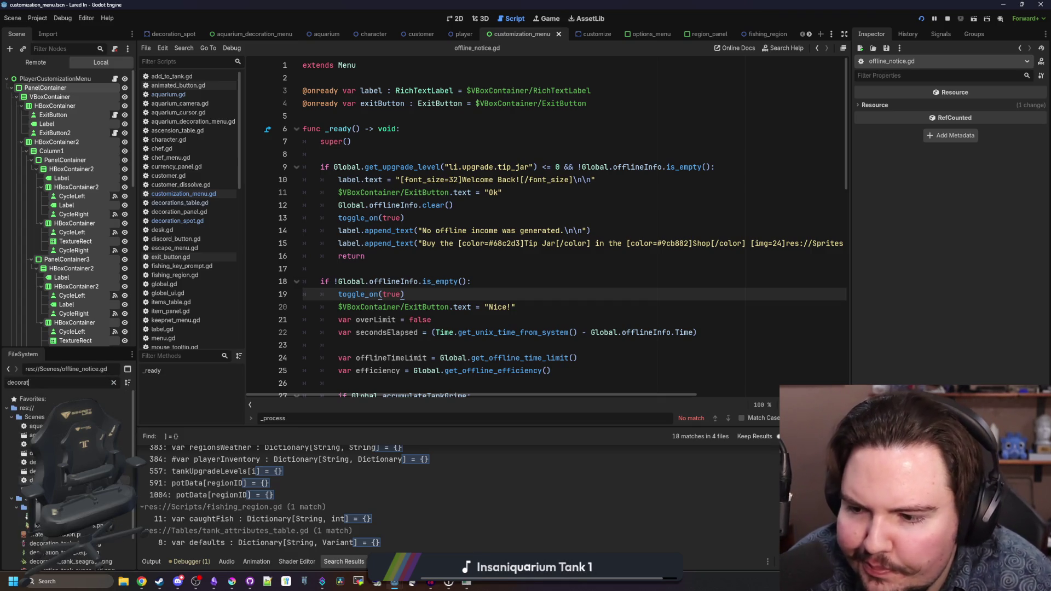
{"action": "double_click", "coordinate": [32, 481]}
{"action": "left_click", "coordinate": [473, 245]}
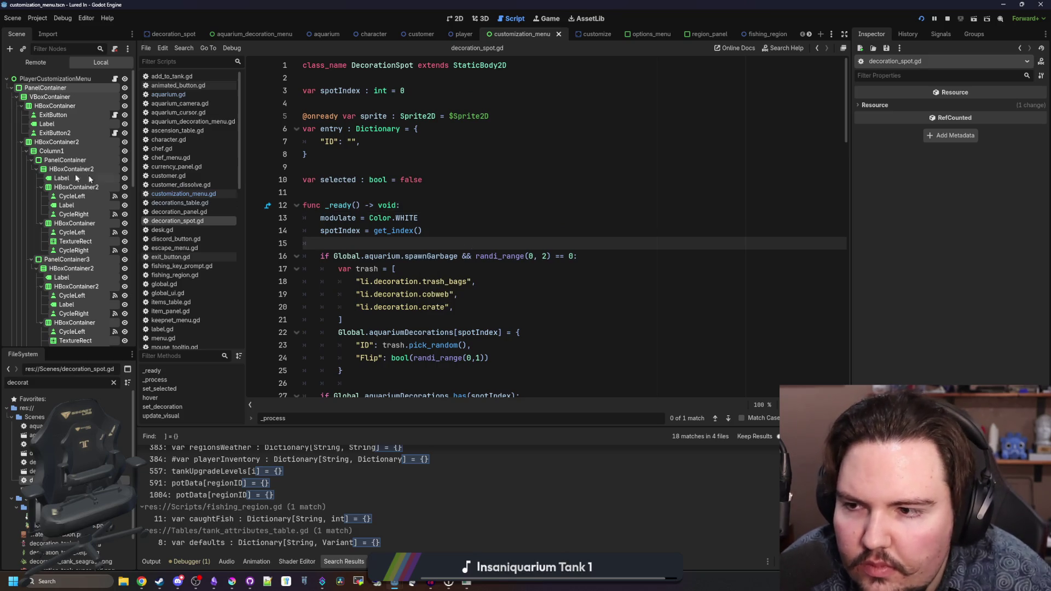
- Select the PlayerCustomizationMenu node and read down decoration_spot.gd to the else branch in set_decoration
{"action": "left_click", "coordinate": [80, 80]}
{"action": "left_click", "coordinate": [392, 231]}
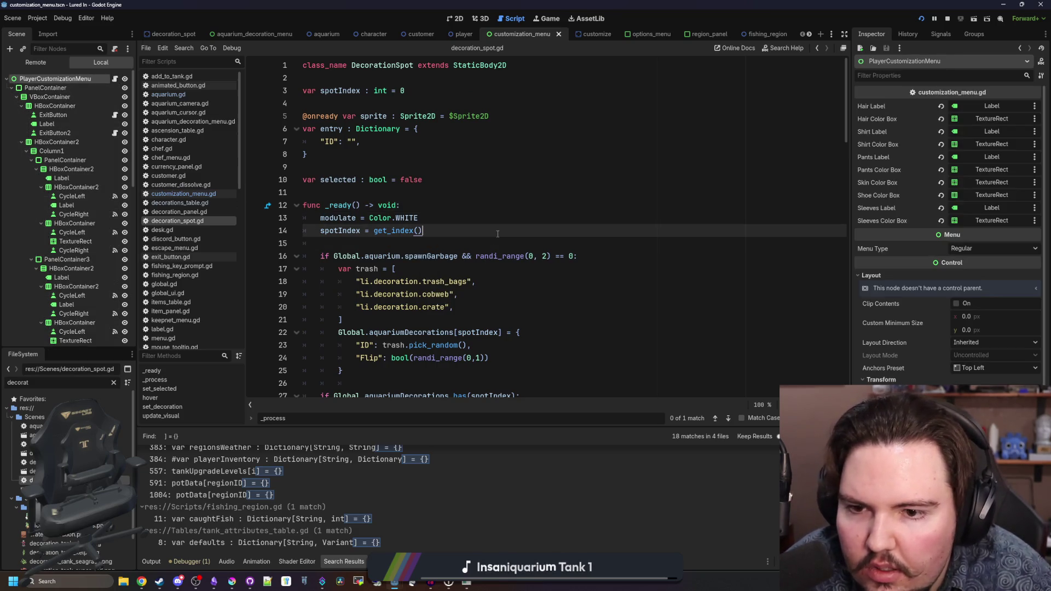
{"action": "scroll", "coordinate": [392, 257], "scroll_direction": "down", "scroll_amount": 3}
{"action": "scroll", "coordinate": [392, 258], "scroll_direction": "down", "scroll_amount": 15}
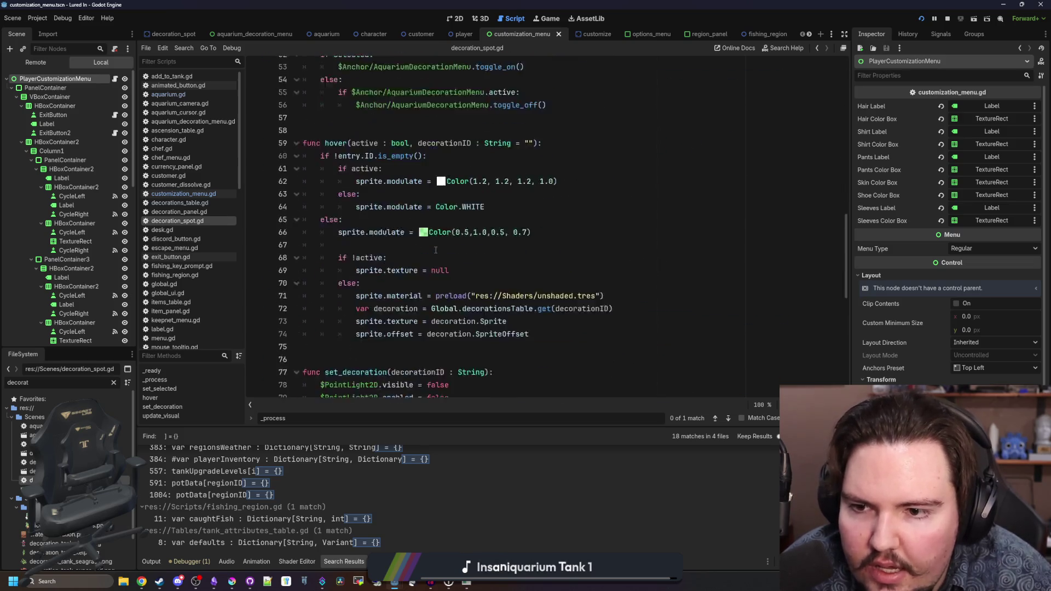
{"action": "left_click", "coordinate": [476, 209]}
{"action": "scroll", "coordinate": [474, 213], "scroll_direction": "down", "scroll_amount": 3}
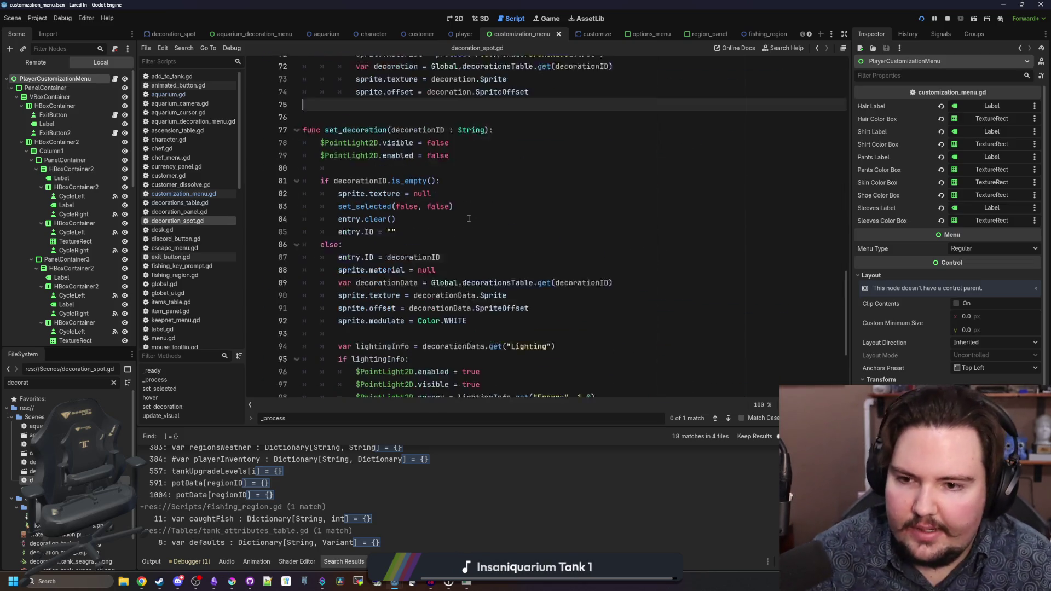
{"action": "scroll", "coordinate": [469, 218], "scroll_direction": "down", "scroll_amount": 1}
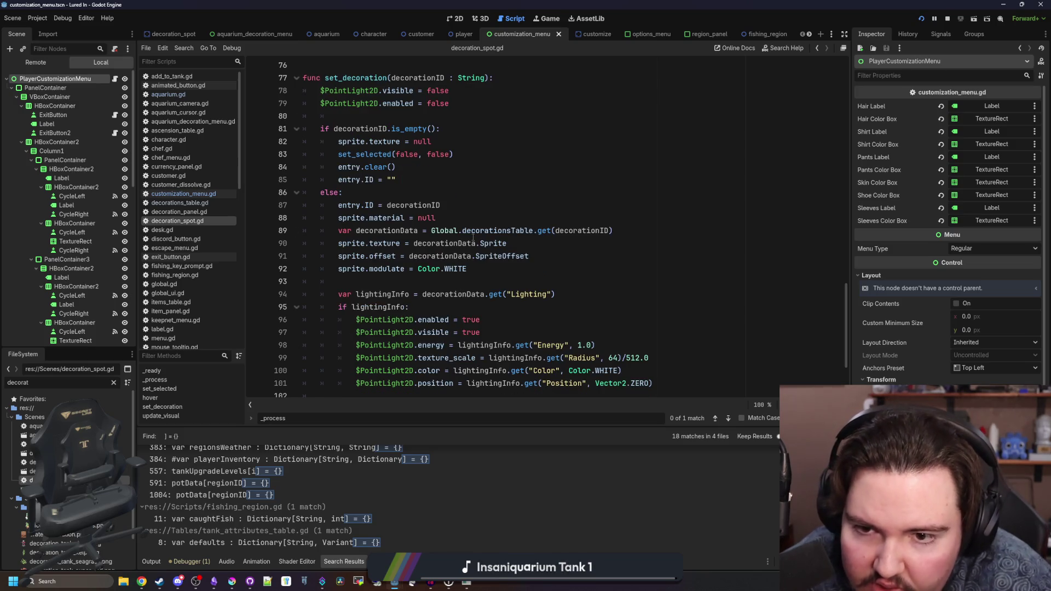
{"action": "scroll", "coordinate": [499, 241], "scroll_direction": "down", "scroll_amount": 3}
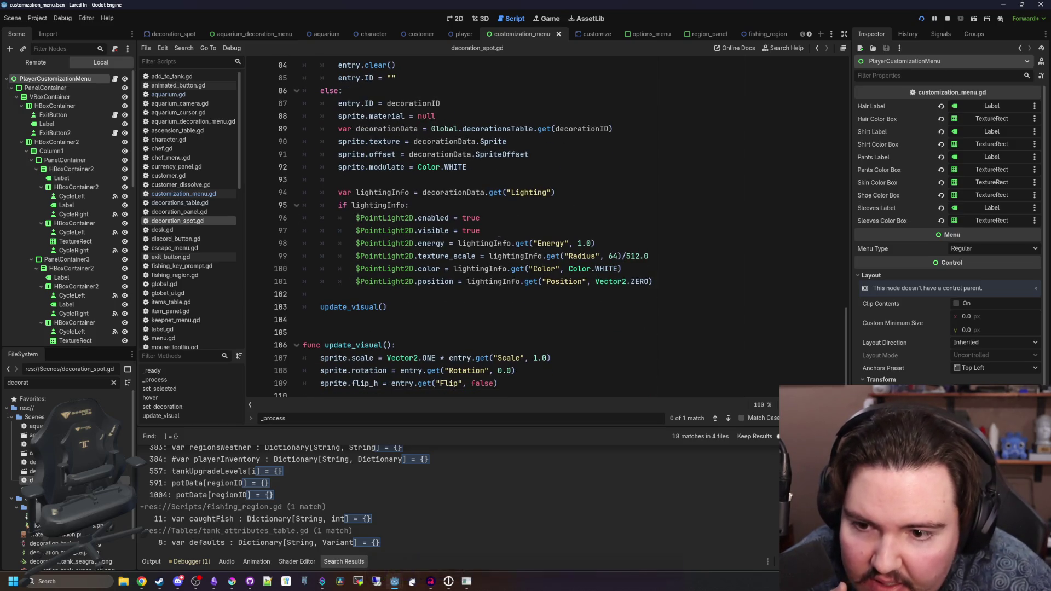
{"action": "left_click", "coordinate": [371, 318]}
{"action": "scroll", "coordinate": [372, 318], "scroll_direction": "up", "scroll_amount": 4}
{"action": "left_click", "coordinate": [421, 241]}
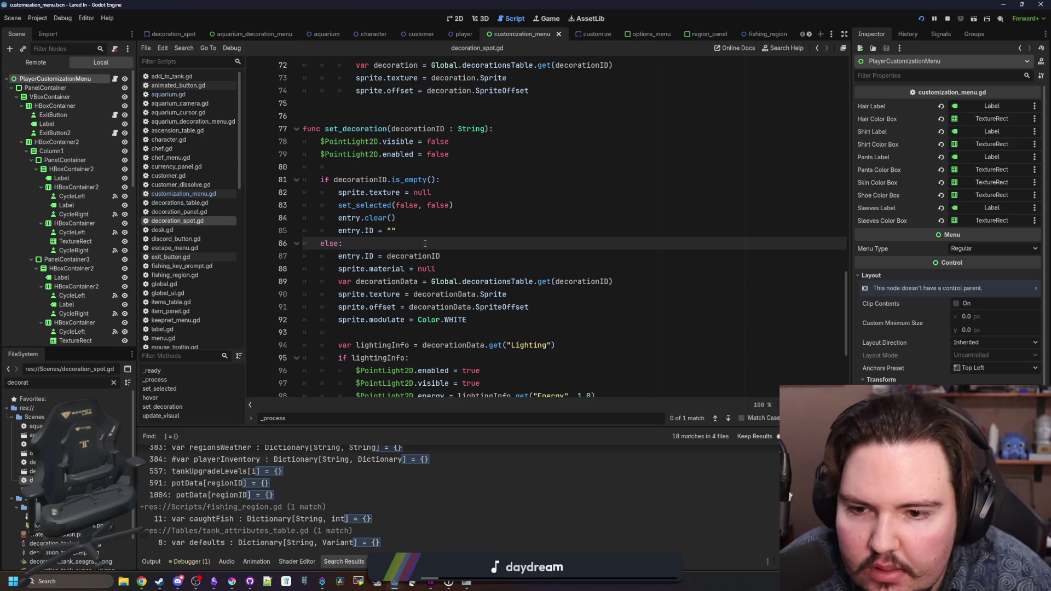
- Jump to the set_selected function definition and read through it
{"action": "scroll", "coordinate": [425, 243], "scroll_direction": "down", "scroll_amount": 4}
{"action": "scroll", "coordinate": [425, 243], "scroll_direction": "up", "scroll_amount": 8}
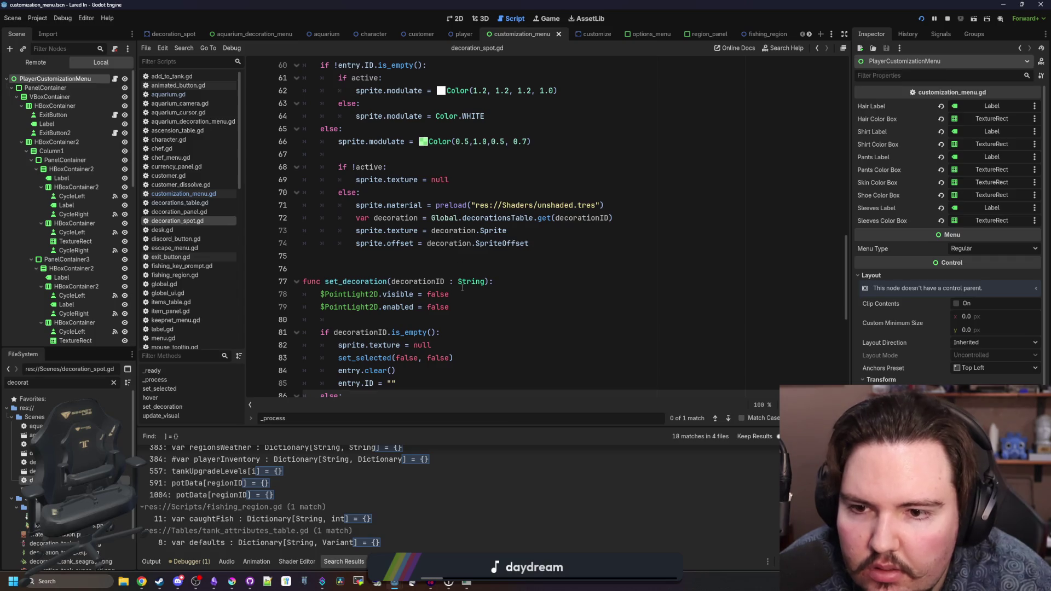
{"action": "scroll", "coordinate": [372, 296], "scroll_direction": "down", "scroll_amount": 5}
{"action": "left_click", "coordinate": [367, 170], "text": "ctrl"}
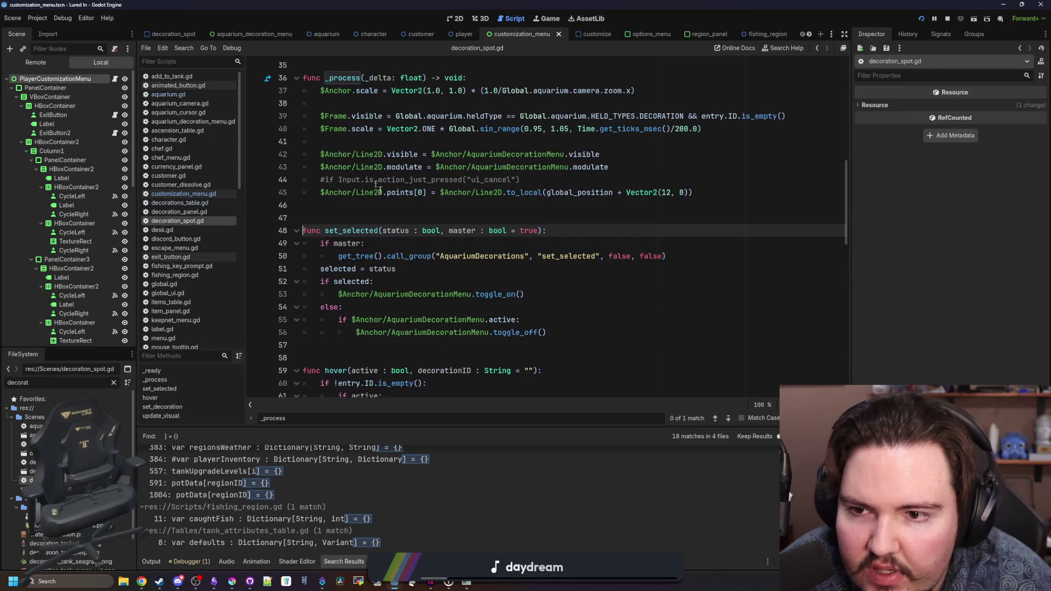
{"action": "scroll", "coordinate": [422, 219], "scroll_direction": "up", "scroll_amount": 6}
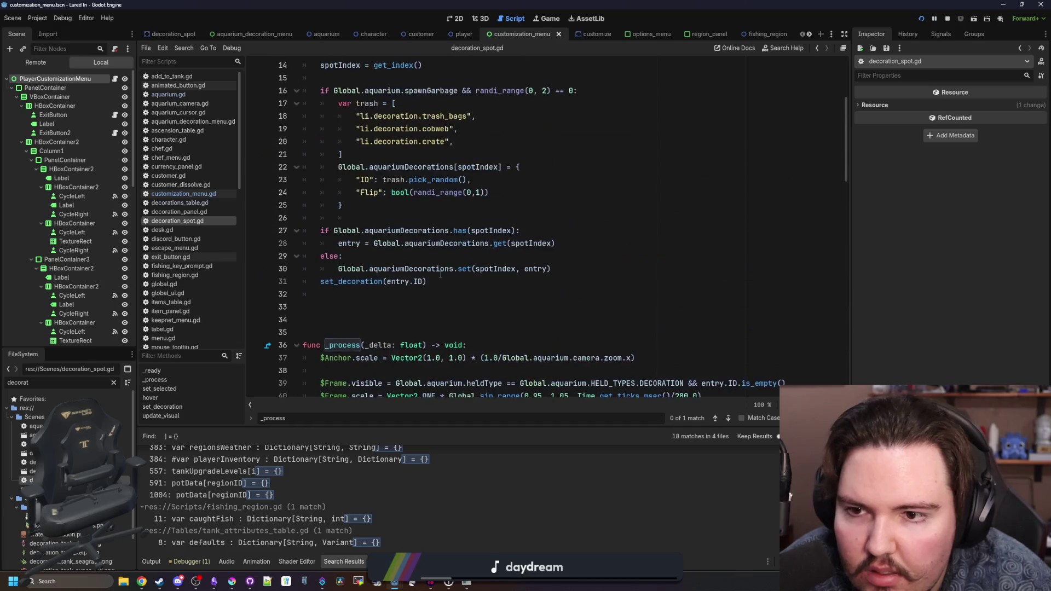
{"action": "scroll", "coordinate": [441, 273], "scroll_direction": "down", "scroll_amount": 15}
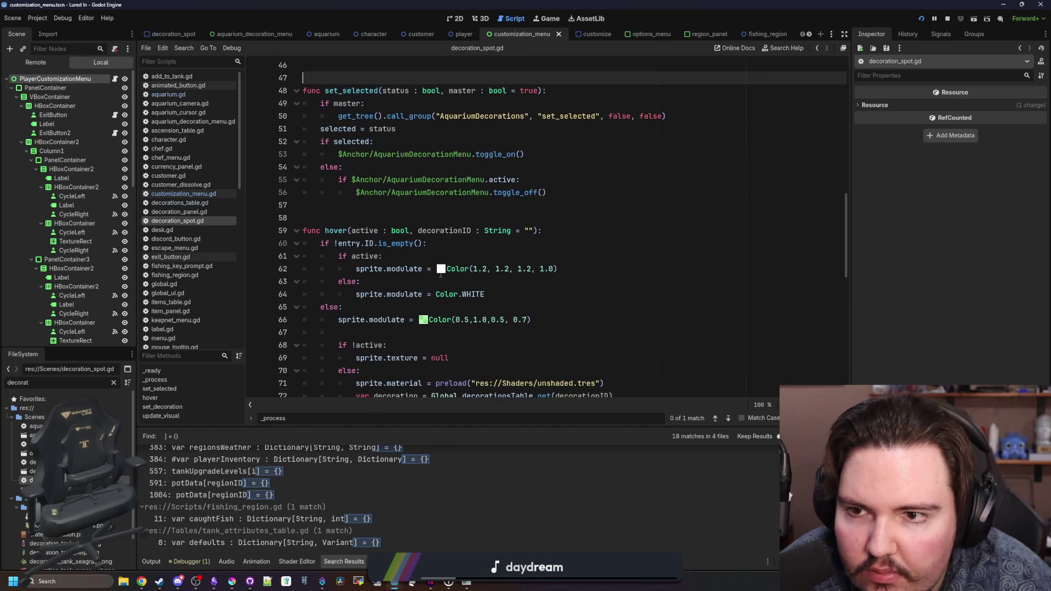
{"action": "scroll", "coordinate": [435, 252], "scroll_direction": "down", "scroll_amount": 3}
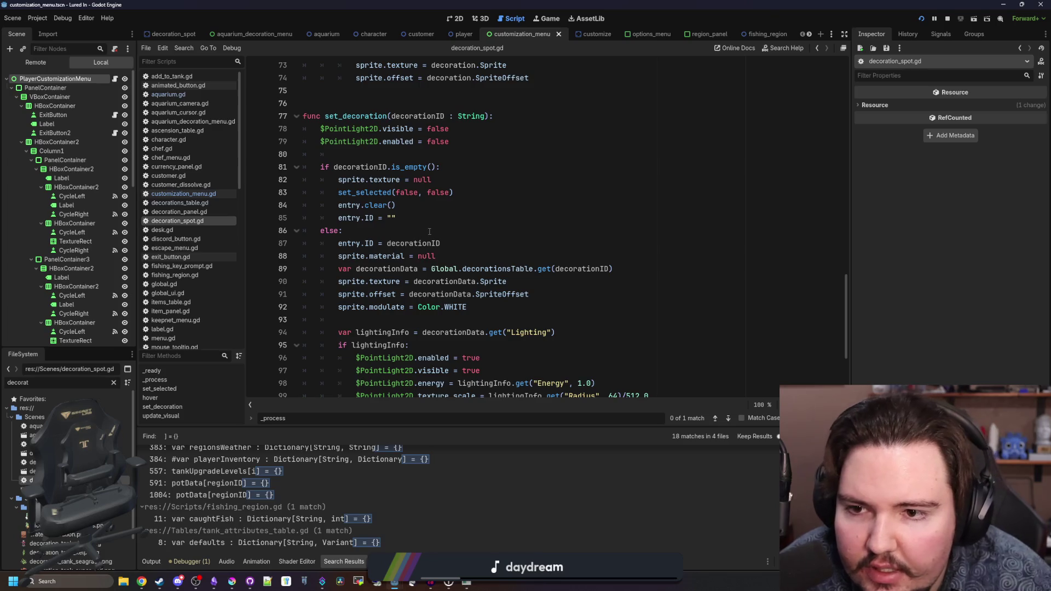
- Inspect set_decoration's else branch and the aquariumDecorations.set call on line 30
{"action": "left_click", "coordinate": [430, 231]}
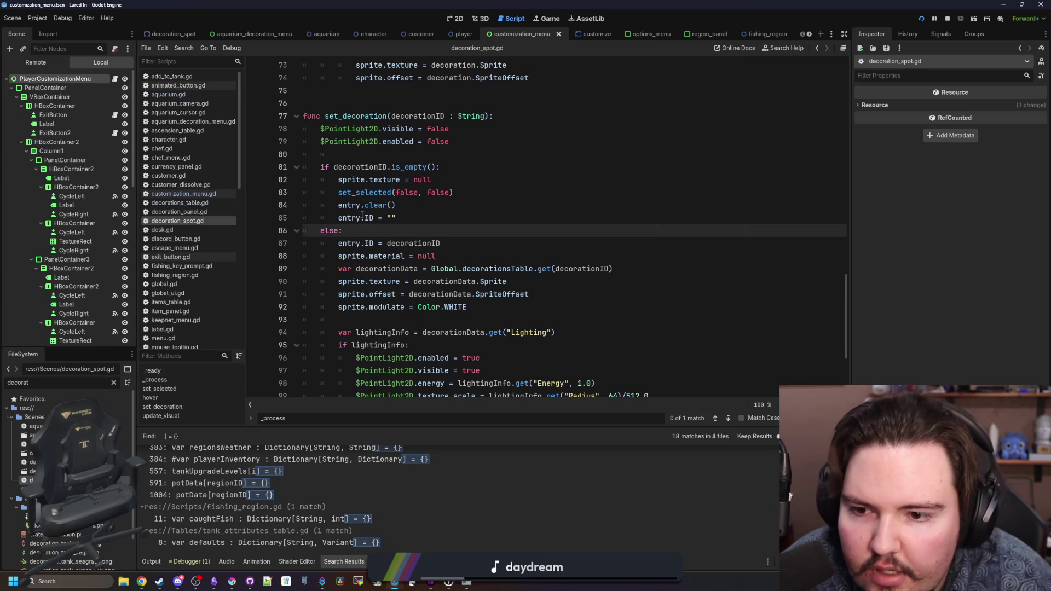
{"action": "scroll", "coordinate": [362, 216], "scroll_direction": "down", "scroll_amount": 2}
{"action": "scroll", "coordinate": [398, 242], "scroll_direction": "up", "scroll_amount": 20}
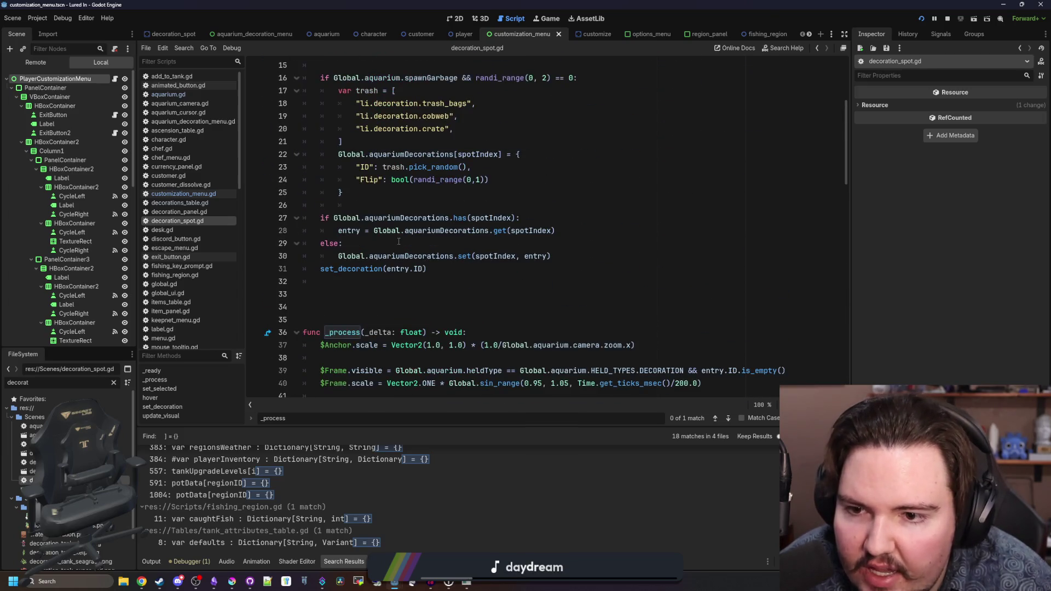
{"action": "left_click_drag", "start_coordinate": [353, 261], "coordinate": [543, 251]}
{"action": "left_click", "coordinate": [572, 244]}
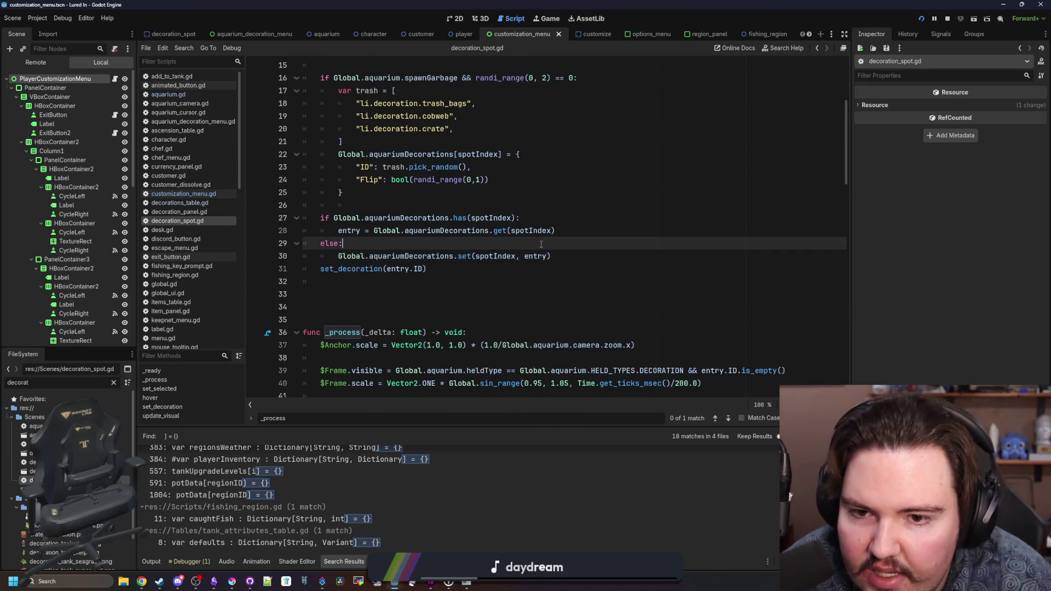
{"action": "scroll", "coordinate": [426, 269], "scroll_direction": "up", "scroll_amount": 2}
{"action": "left_click", "coordinate": [415, 281]}
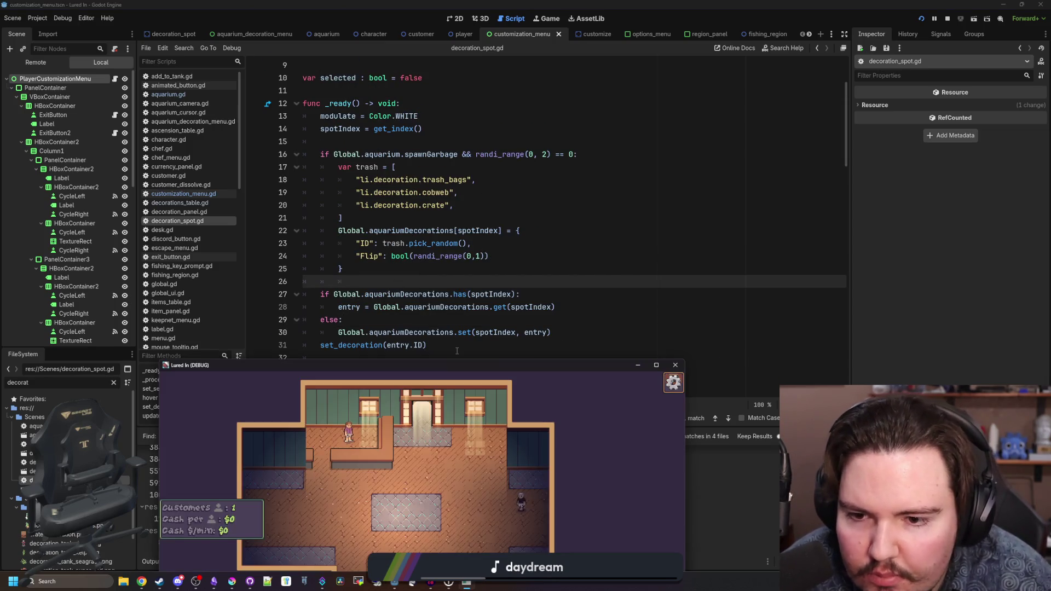
- Move the game window down, then return to the main menu and start a new game in the shop room
{"action": "mouse_move", "coordinate": [488, 362]}
{"action": "left_mouse_down"}
{"action": "mouse_move", "coordinate": [541, 545]}
{"action": "mouse_move", "coordinate": [526, 1]}
{"action": "left_mouse_up"}
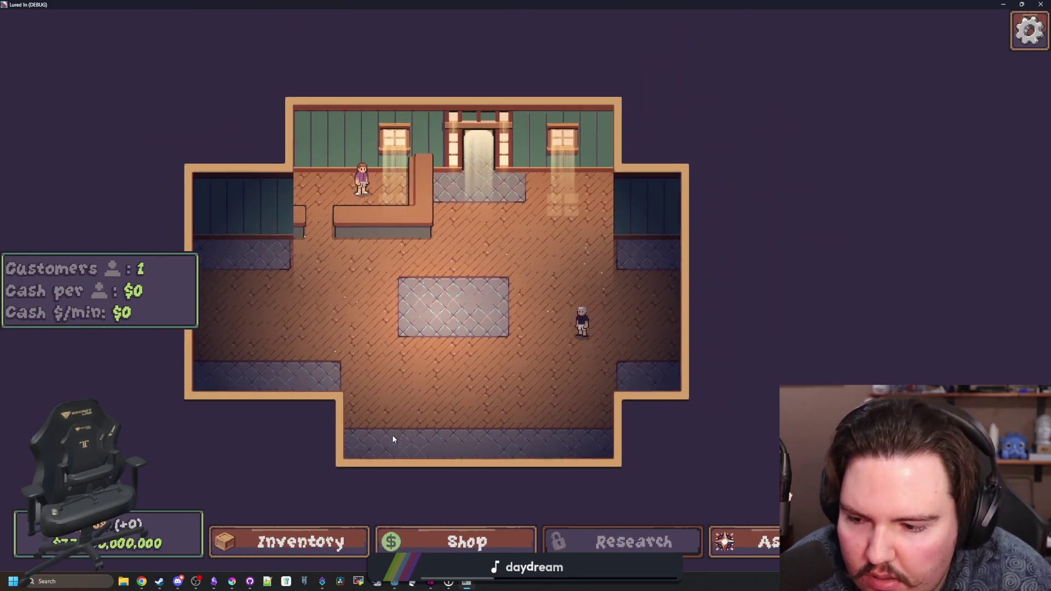
{"action": "key", "text": "Escape"}
{"action": "left_click", "coordinate": [525, 328]}
{"action": "left_click", "coordinate": [160, 345]}
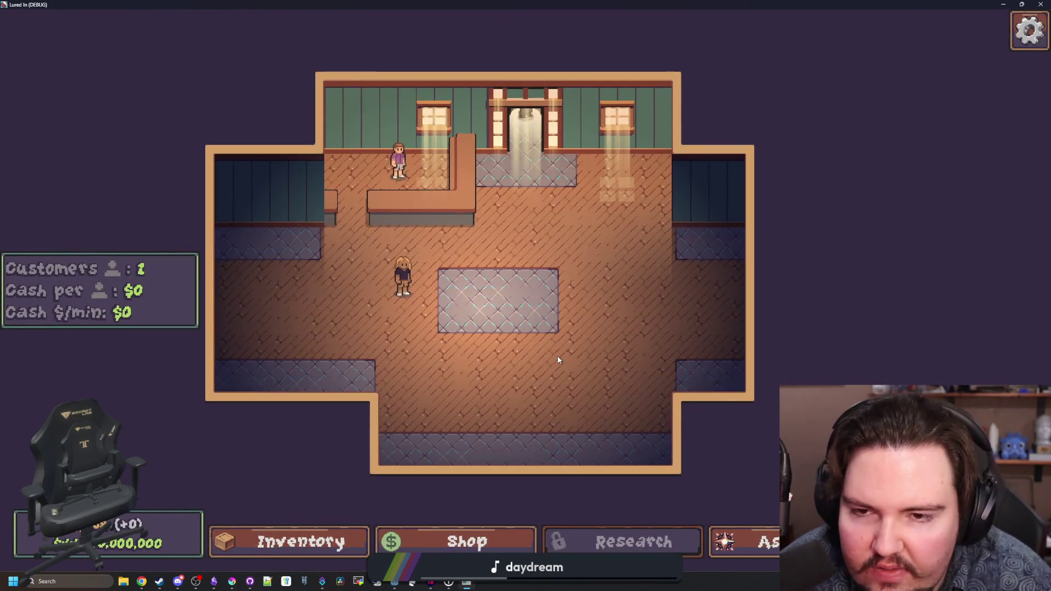
- Go back to the main menu and play again to reroll the trash decorations
{"action": "key", "text": "Escape"}
{"action": "left_click", "coordinate": [518, 333]}
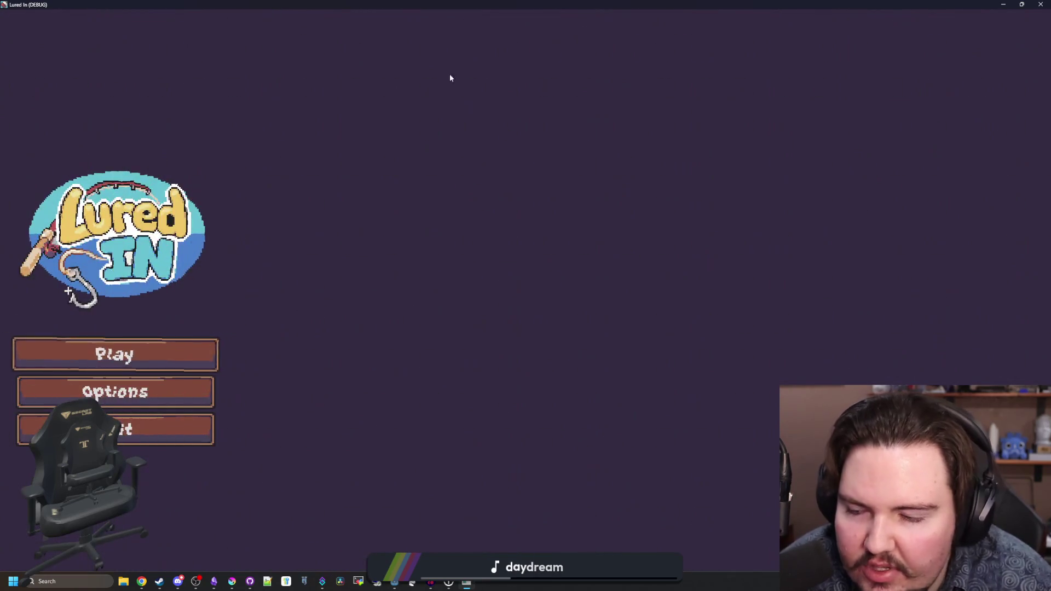
{"action": "left_click", "coordinate": [177, 375]}
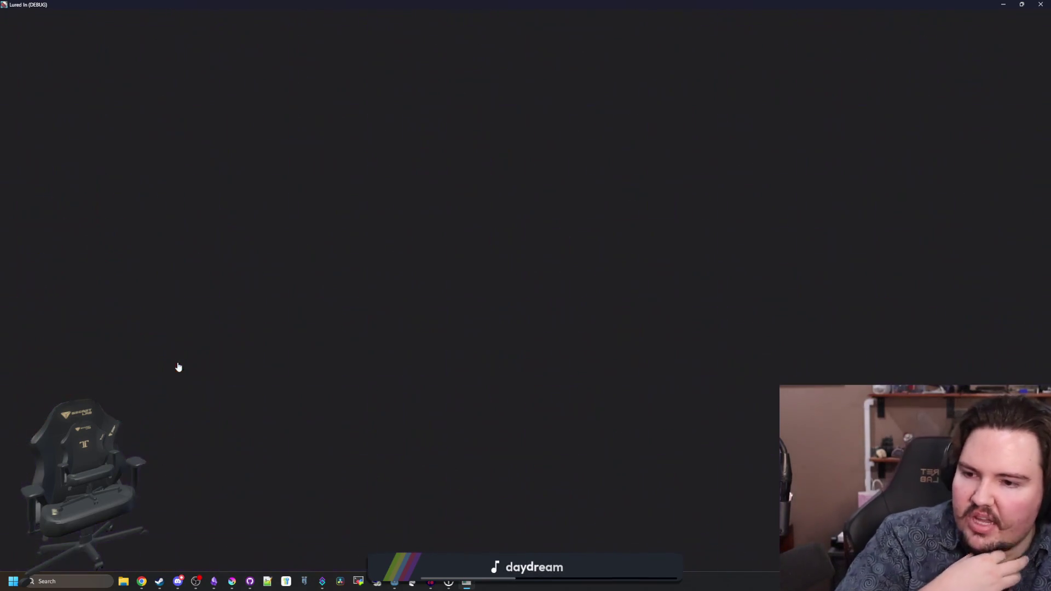
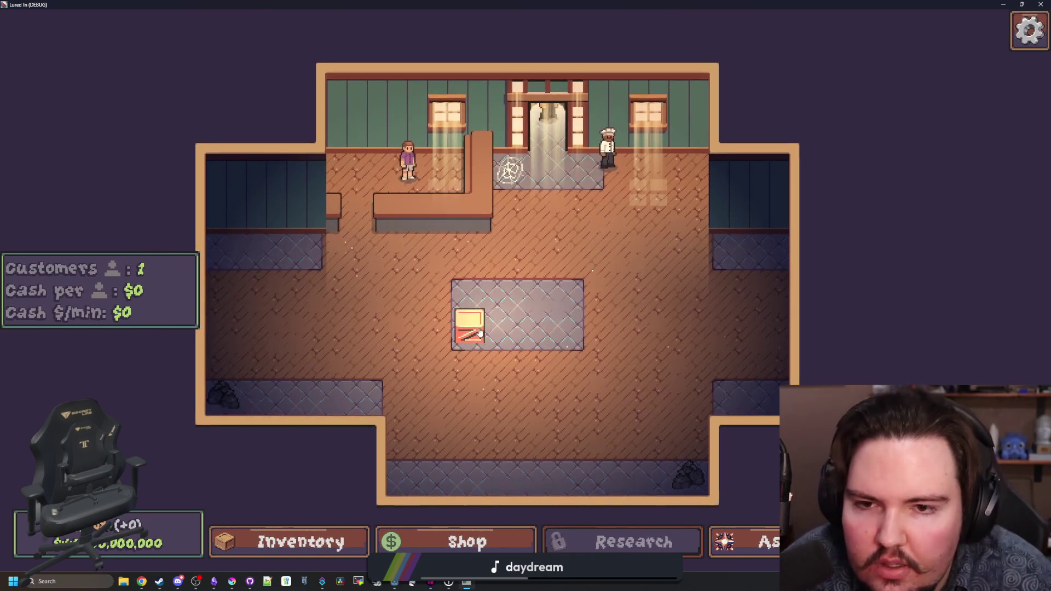
- Check the crate's edit options, then buy three more fish tanks from the Shop
{"action": "left_click", "coordinate": [469, 328]}
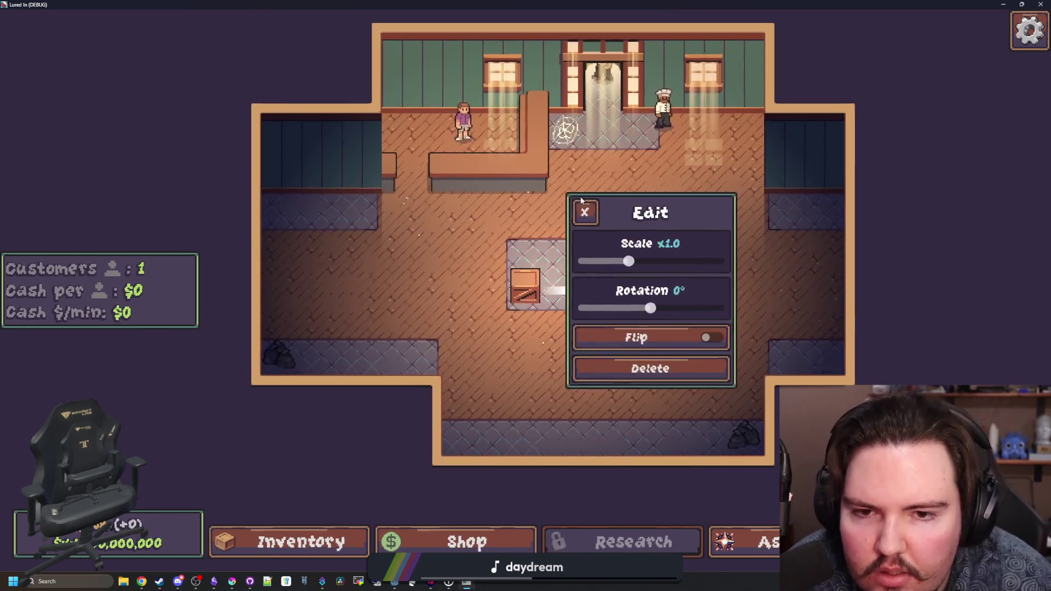
{"action": "left_click", "coordinate": [582, 211]}
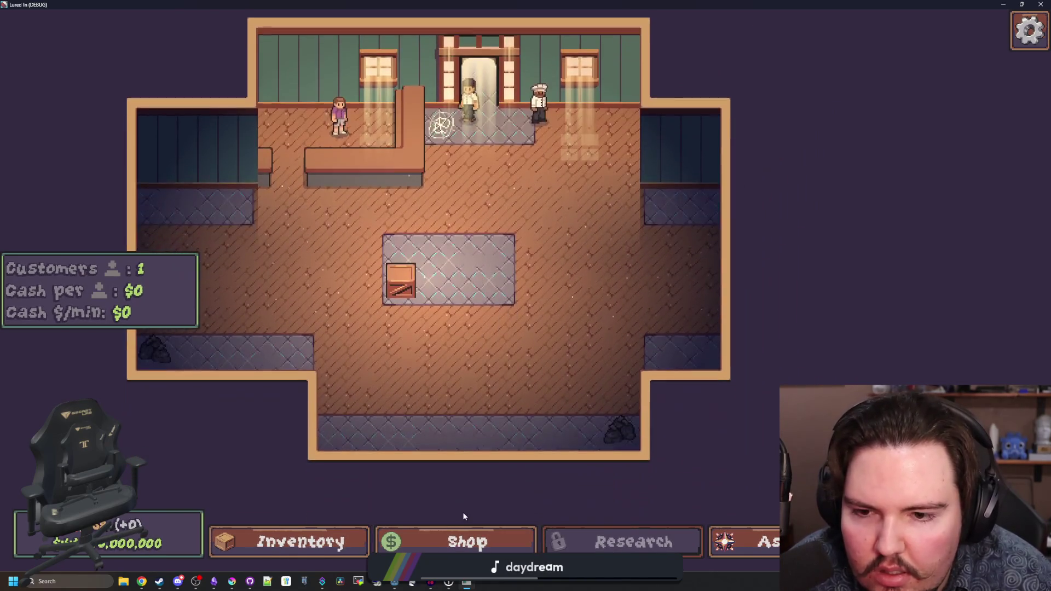
{"action": "left_click", "coordinate": [464, 539]}
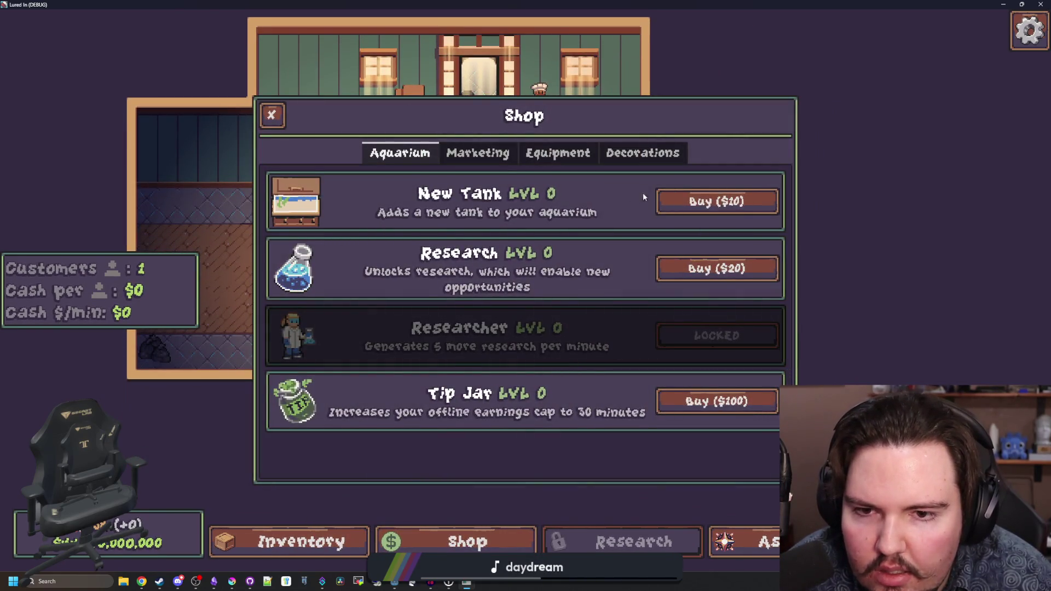
{"action": "left_click", "coordinate": [688, 199]}
{"action": "left_click", "coordinate": [687, 198]}
{"action": "left_click", "coordinate": [688, 198]}
{"action": "left_click", "coordinate": [684, 202]}
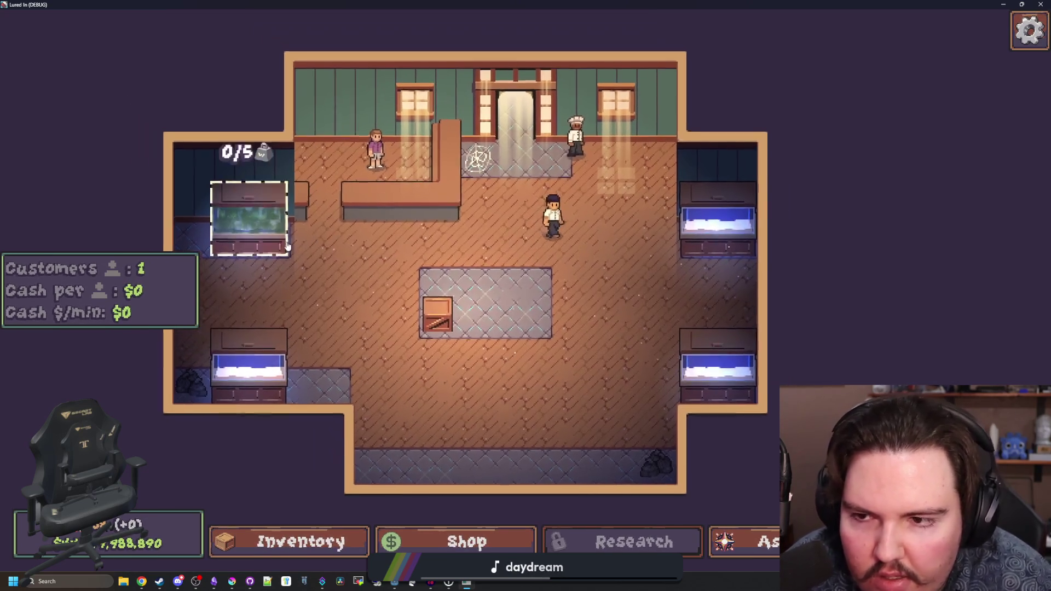
- Feed the fish in Fish Tank 1 and look over its decorations, settings and upgrades
{"action": "left_click", "coordinate": [252, 214]}
{"action": "mouse_move", "coordinate": [293, 186]}
{"action": "left_mouse_down"}
{"action": "mouse_move", "coordinate": [746, 277]}
{"action": "mouse_move", "coordinate": [499, 287]}
{"action": "mouse_move", "coordinate": [217, 347]}
{"action": "mouse_move", "coordinate": [606, 305]}
{"action": "mouse_move", "coordinate": [652, 417]}
{"action": "mouse_move", "coordinate": [281, 383]}
{"action": "mouse_move", "coordinate": [502, 429]}
{"action": "left_mouse_up"}
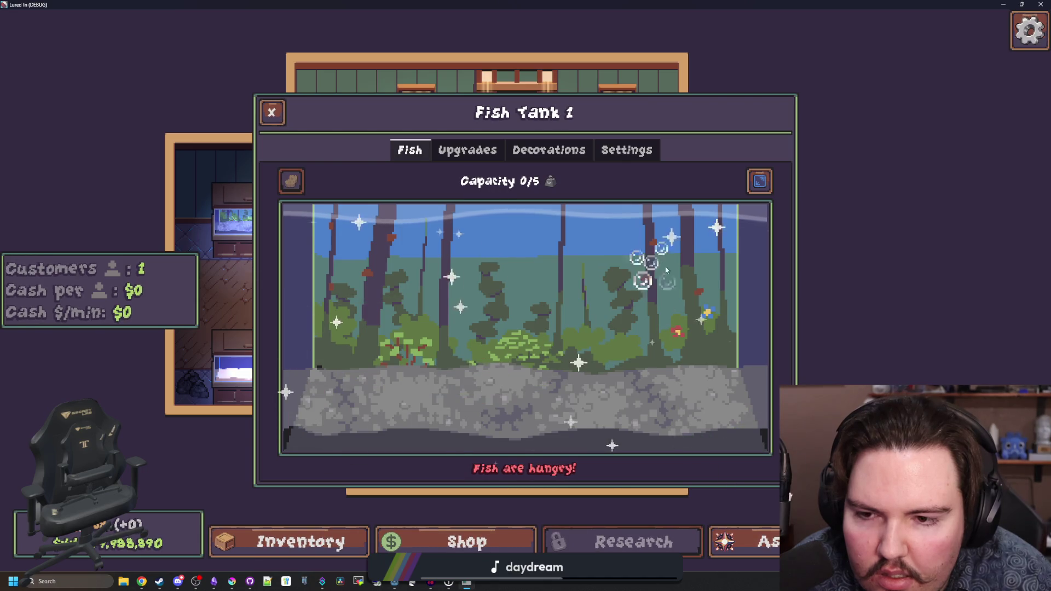
{"action": "left_click", "coordinate": [569, 149]}
{"action": "left_click", "coordinate": [610, 159]}
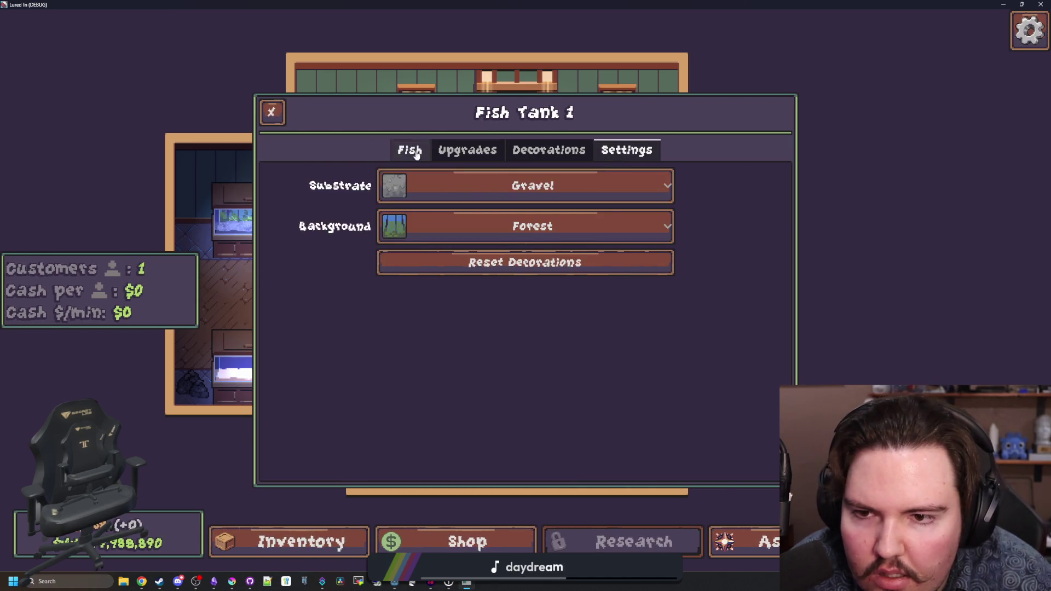
{"action": "left_click", "coordinate": [470, 151]}
{"action": "left_click", "coordinate": [411, 152]}
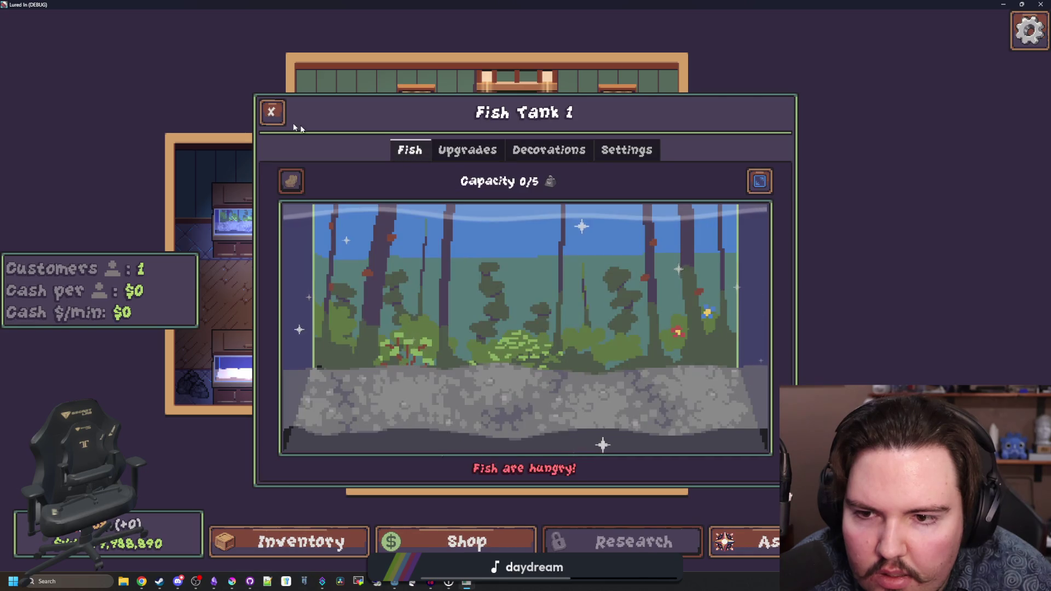
{"action": "left_click", "coordinate": [468, 150]}
- Place three Seagrass plants across Fish Tank 1: left, centre-left and centre
{"action": "left_click", "coordinate": [549, 151]}
{"action": "left_click", "coordinate": [748, 195]}
{"action": "left_click", "coordinate": [329, 367]}
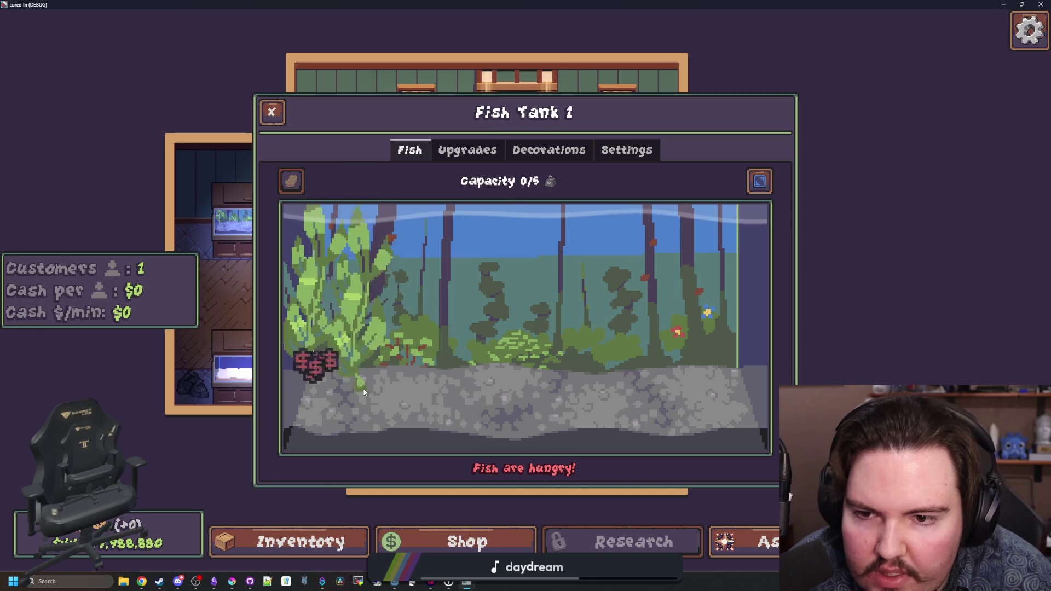
{"action": "left_click", "coordinate": [421, 411]}
{"action": "left_click", "coordinate": [559, 377]}
- Review the tank settings, then close Fish Tank 1 and quit the game
{"action": "left_click", "coordinate": [627, 150]}
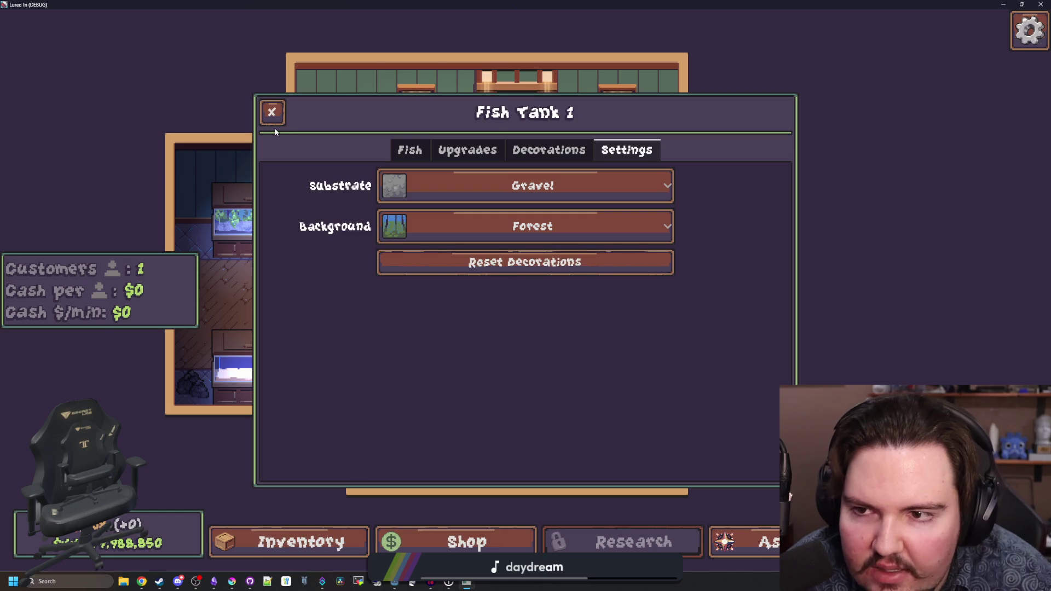
{"action": "left_click", "coordinate": [272, 112]}
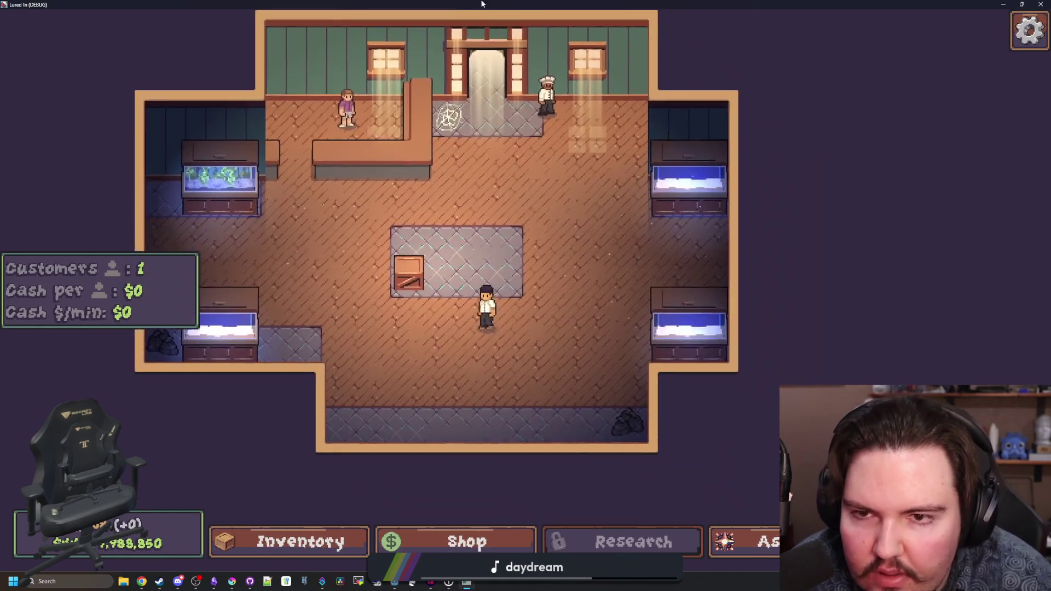
{"action": "key", "text": "alt+F4"}
{"action": "scroll", "coordinate": [199, 344], "scroll_direction": "down", "scroll_amount": 10}
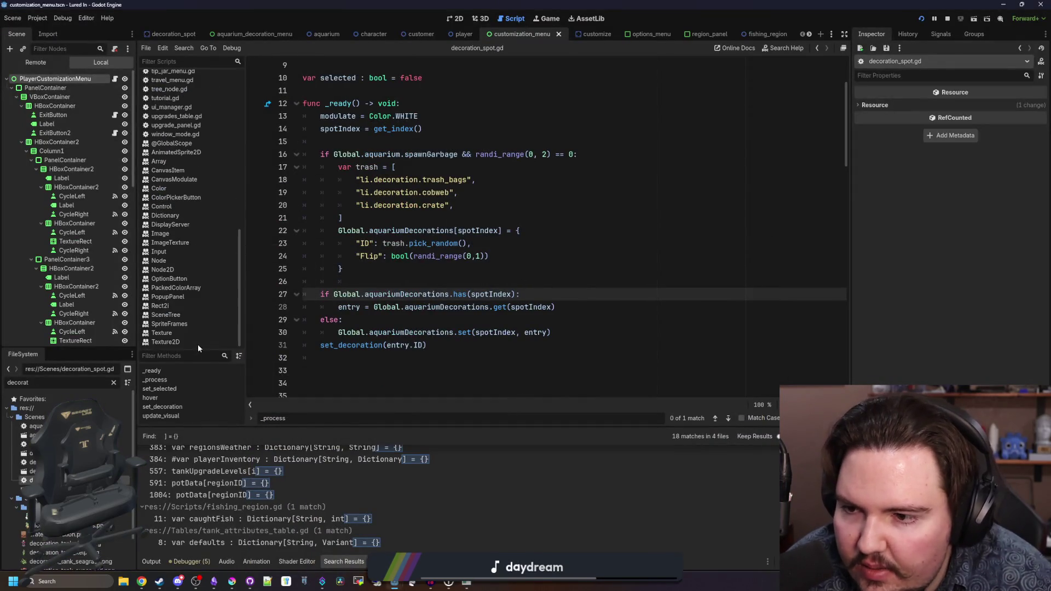
- Open global.gd and search it for ascend(
{"action": "left_click", "coordinate": [113, 382]}
{"action": "type", "text": "glob"}
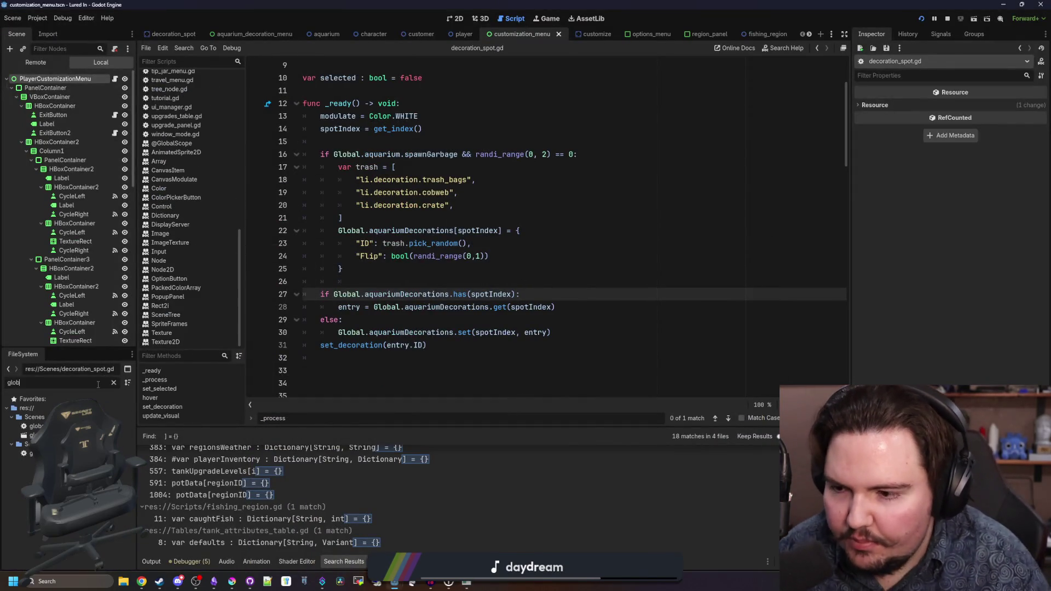
{"action": "key", "text": "alt+Left"}
{"action": "left_click", "coordinate": [454, 268]}
{"action": "key", "text": "ctrl+f"}
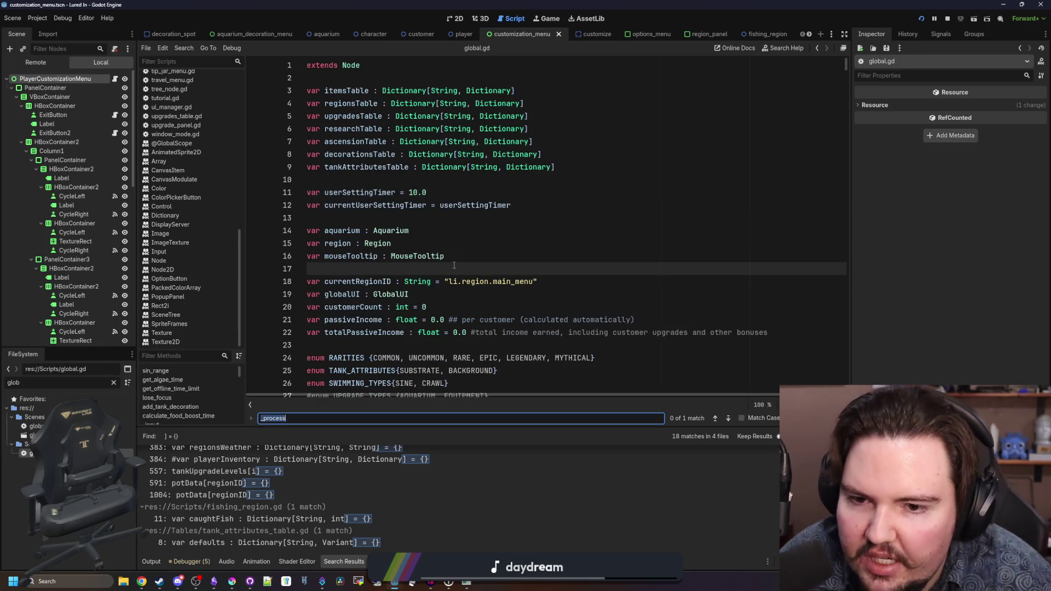
{"action": "type", "text": "tank_se"}
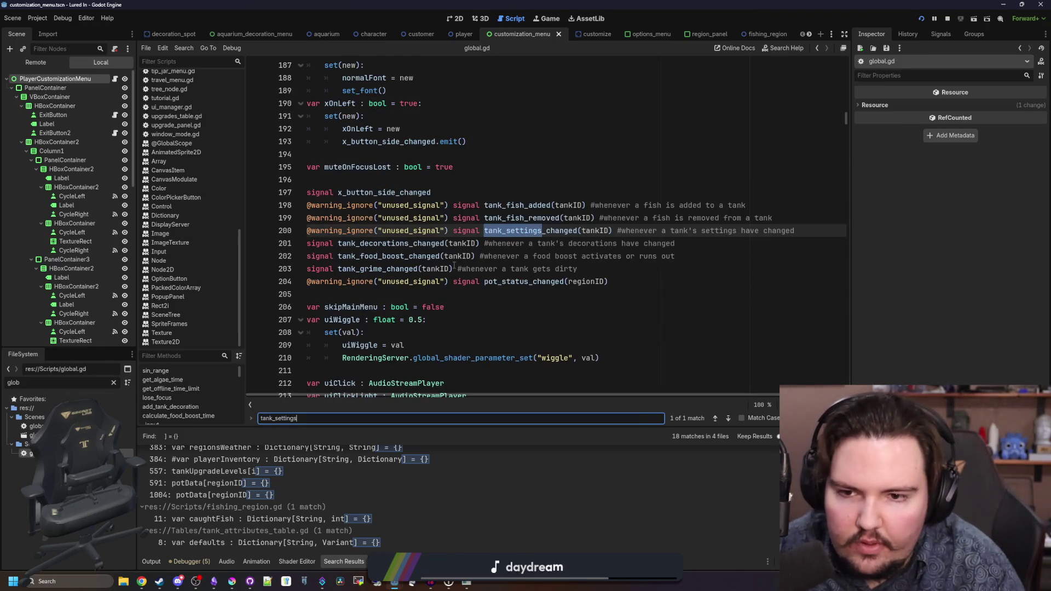
{"action": "key", "text": "ctrl+a"}
{"action": "type", "text": "ascend("}
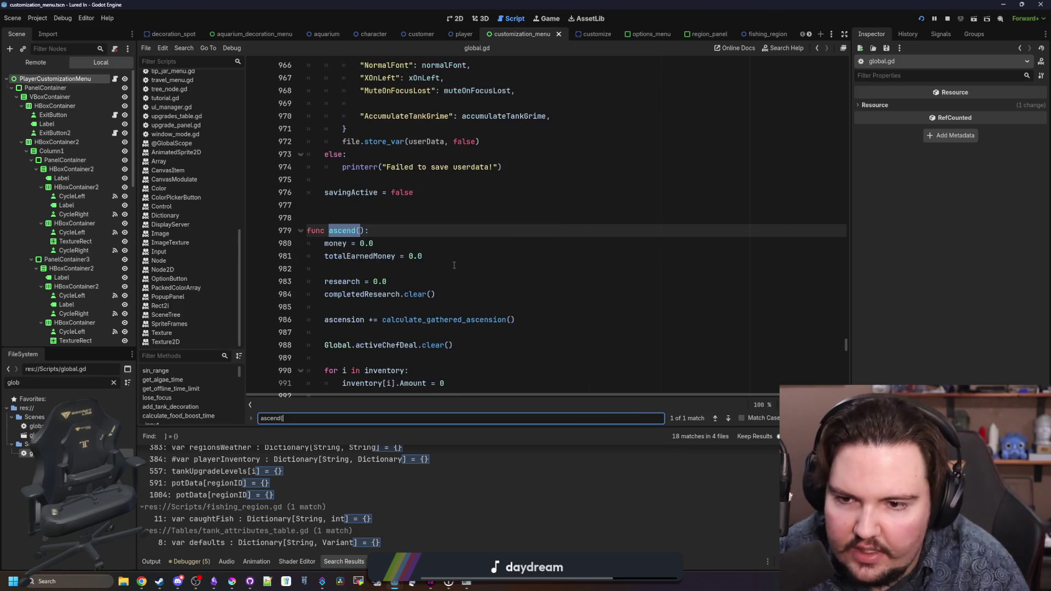
{"action": "type", "text": ")"}
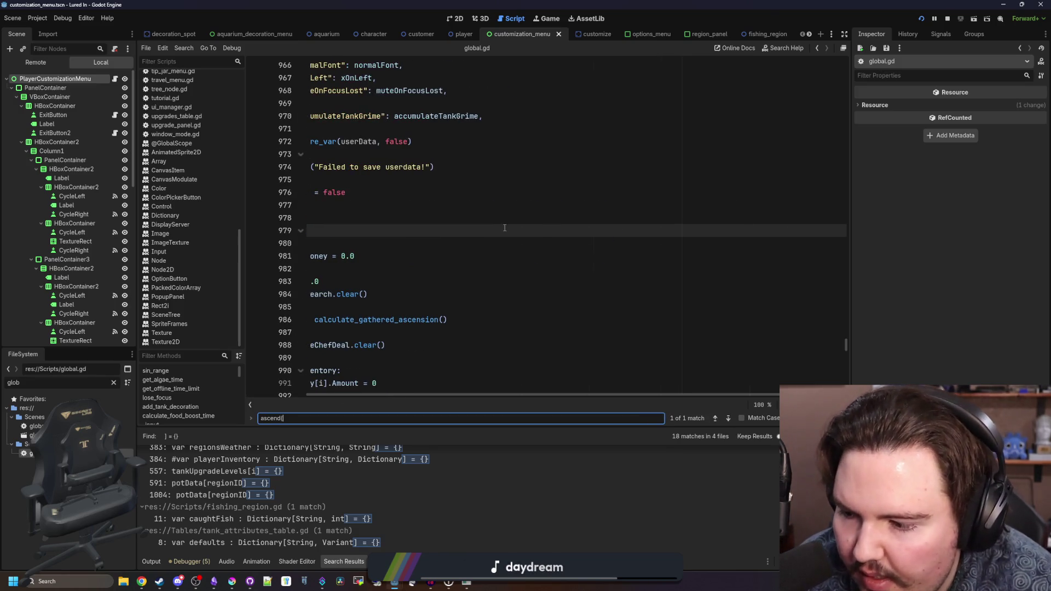
- Insert a blank line after line 1015 in ascend(), then begin a project-wide search
{"action": "scroll", "coordinate": [505, 228], "scroll_direction": "down", "scroll_amount": 5}
{"action": "scroll", "coordinate": [486, 284], "scroll_direction": "up", "scroll_amount": 6}
{"action": "scroll", "coordinate": [486, 284], "scroll_direction": "down", "scroll_amount": 11}
{"action": "scroll", "coordinate": [490, 283], "scroll_direction": "up", "scroll_amount": 3}
{"action": "scroll", "coordinate": [492, 283], "scroll_direction": "down", "scroll_amount": 3}
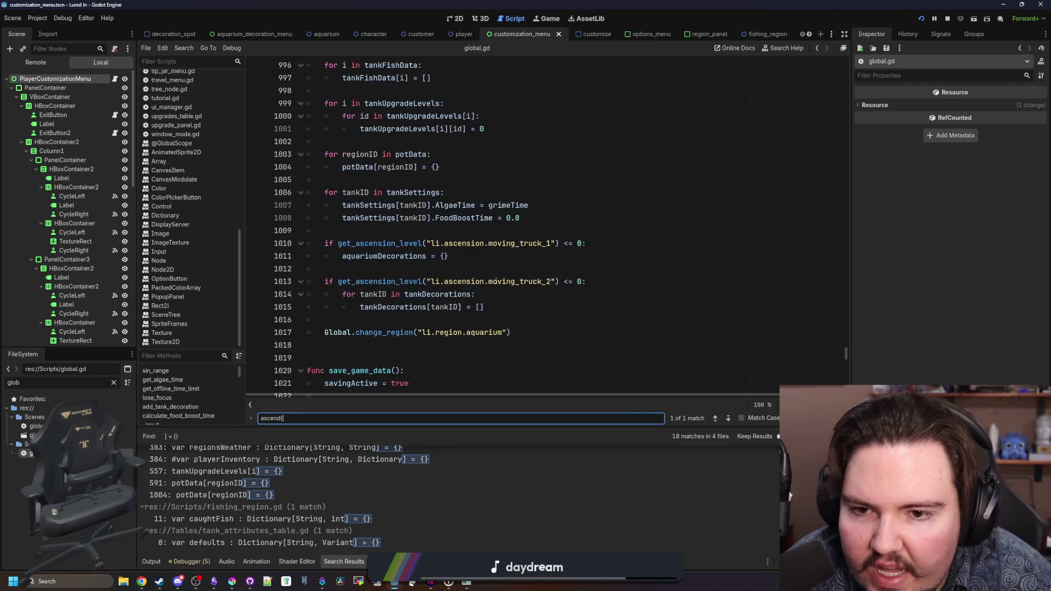
{"action": "left_click", "coordinate": [547, 256]}
{"action": "left_click", "coordinate": [547, 294]}
{"action": "left_click", "coordinate": [518, 305]}
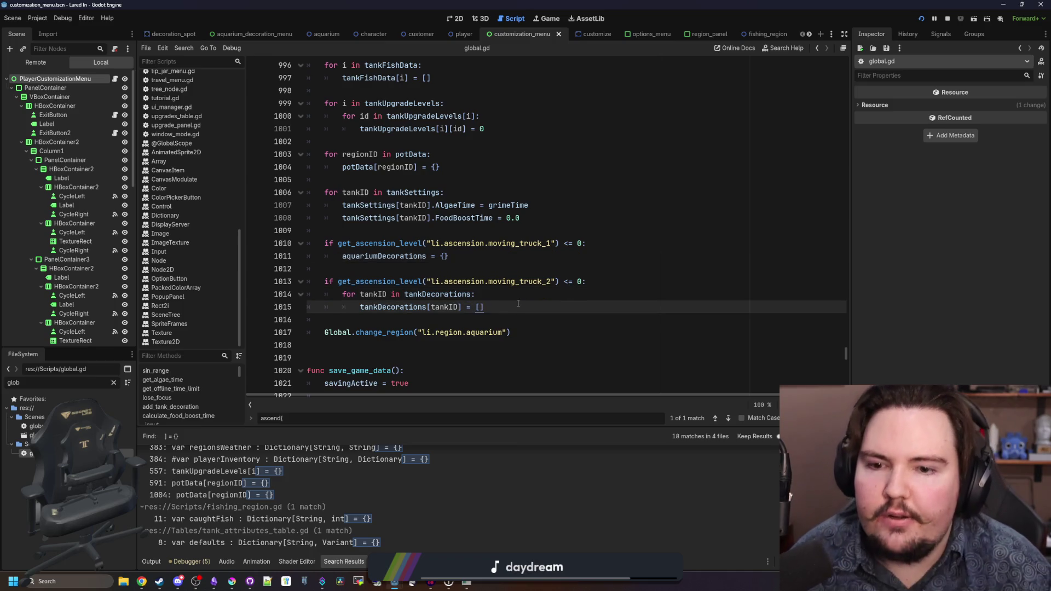
{"action": "key", "text": "Return"}
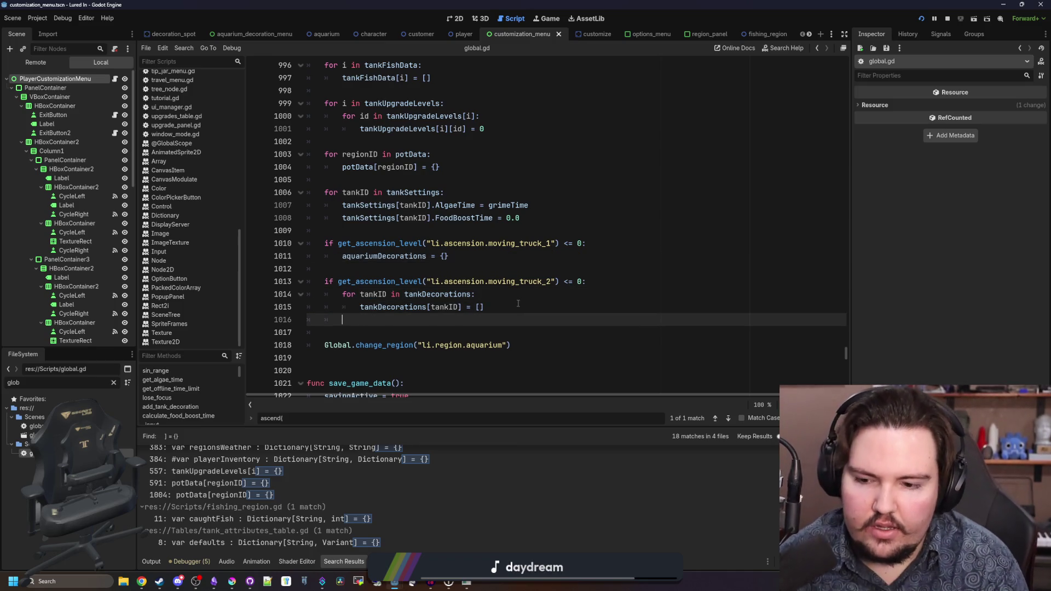
{"action": "scroll", "coordinate": [518, 304], "scroll_direction": "down", "scroll_amount": 1}
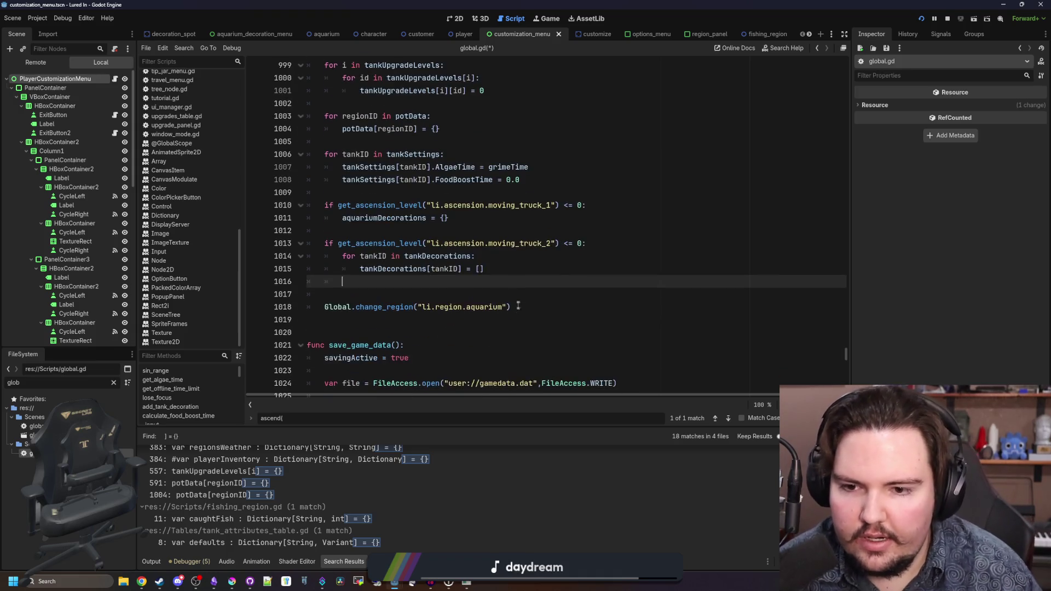
{"action": "key", "text": "ctrl+shift+f"}
- Search all project files for tankSettings and inspect the tank_menu.gd line 68 match
{"action": "type", "text": "tankSettings"}
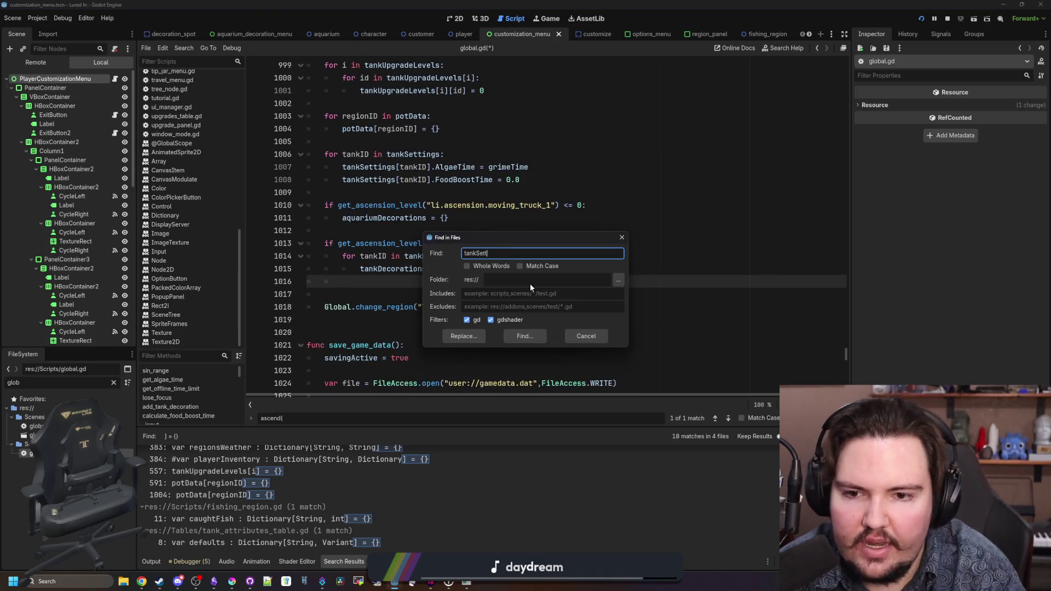
{"action": "key", "text": "Return"}
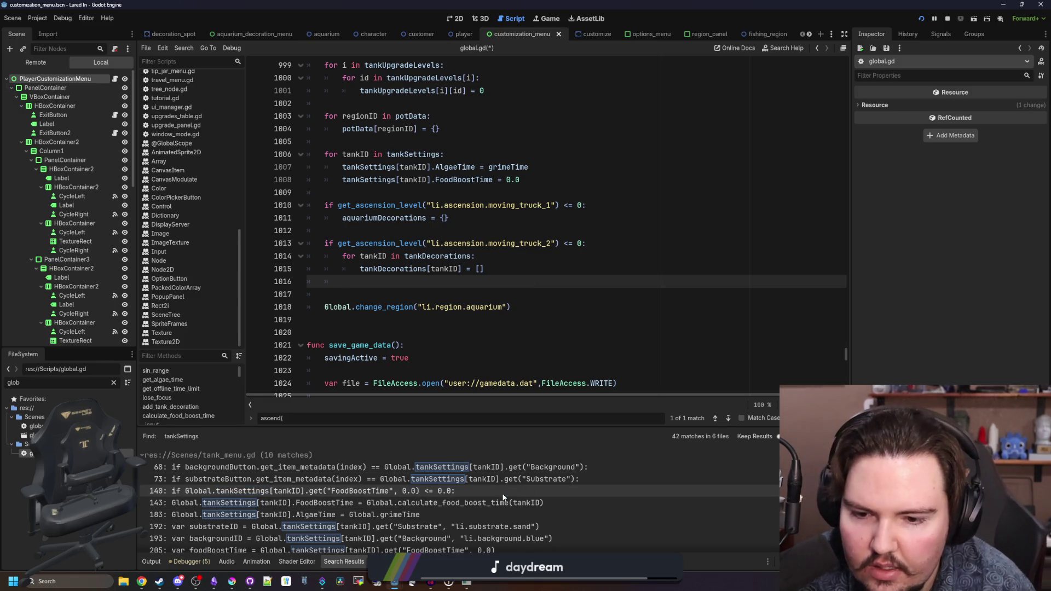
{"action": "left_click", "coordinate": [534, 468]}
{"action": "scroll", "coordinate": [534, 477], "scroll_direction": "down", "scroll_amount": 5}
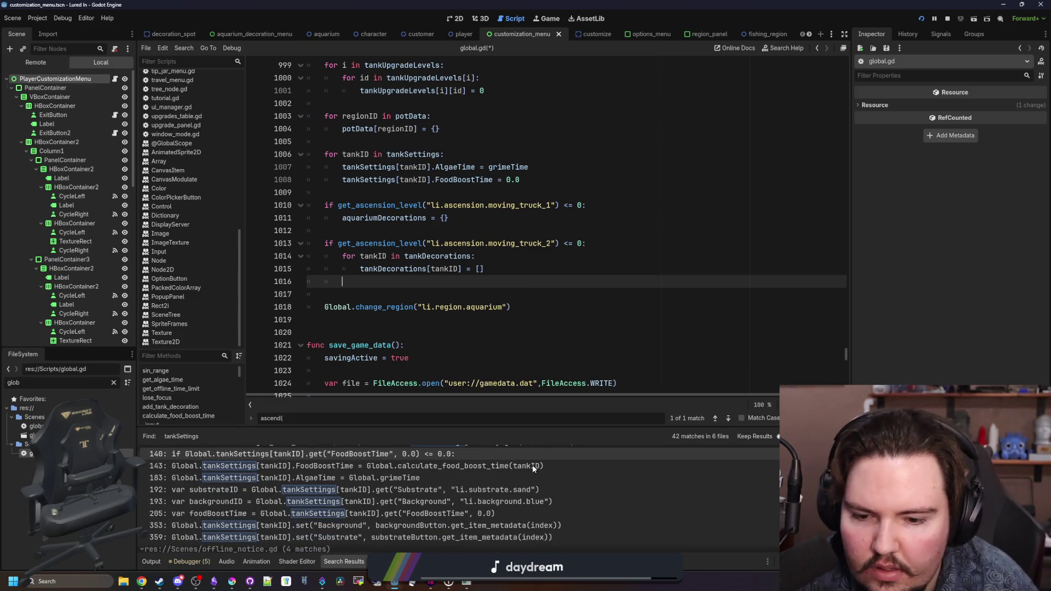
{"action": "scroll", "coordinate": [560, 516], "scroll_direction": "down", "scroll_amount": 4}
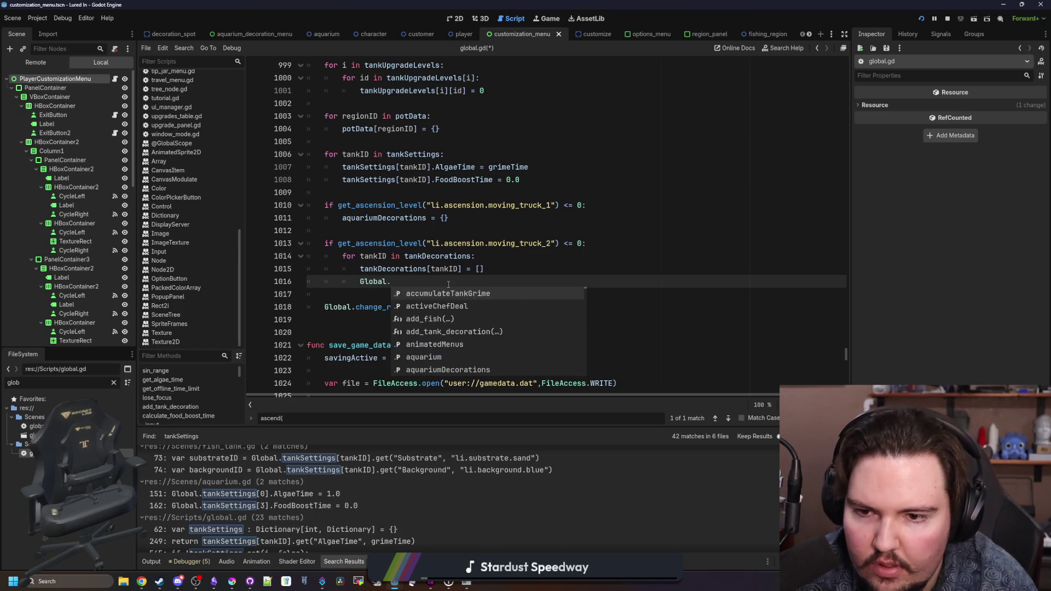
- Write tankSettings[tankID] = {} on line 1016, drop Global. before change_region, and save
{"action": "key", "text": "BackSpace"}
{"action": "key", "text": "BackSpace"}
{"action": "key", "text": "BackSpace"}
{"action": "type", "text": "Settings"}
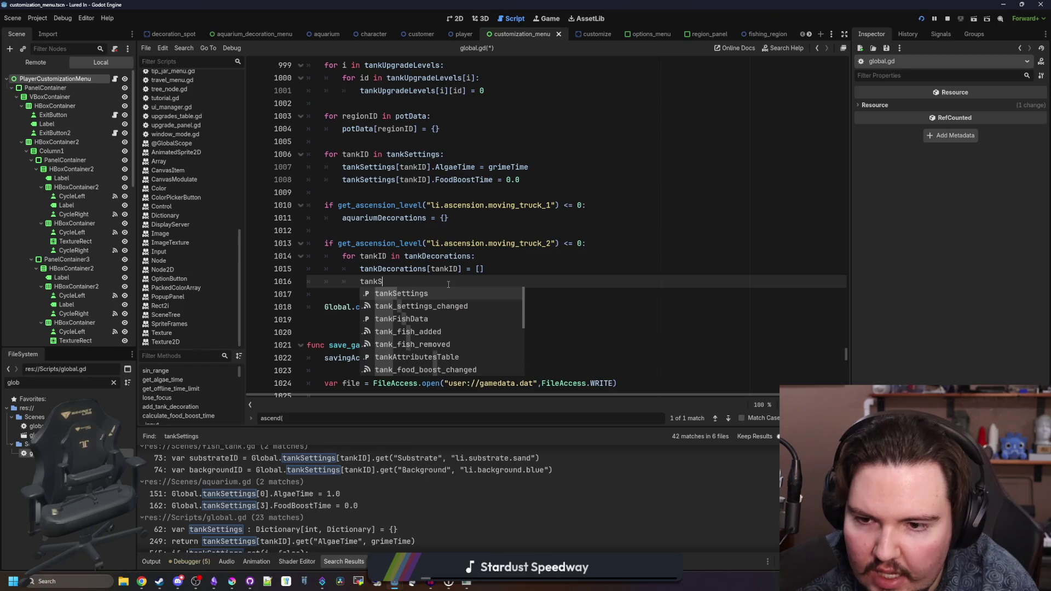
{"action": "left_click", "coordinate": [352, 307]}
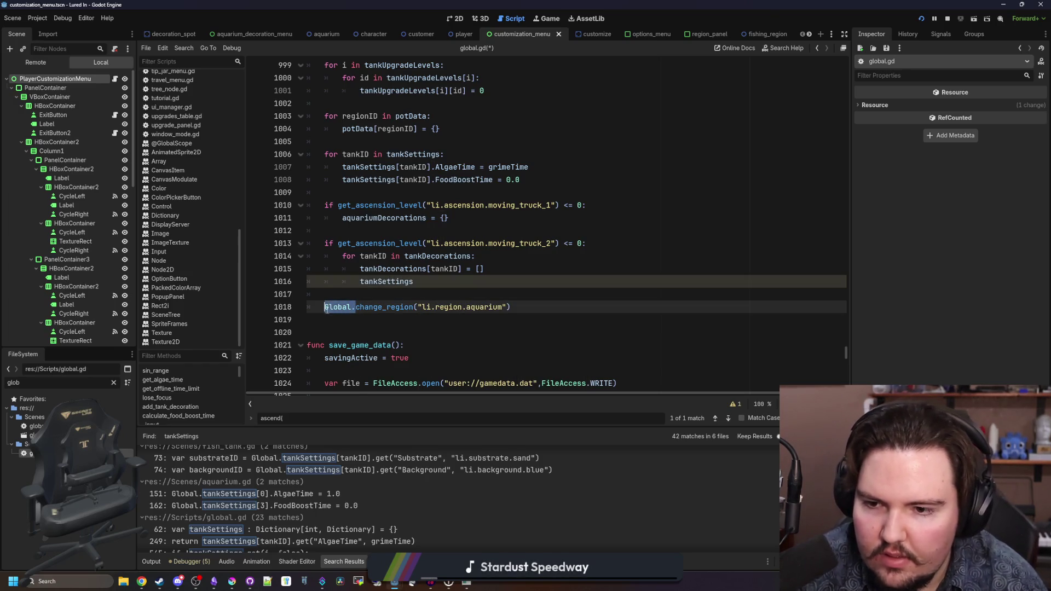
{"action": "key", "text": "BackSpace"}
{"action": "left_click", "coordinate": [435, 285]}
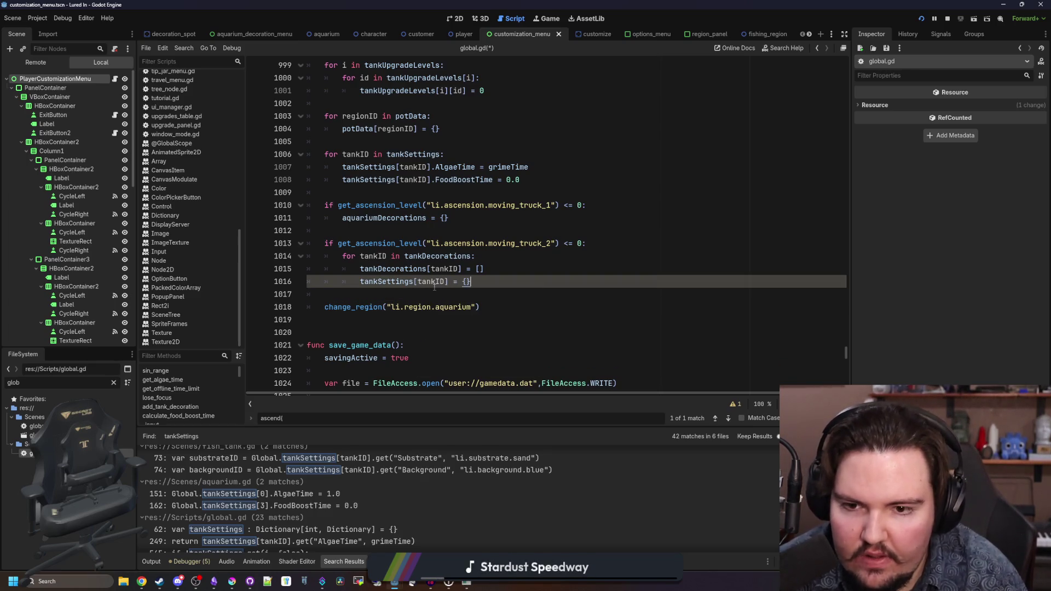
{"action": "left_click", "coordinate": [427, 300]}
{"action": "key", "text": "ctrl+s"}
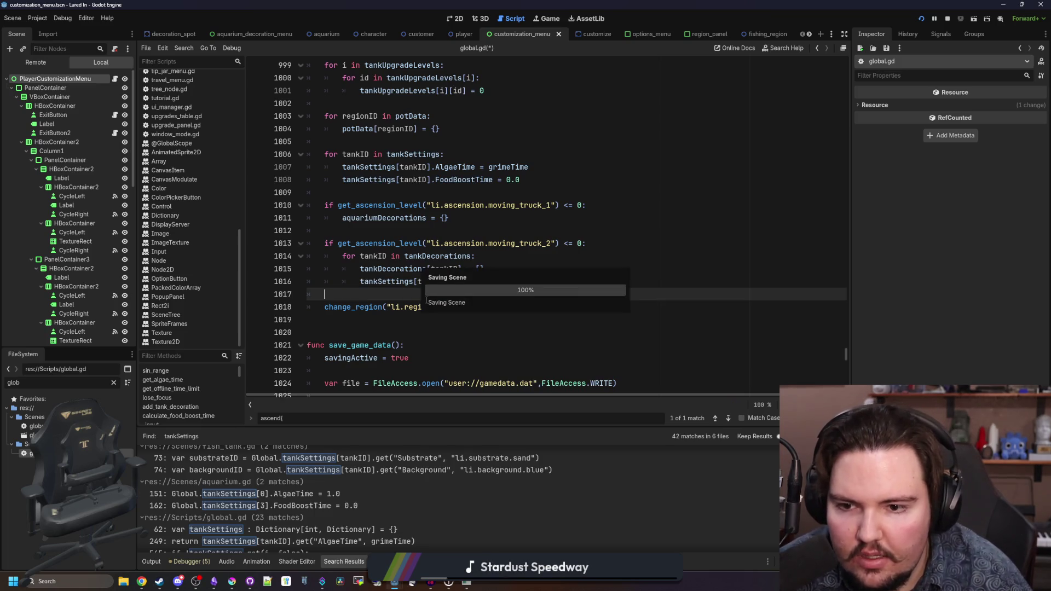
{"action": "left_click_drag", "start_coordinate": [508, 438], "coordinate": [553, 1]}
- Ascend the current game from the Ascension panel and confirm the reset
{"action": "left_click", "coordinate": [748, 542]}
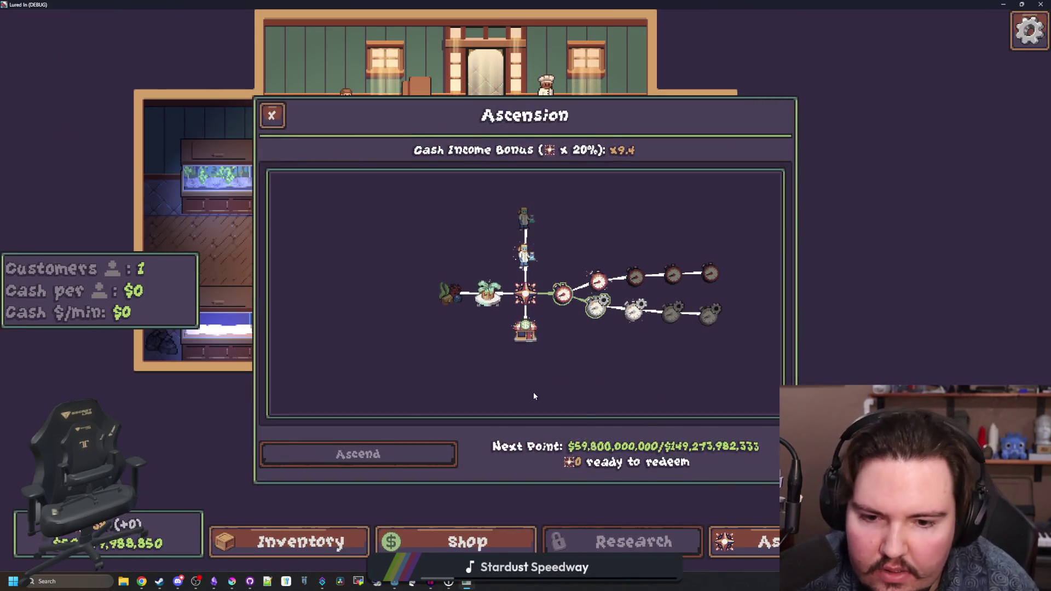
{"action": "left_click", "coordinate": [431, 462]}
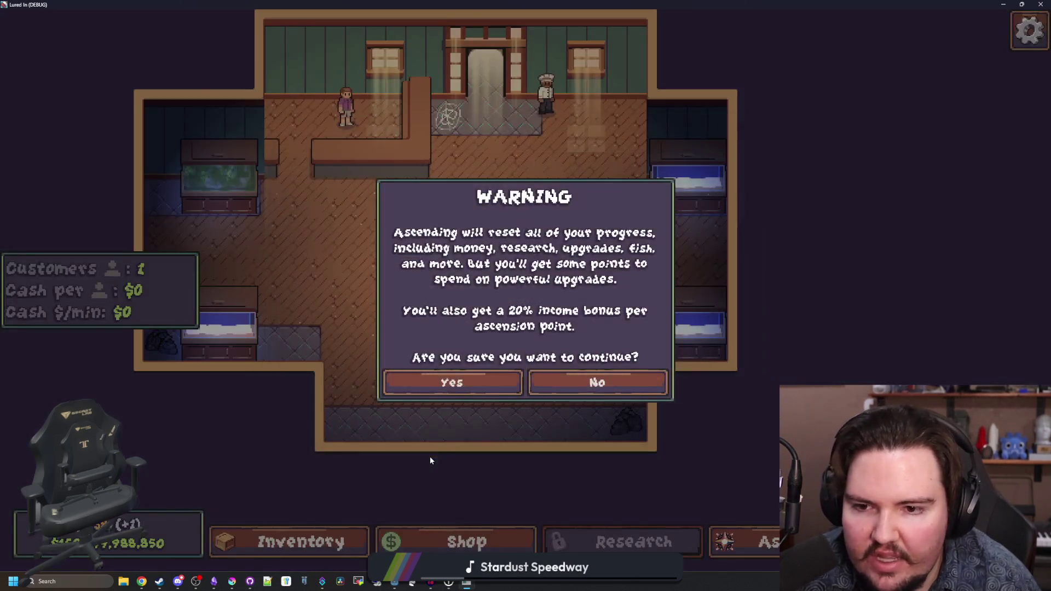
{"action": "left_click", "coordinate": [465, 382]}
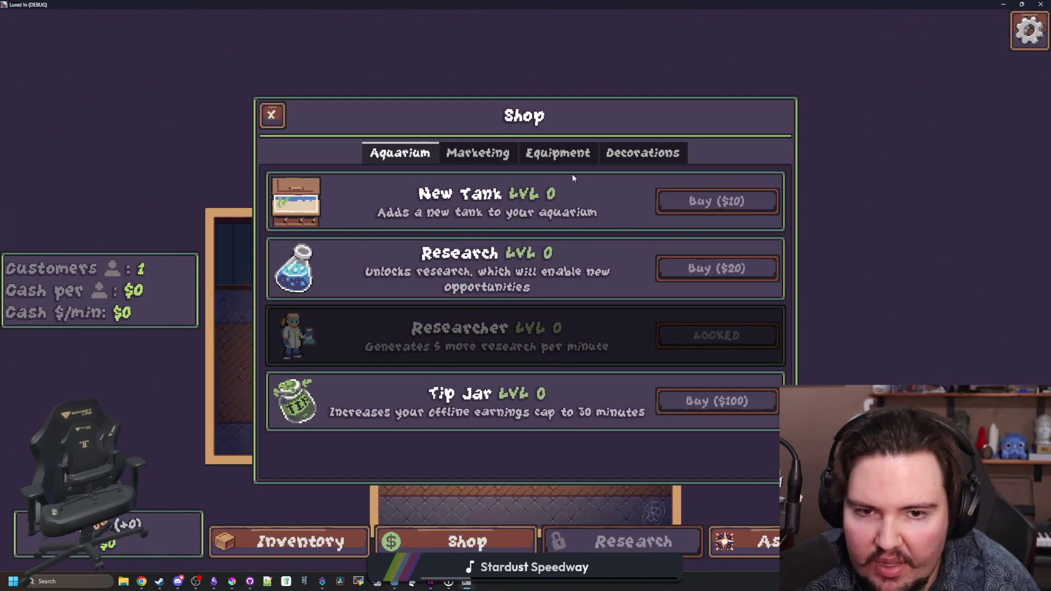
- Buy a new tank and set its background to Red and substrate to Gravel
{"action": "left_click", "coordinate": [719, 202]}
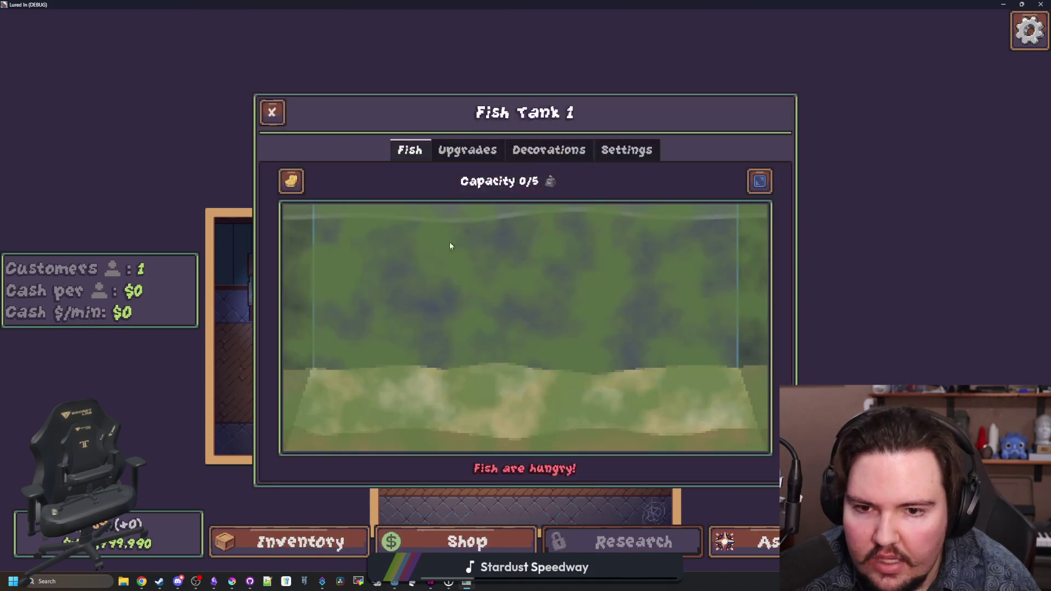
{"action": "left_click", "coordinate": [624, 150]}
{"action": "left_click", "coordinate": [551, 229]}
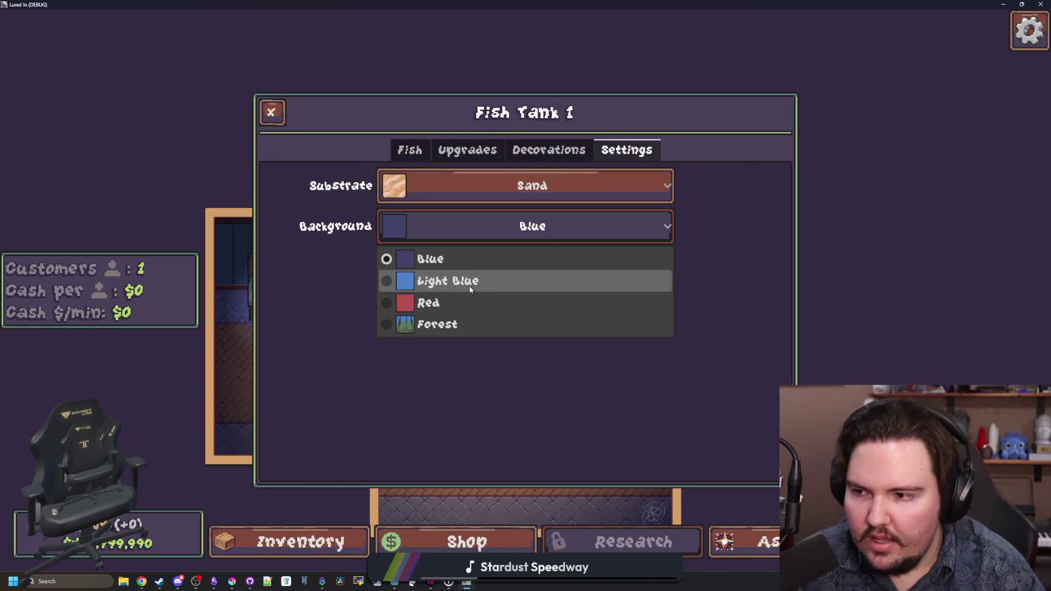
{"action": "left_click", "coordinate": [462, 284]}
{"action": "left_click", "coordinate": [438, 230]}
{"action": "left_click", "coordinate": [431, 303]}
{"action": "left_click", "coordinate": [444, 189]}
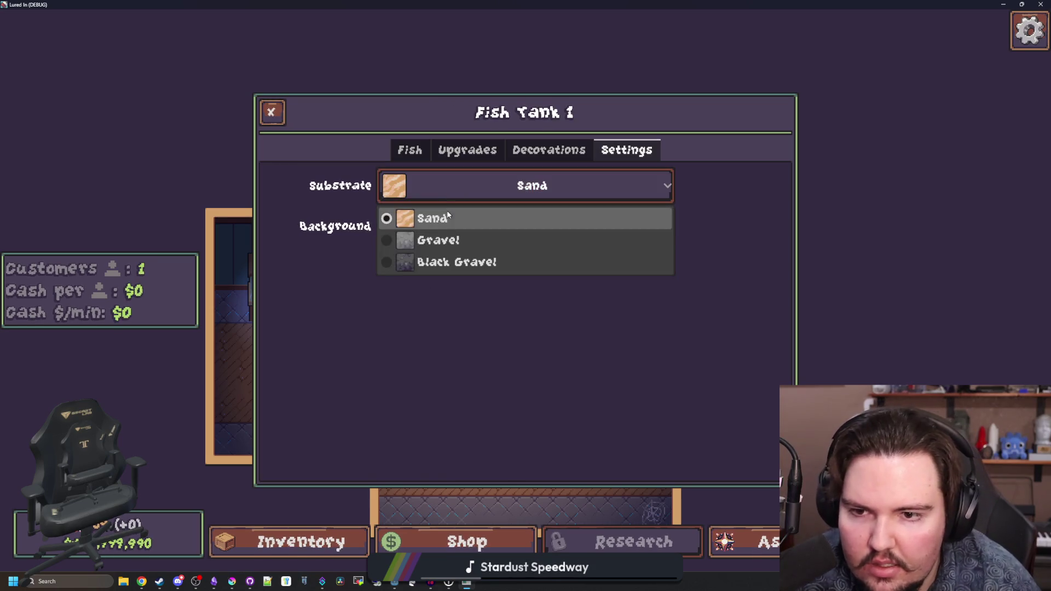
{"action": "left_click", "coordinate": [433, 237]}
{"action": "left_click", "coordinate": [272, 111]}
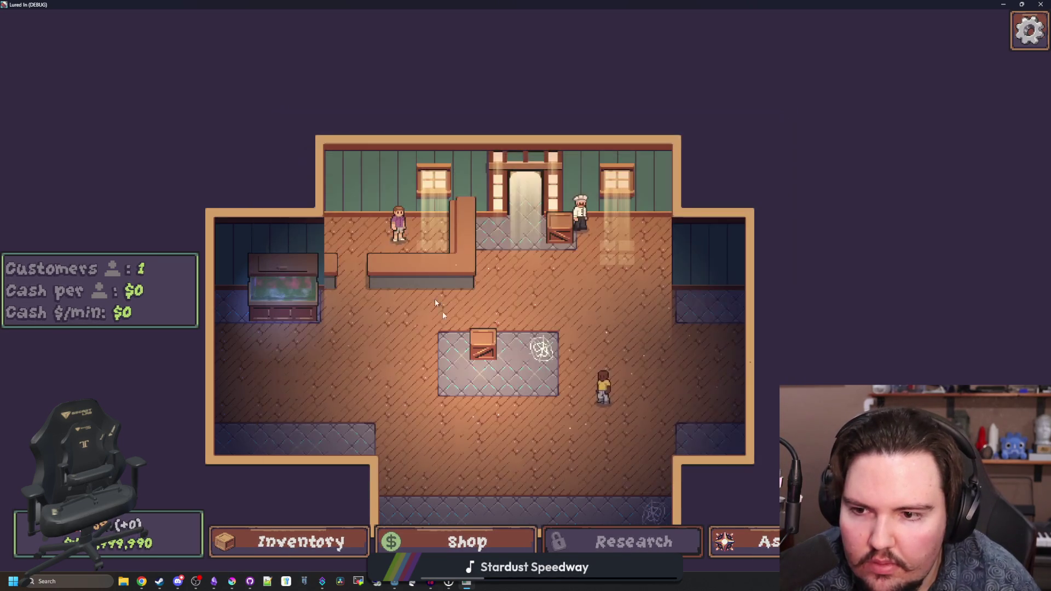
{"action": "scroll", "coordinate": [294, 182], "scroll_direction": "up", "scroll_amount": 2}
- Scrub the algae off Fish Tank 1 with the sponge
{"action": "left_click", "coordinate": [294, 182]}
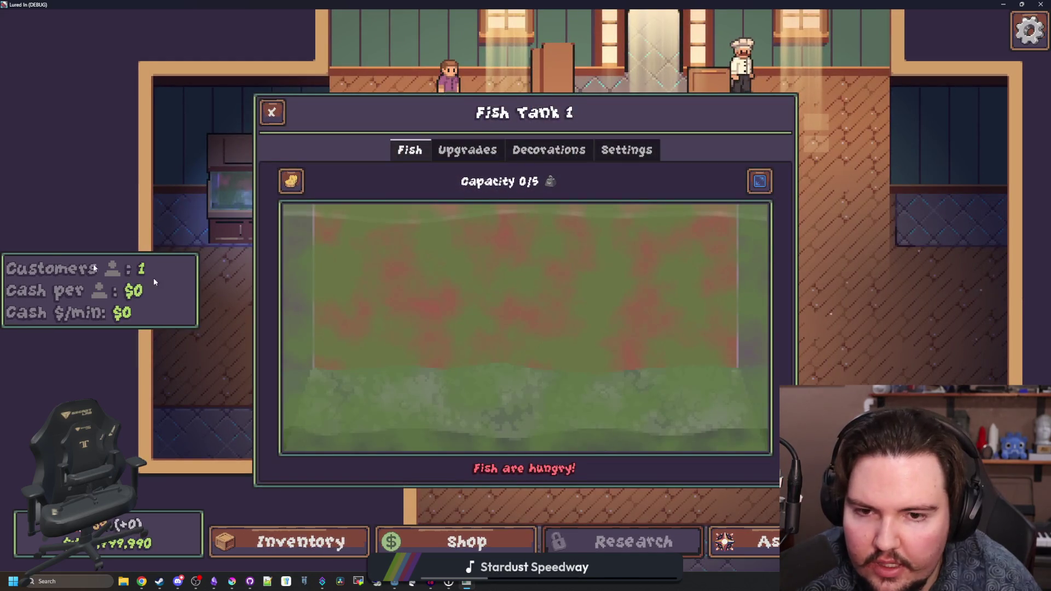
{"action": "left_click", "coordinate": [290, 181]}
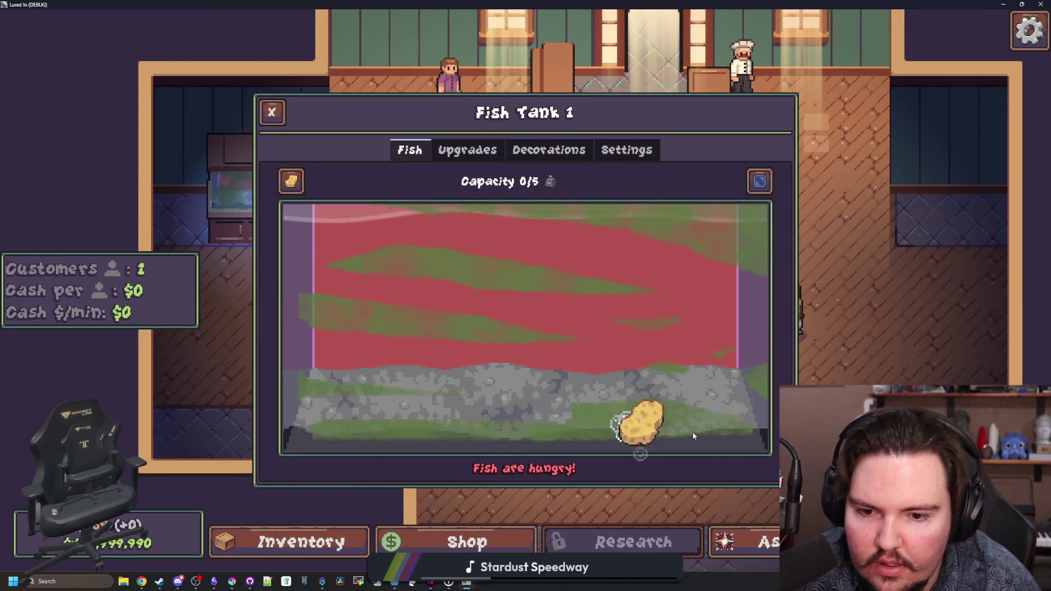
{"action": "left_click", "coordinate": [655, 288]}
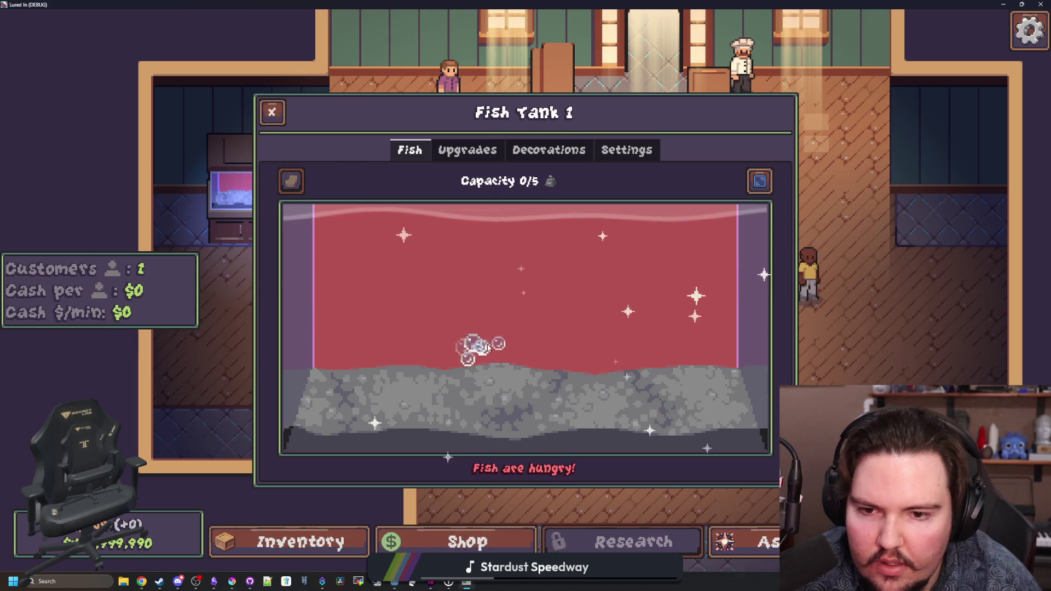
{"action": "left_click", "coordinate": [276, 113]}
- Unlock the Moving Truck 1 and Moving Truck 2 ascension upgrades
{"action": "left_click", "coordinate": [530, 353]}
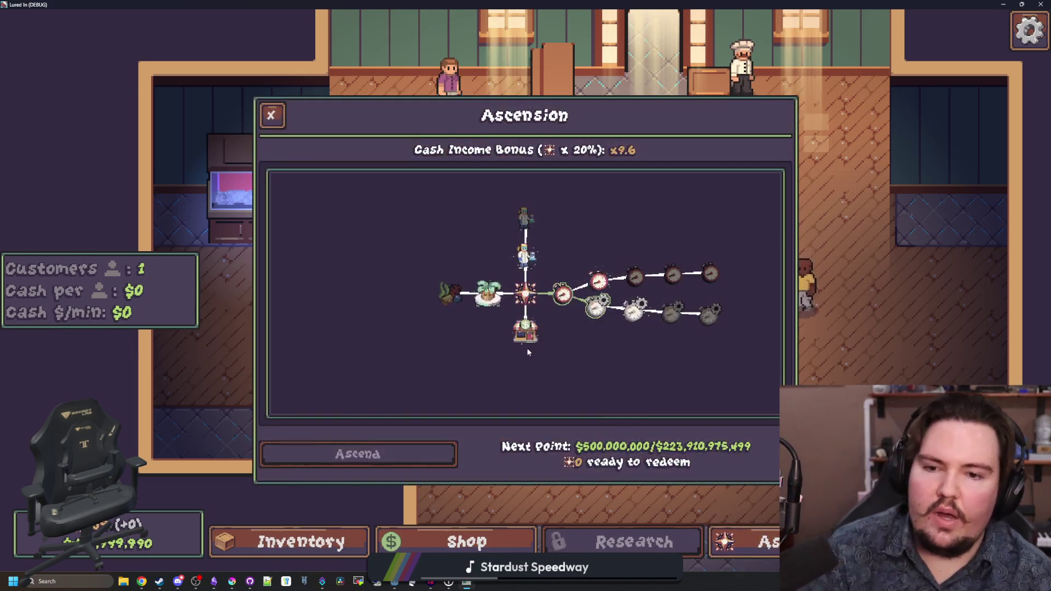
{"action": "left_click", "coordinate": [470, 293]}
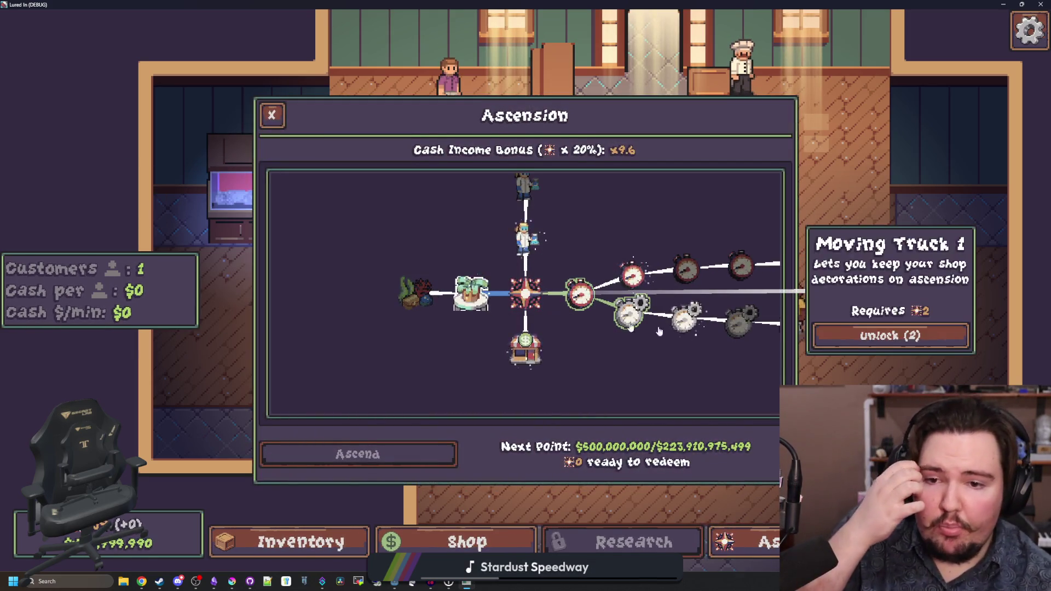
{"action": "left_click", "coordinate": [883, 339]}
{"action": "left_click", "coordinate": [887, 345]}
{"action": "left_click", "coordinate": [271, 115]}
- Buy Kelp as a decoration for Fish Tank 1
{"action": "left_click", "coordinate": [263, 189]}
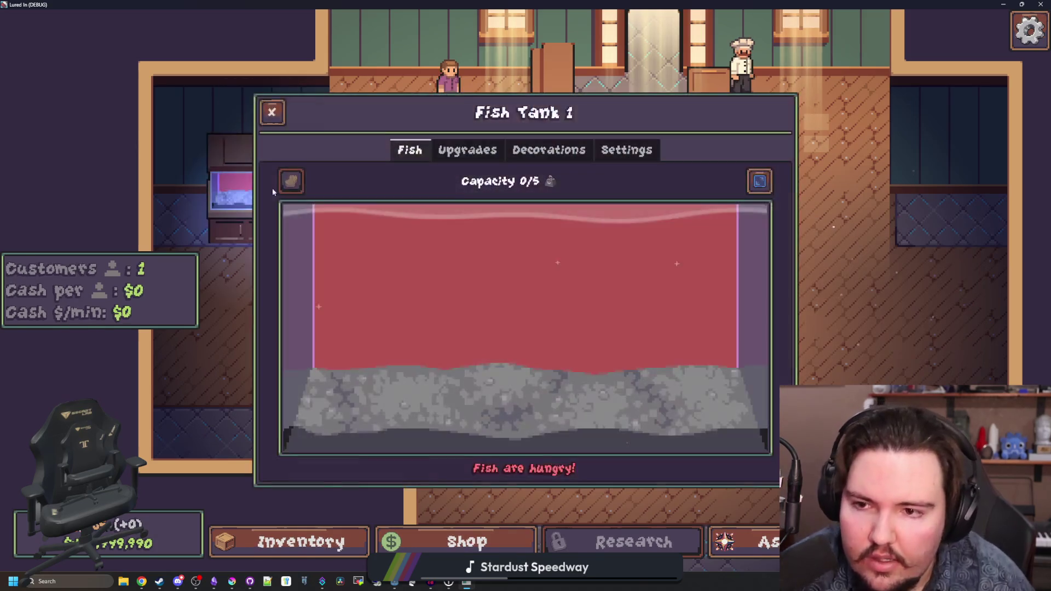
{"action": "left_click", "coordinate": [549, 149]}
{"action": "left_click", "coordinate": [731, 263]}
{"action": "left_click", "coordinate": [652, 358]}
{"action": "key", "text": "Escape"}
- Ascend again and confirm the reset
{"action": "left_click", "coordinate": [744, 542]}
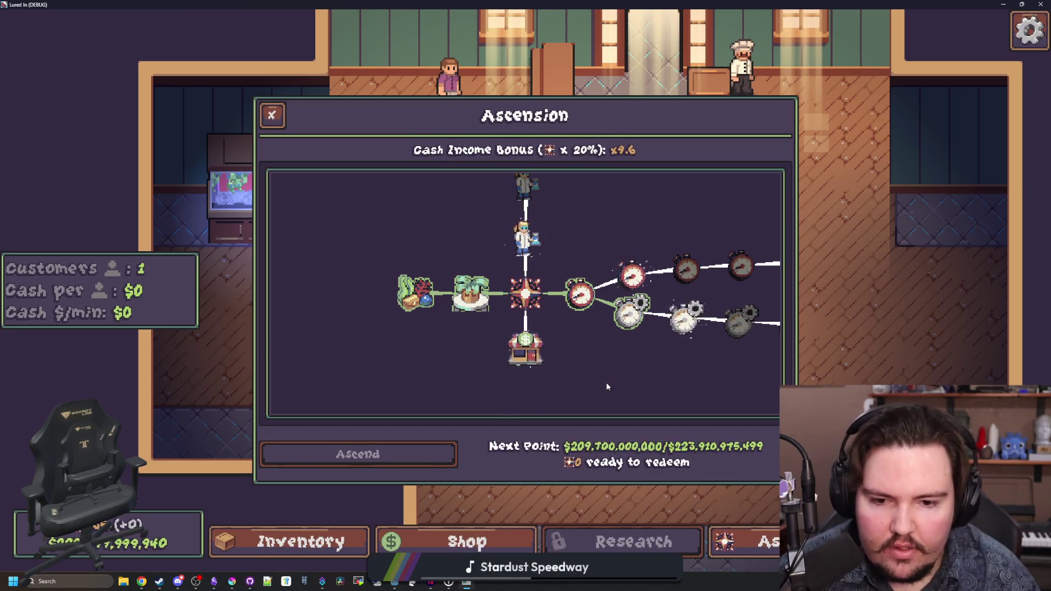
{"action": "left_click", "coordinate": [376, 454]}
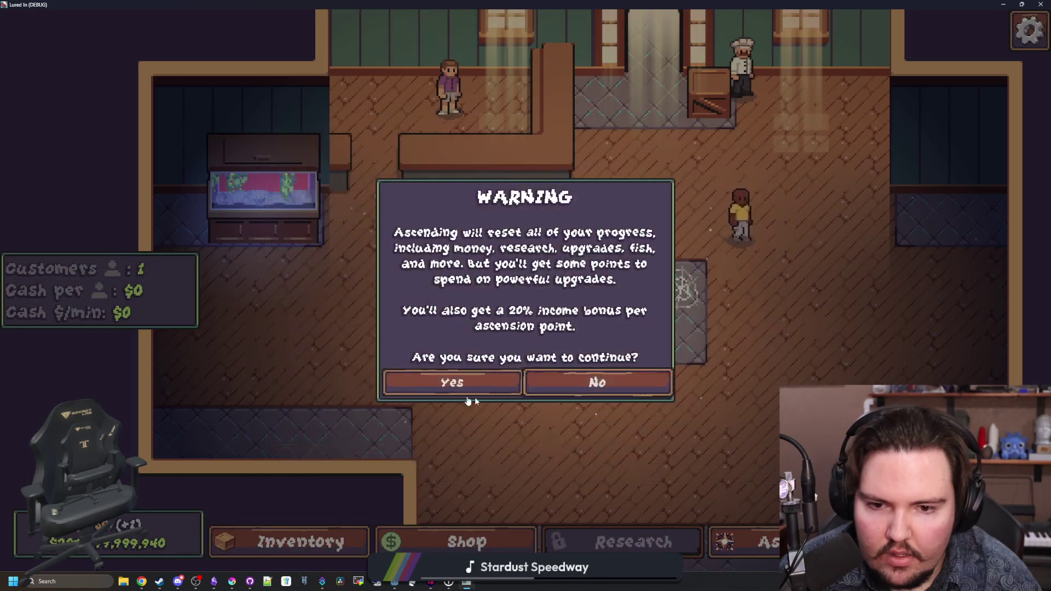
{"action": "left_click", "coordinate": [461, 399]}
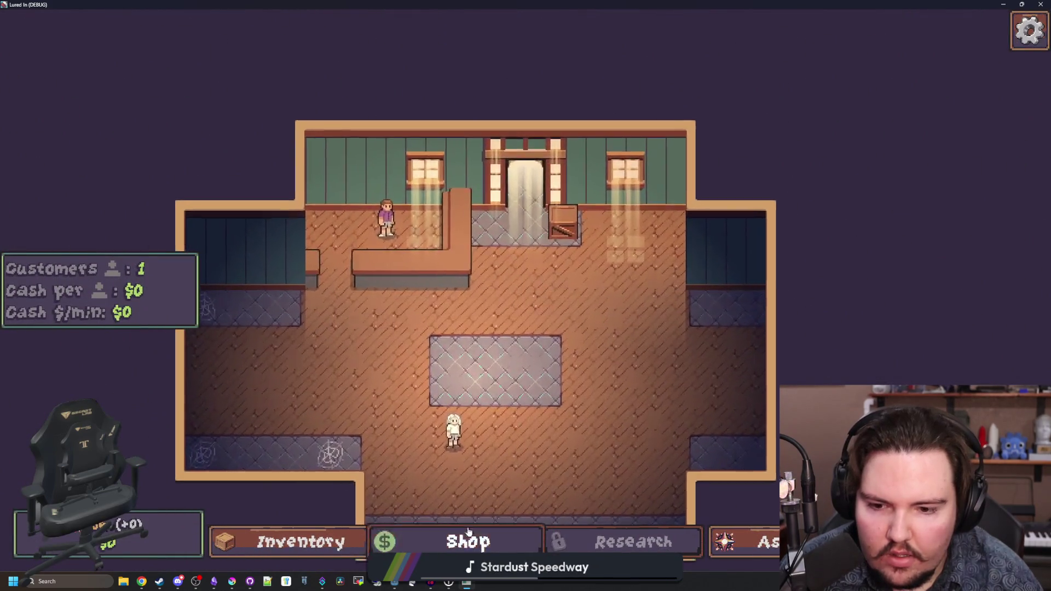
- Buy a new tank, check that its decorations survived, and review the Ascension panel
{"action": "left_click", "coordinate": [467, 542]}
{"action": "left_click", "coordinate": [712, 203]}
{"action": "key", "text": "Escape"}
{"action": "left_click", "coordinate": [258, 282]}
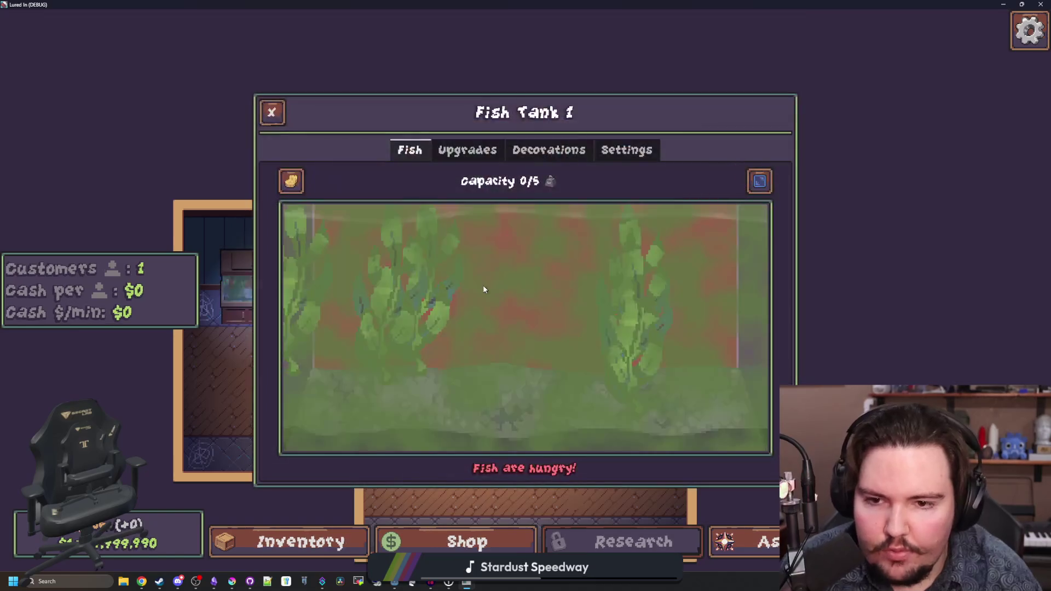
{"action": "key", "text": "Escape"}
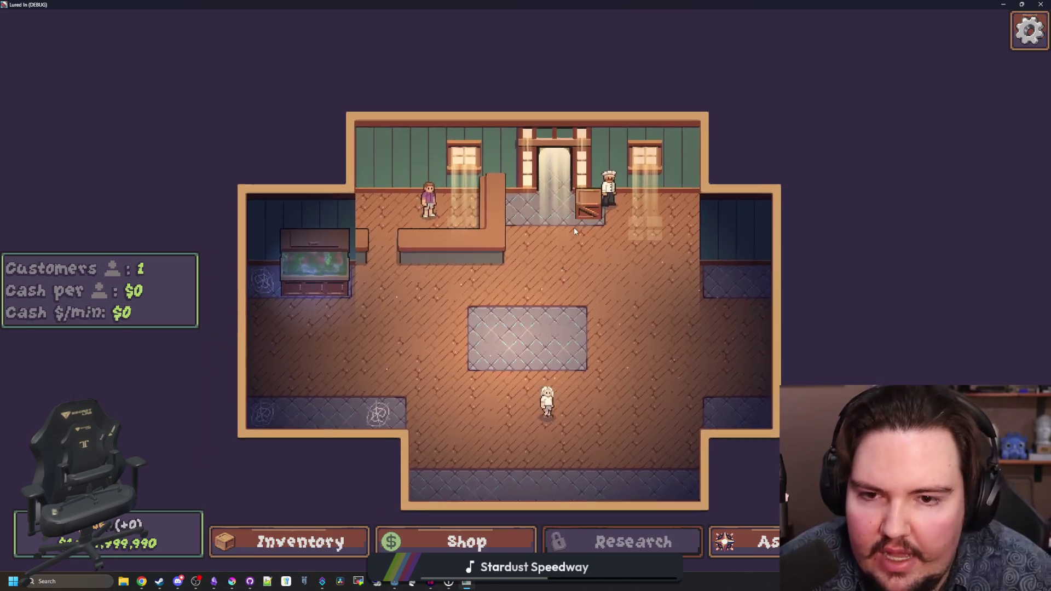
{"action": "left_click", "coordinate": [774, 548]}
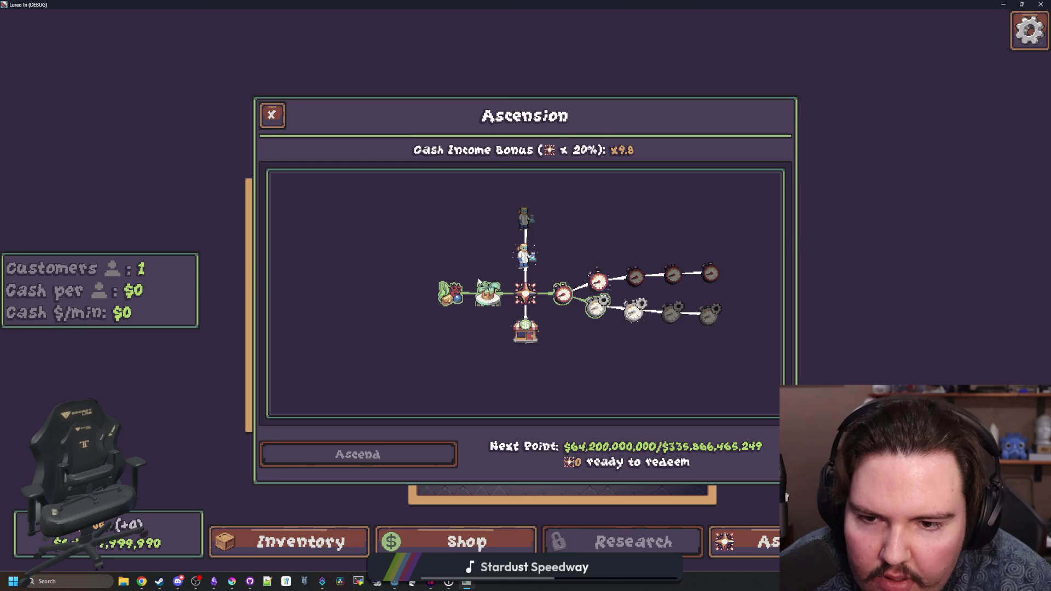
{"action": "scroll", "coordinate": [476, 291], "scroll_direction": "up", "scroll_amount": 2}
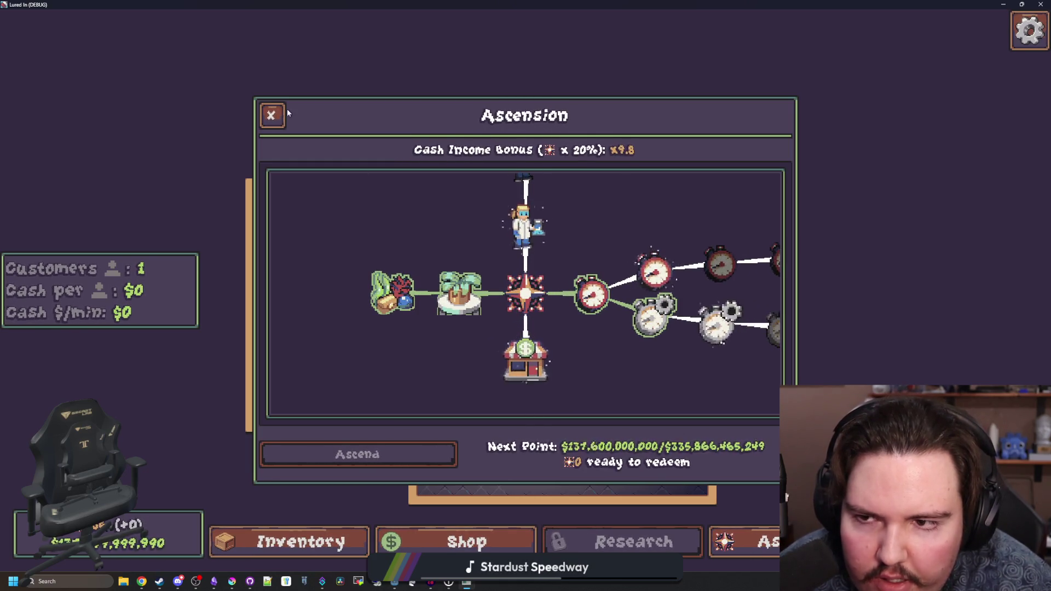
{"action": "left_click", "coordinate": [272, 115]}
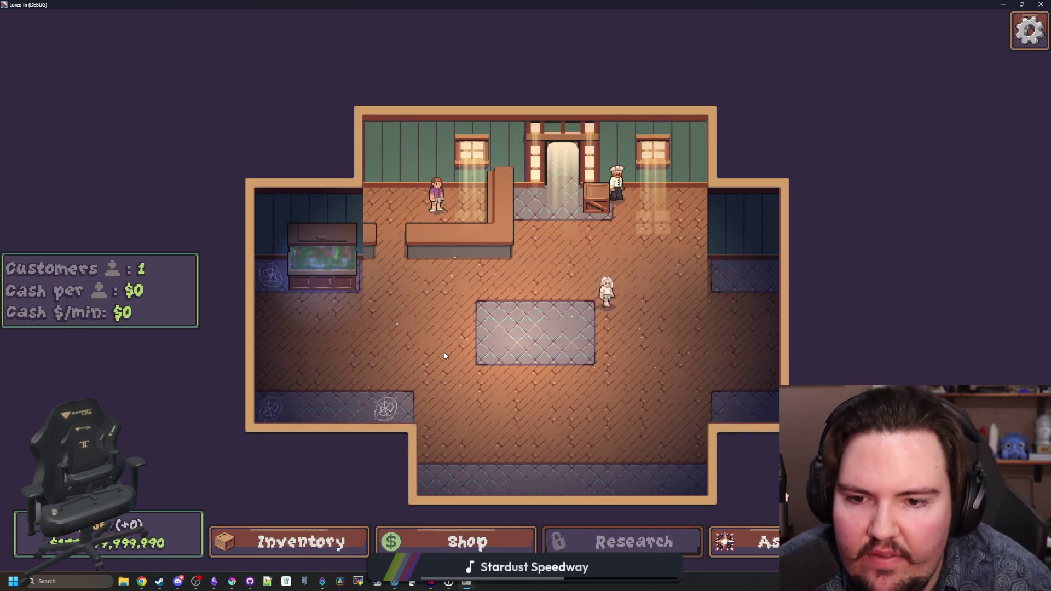
- Buy Starfish Homes from the shop decorations and place two on the centre tiles
{"action": "key", "text": "s"}
{"action": "key", "text": "d"}
{"action": "key", "text": "w"}
{"action": "key", "text": "s"}
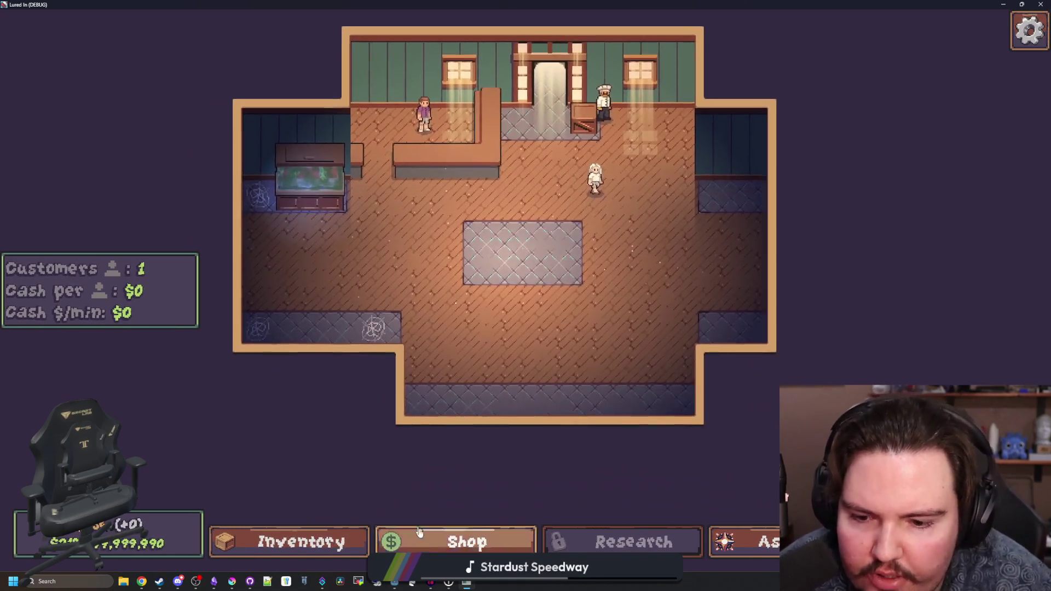
{"action": "left_click", "coordinate": [417, 530]}
{"action": "left_click", "coordinate": [643, 153]}
{"action": "scroll", "coordinate": [554, 350], "scroll_direction": "down", "scroll_amount": 5}
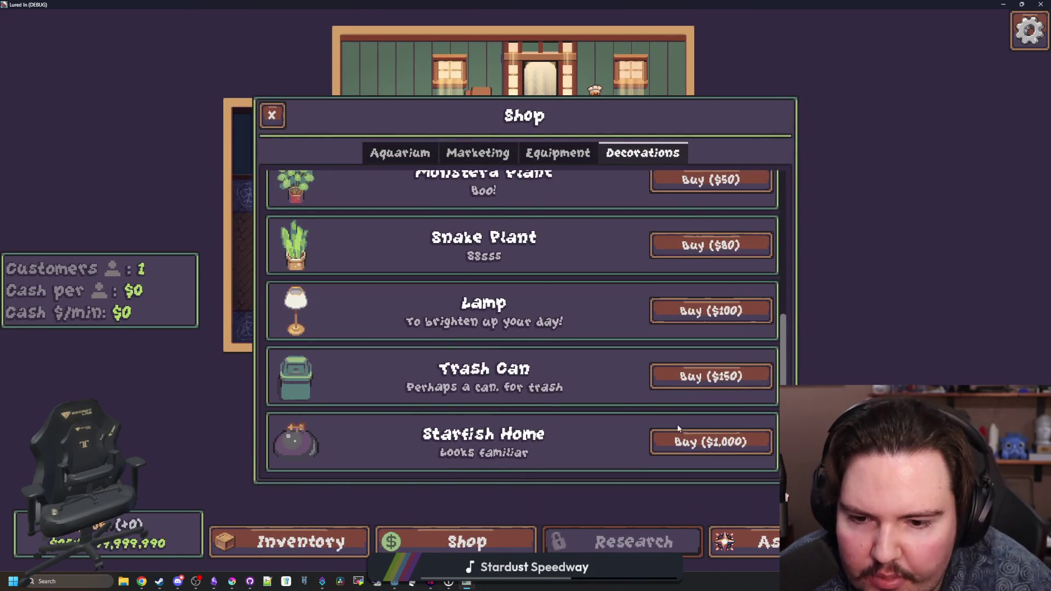
{"action": "left_click", "coordinate": [679, 438]}
{"action": "left_click", "coordinate": [555, 261]}
{"action": "left_click", "coordinate": [527, 234]}
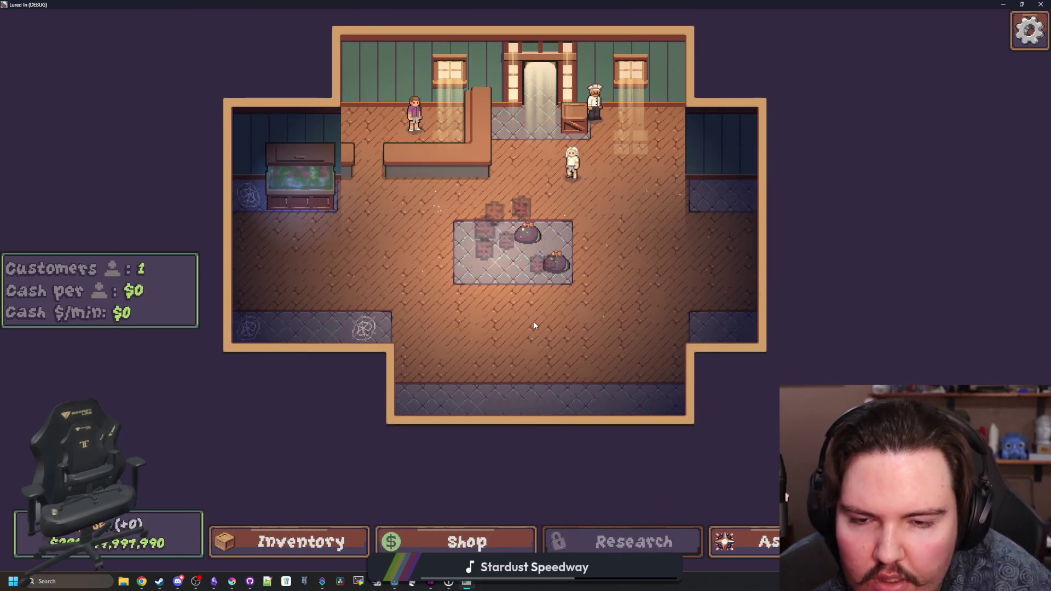
{"action": "key", "text": "w"}
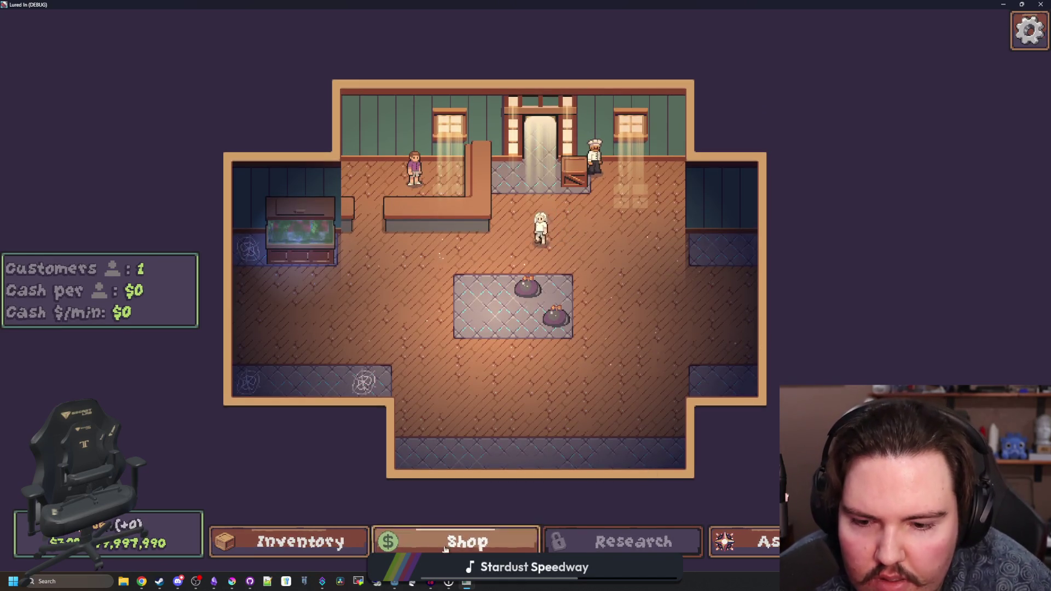
- Check the inventory and shop tabs, ascend once more, then stop the game
{"action": "left_click", "coordinate": [334, 542]}
{"action": "left_click", "coordinate": [431, 536]}
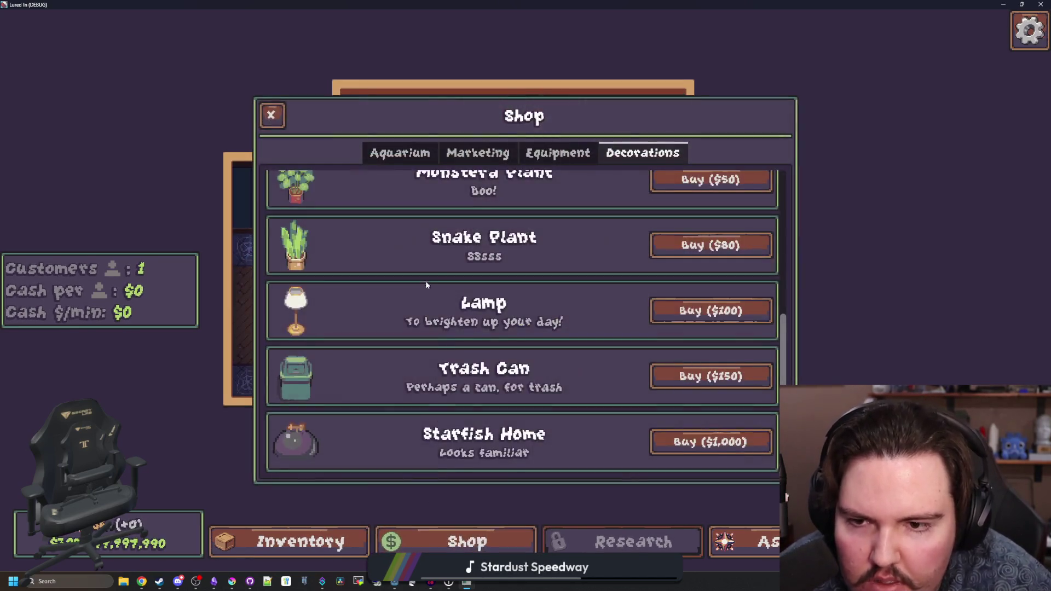
{"action": "left_click", "coordinate": [405, 154]}
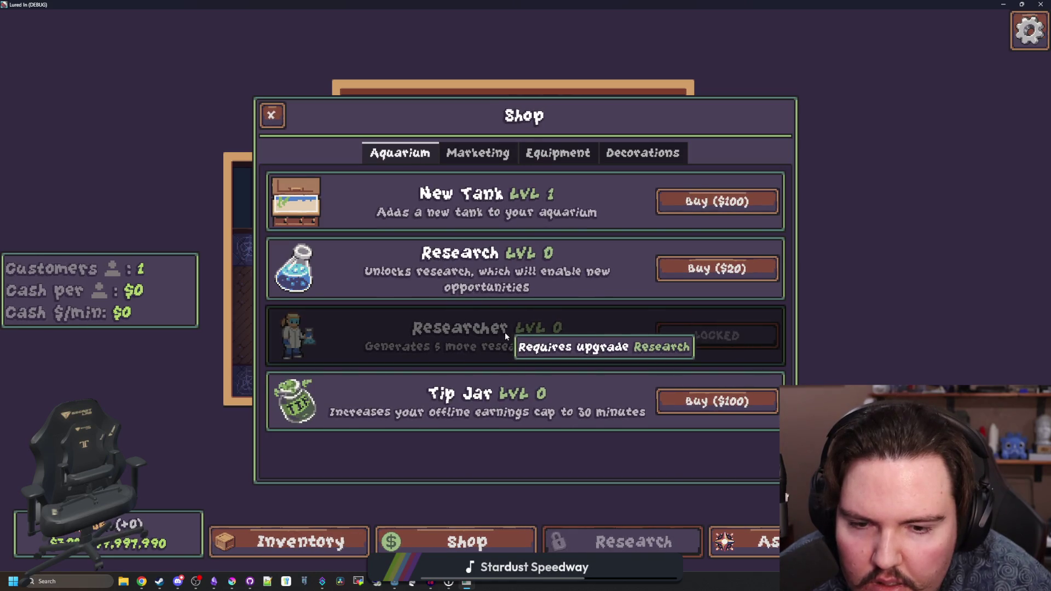
{"action": "left_click", "coordinate": [723, 544]}
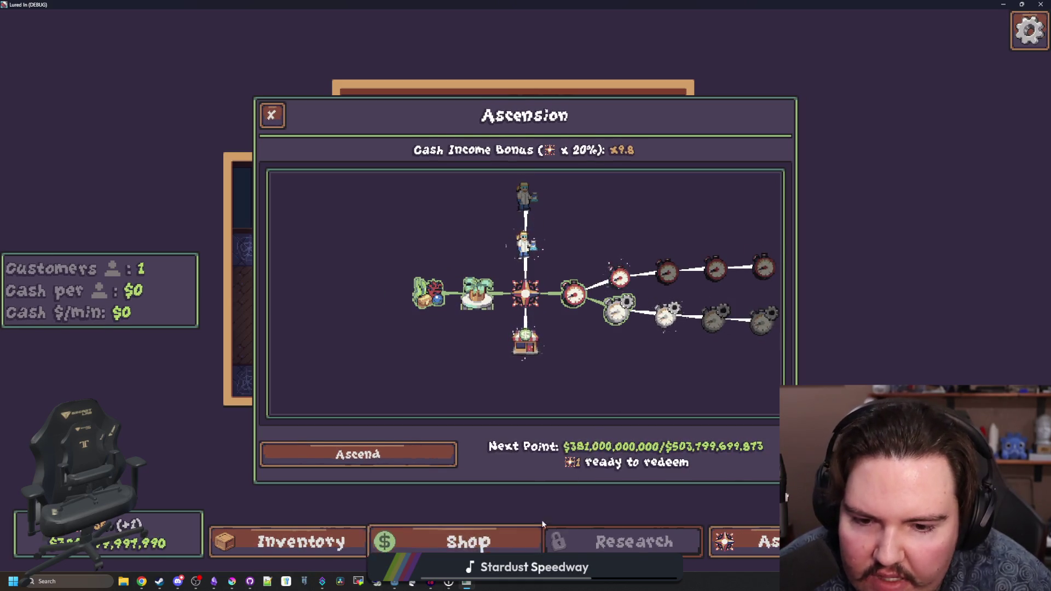
{"action": "left_click", "coordinate": [417, 457]}
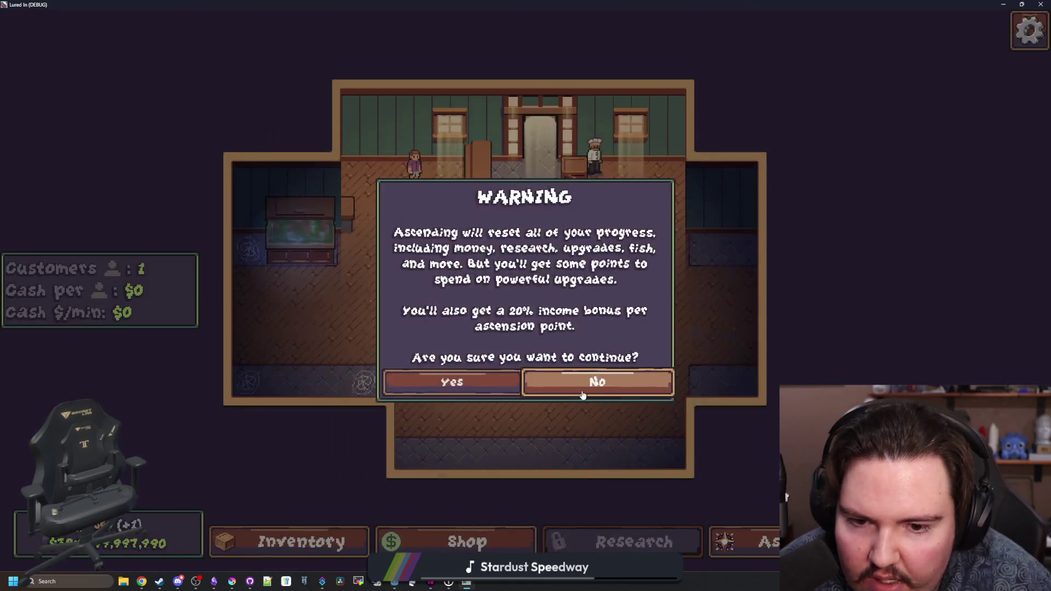
{"action": "left_click", "coordinate": [455, 383]}
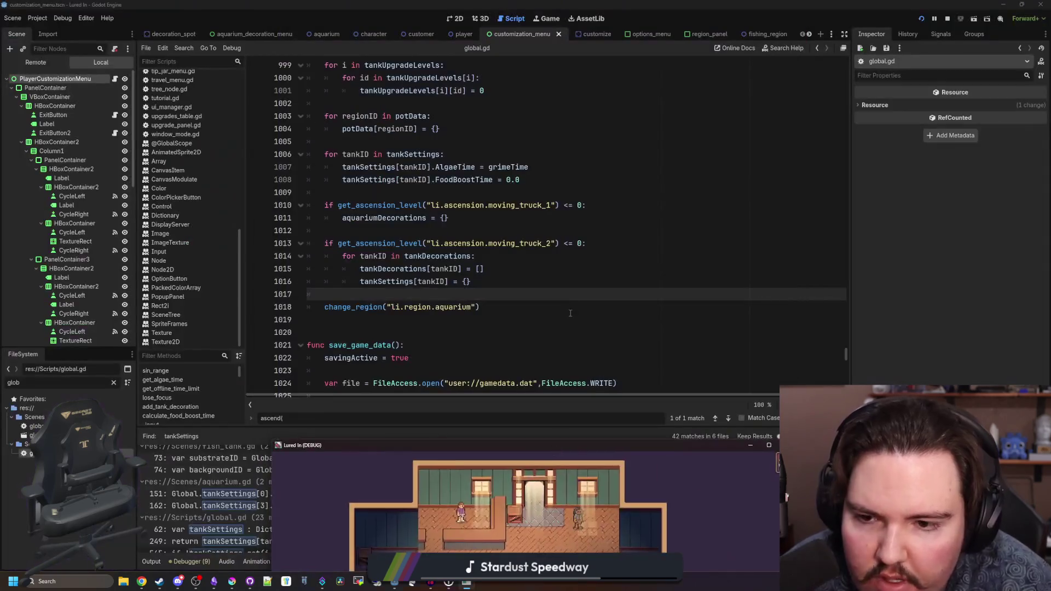
{"action": "key", "text": "alt+F4"}
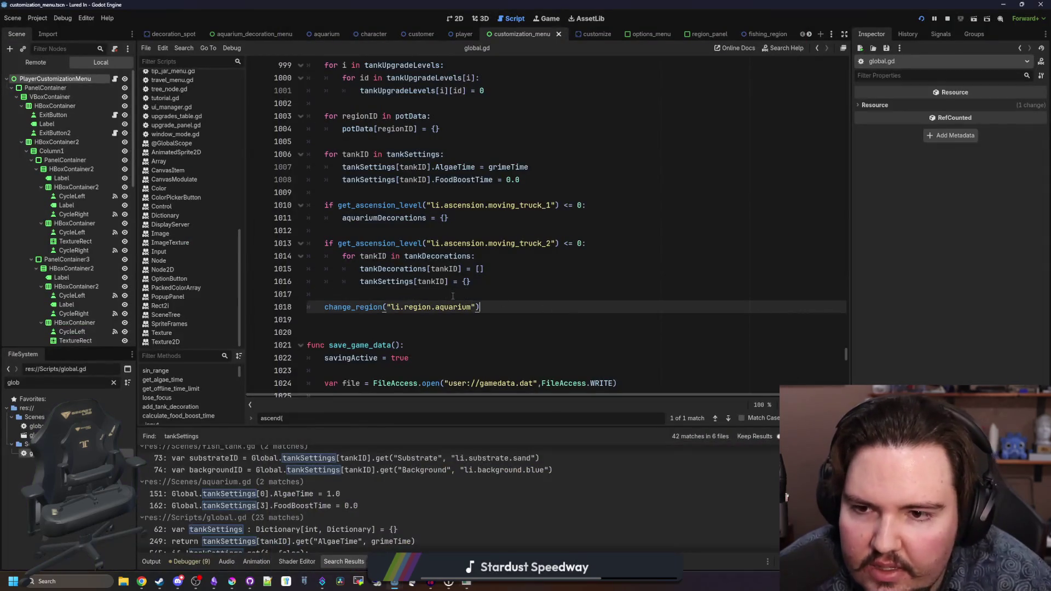
- Save the ascend() reset edits in global.gd
{"action": "left_click", "coordinate": [455, 231]}
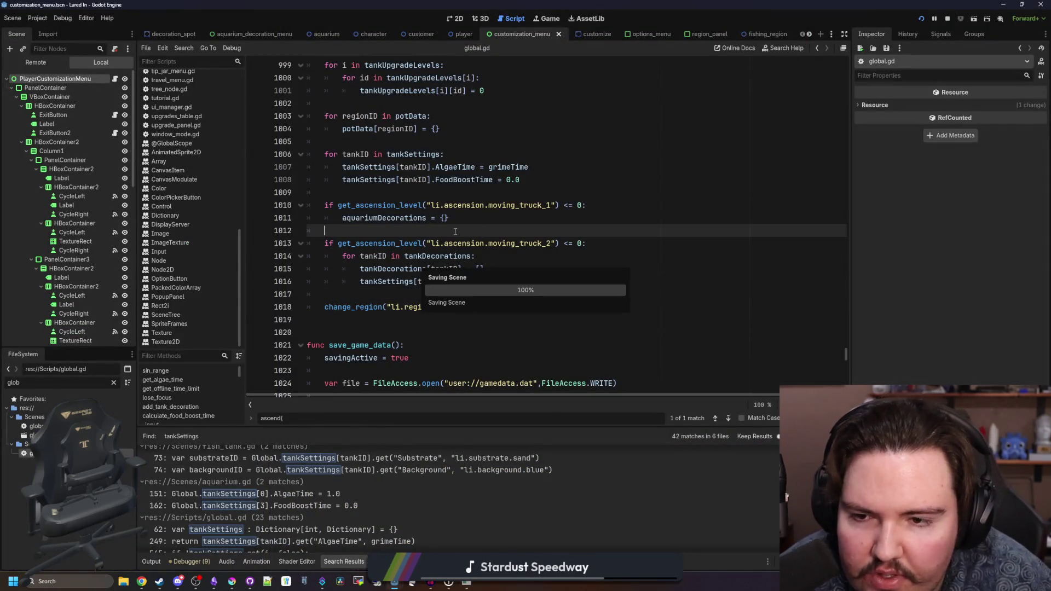
{"action": "scroll", "coordinate": [438, 239], "scroll_direction": "up", "scroll_amount": 1}
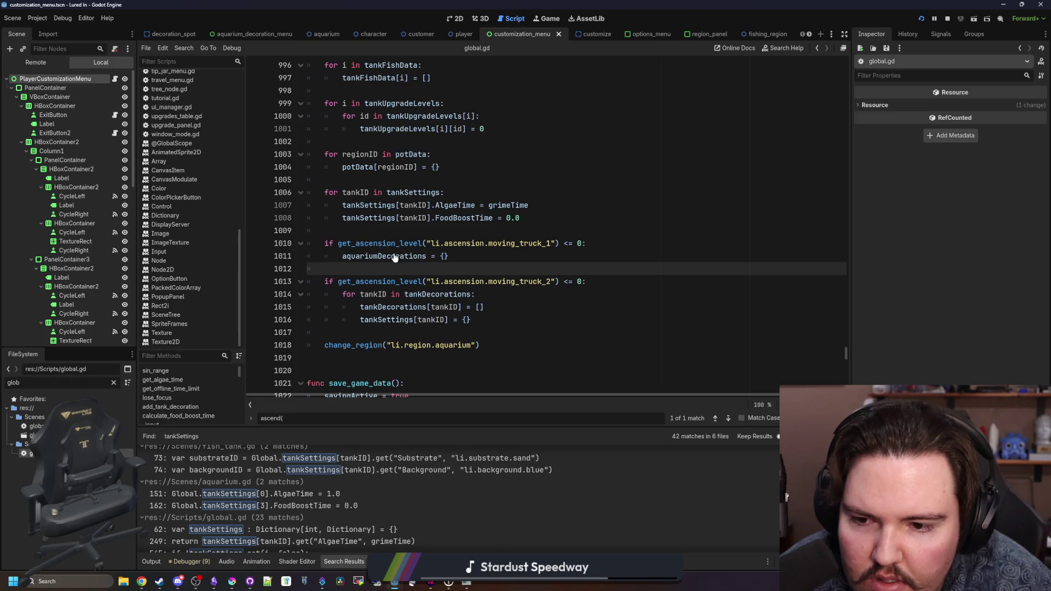
{"action": "key", "text": "ctrl+s"}
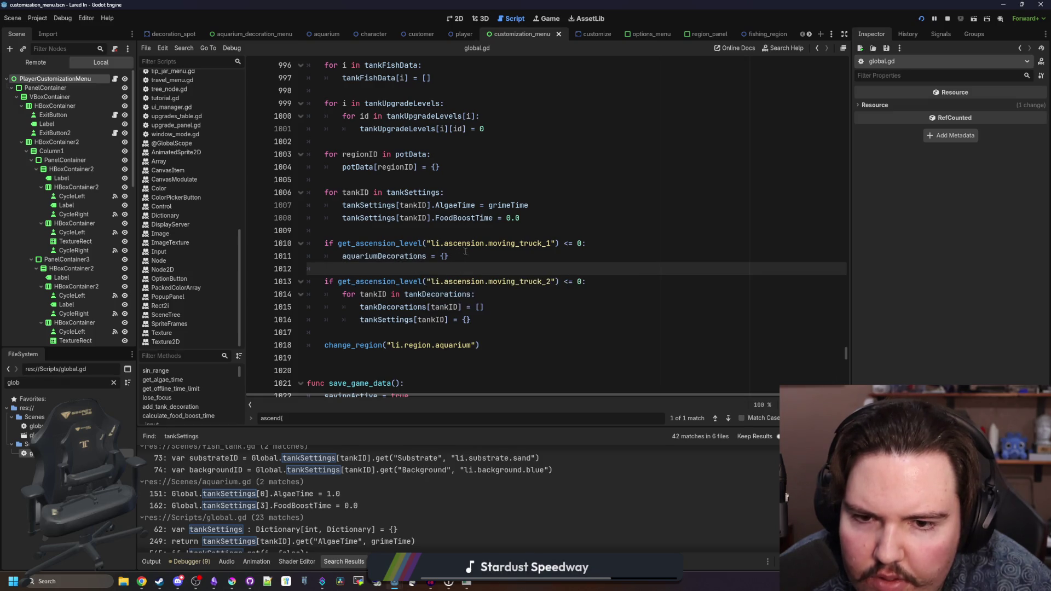
{"action": "left_click", "coordinate": [470, 255]}
{"action": "key", "text": "ctrl+s"}
{"action": "scroll", "coordinate": [444, 257], "scroll_direction": "up", "scroll_amount": 7}
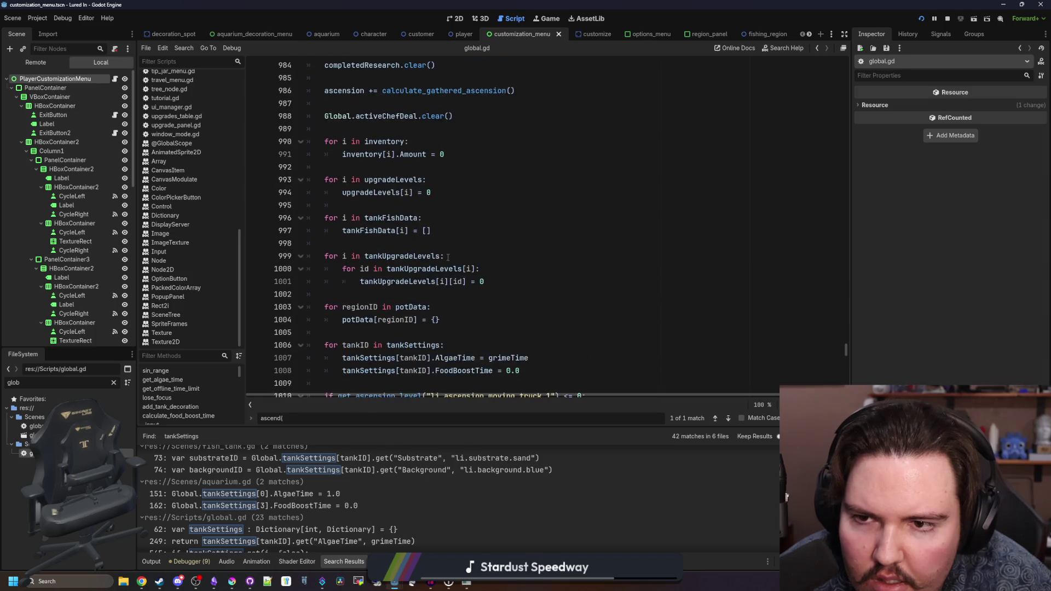
{"action": "scroll", "coordinate": [448, 257], "scroll_direction": "down", "scroll_amount": 7}
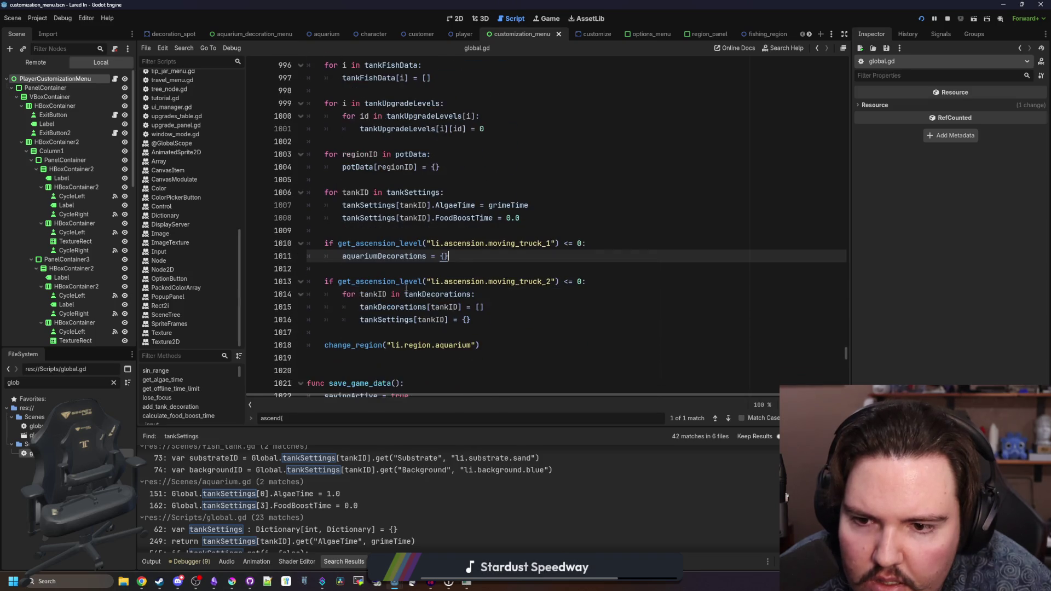
{"action": "scroll", "coordinate": [417, 273], "scroll_direction": "down", "scroll_amount": 1}
- Save global.gd again and maximize the running Lured In debug window
{"action": "left_click", "coordinate": [398, 296]}
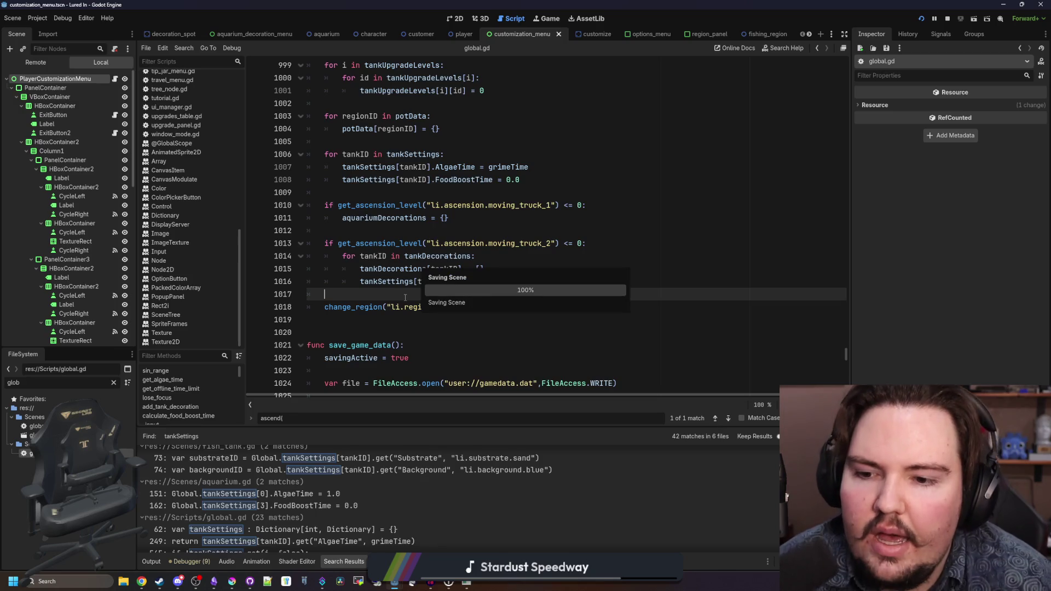
{"action": "key", "text": "ctrl+s"}
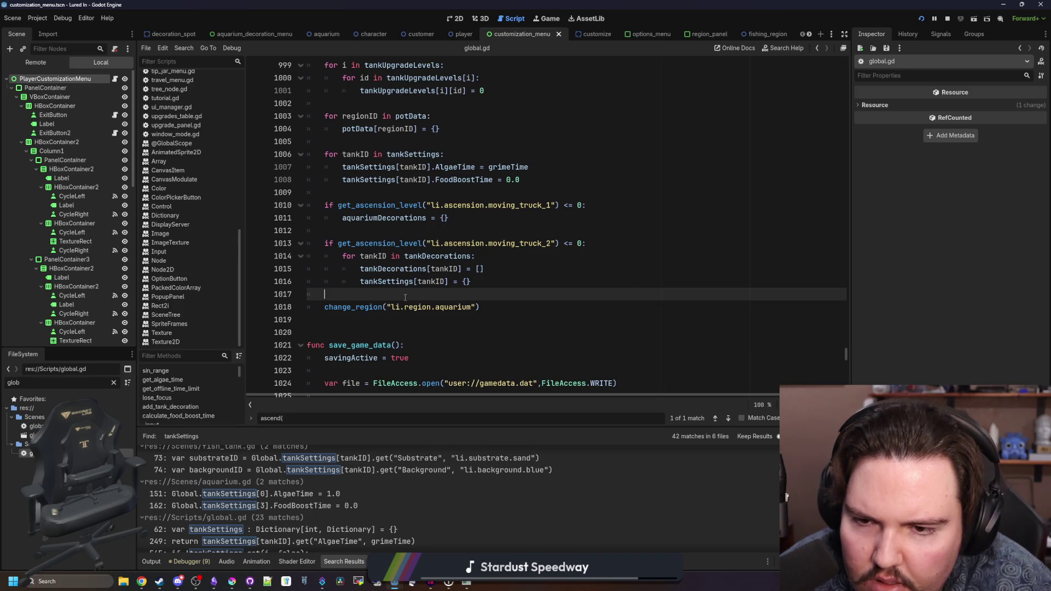
{"action": "left_click", "coordinate": [417, 232]}
{"action": "key", "text": "ctrl+s"}
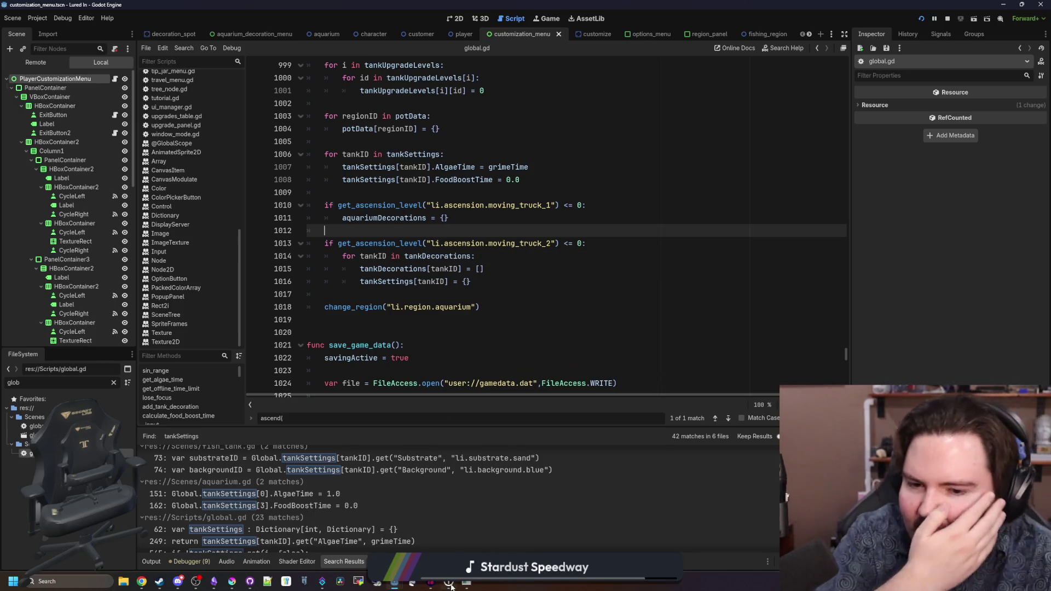
{"action": "left_click", "coordinate": [468, 583]}
{"action": "double_click", "coordinate": [526, 446]}
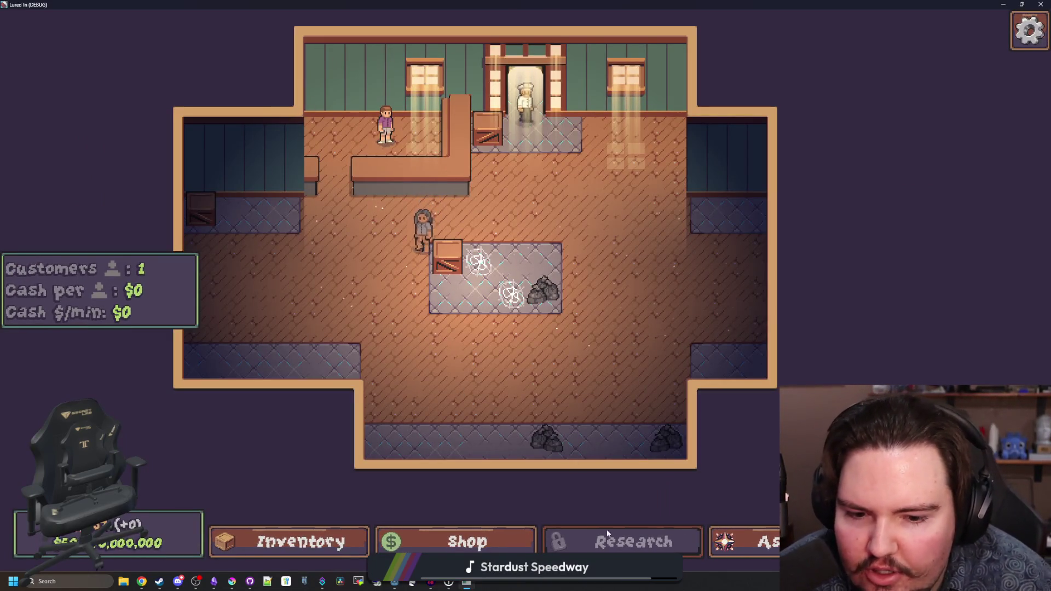
- Look over the right branches of the ascension skill tree
{"action": "left_click", "coordinate": [422, 542]}
{"action": "left_click", "coordinate": [734, 541]}
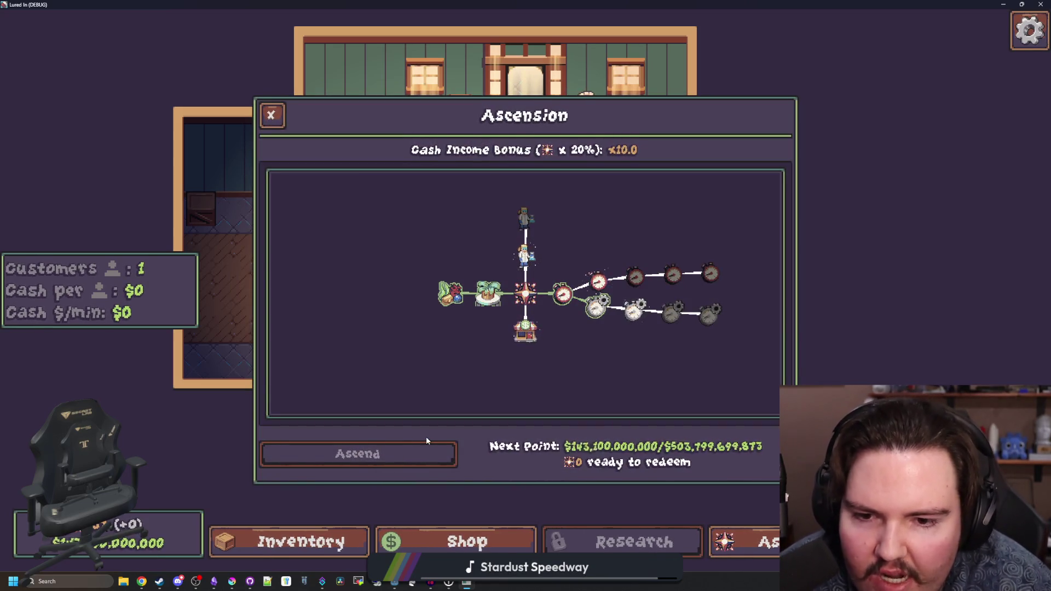
{"action": "left_click_drag", "start_coordinate": [380, 344], "coordinate": [305, 171]}
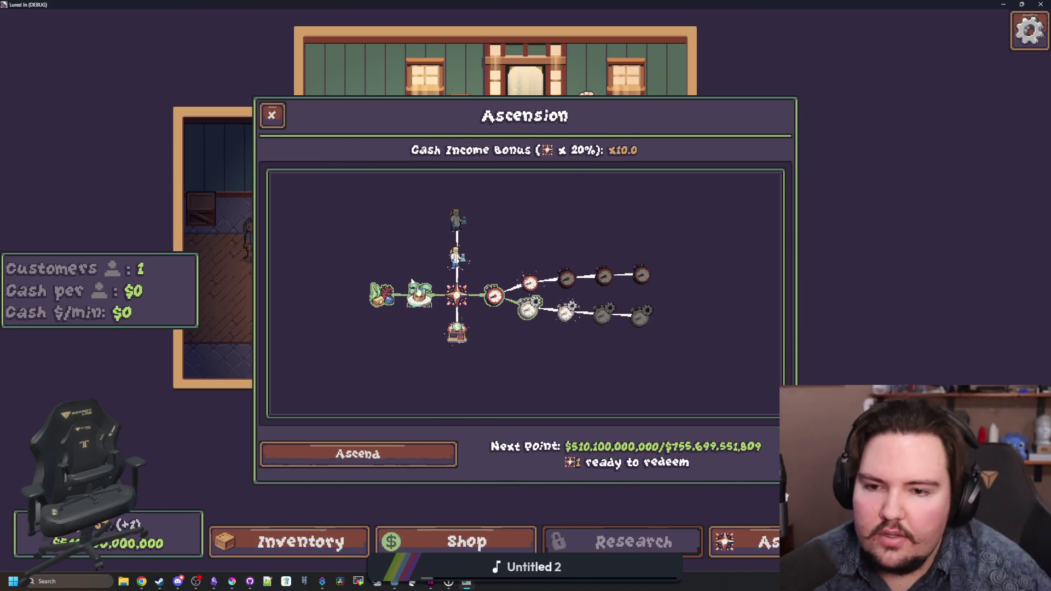
{"action": "key", "text": "Escape"}
- Buy a Trash Can from the shop's decorations and place it on a decoration spot
{"action": "left_click", "coordinate": [462, 542]}
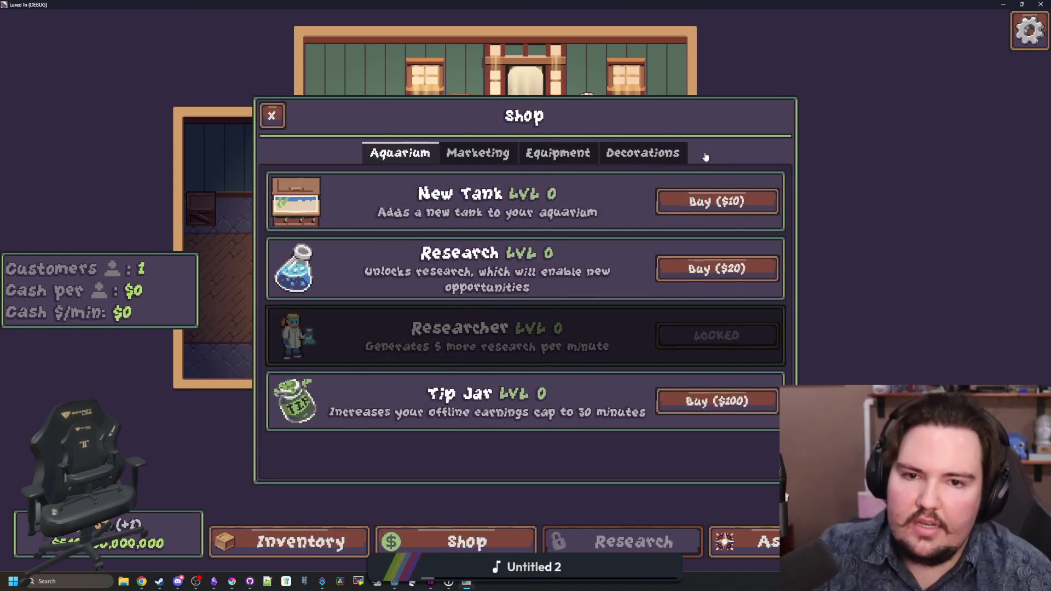
{"action": "left_click", "coordinate": [658, 154]}
{"action": "scroll", "coordinate": [507, 452], "scroll_direction": "down", "scroll_amount": 5}
{"action": "scroll", "coordinate": [507, 453], "scroll_direction": "up", "scroll_amount": 1}
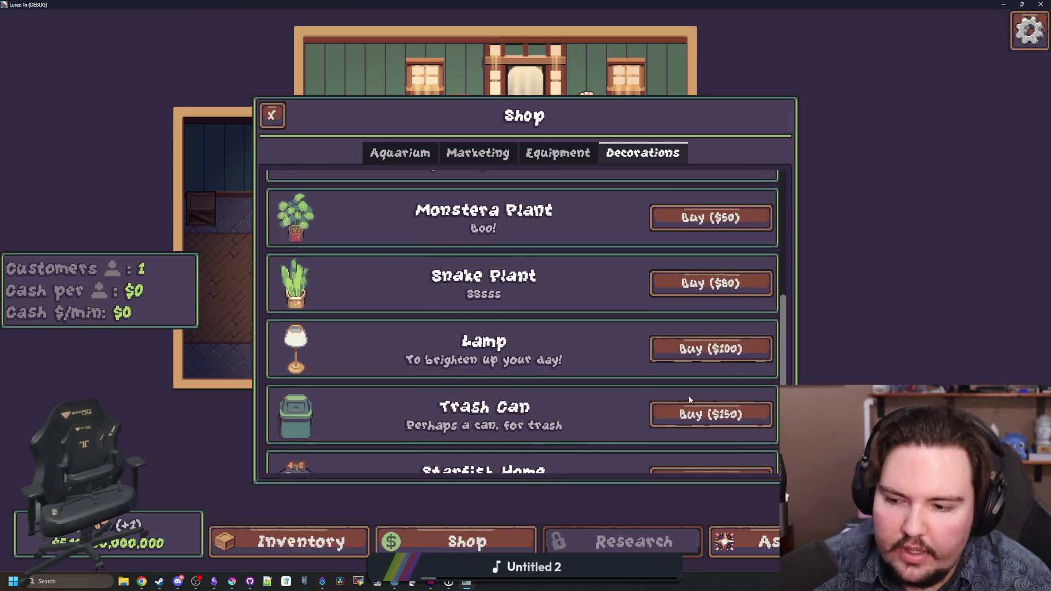
{"action": "left_click", "coordinate": [707, 414]}
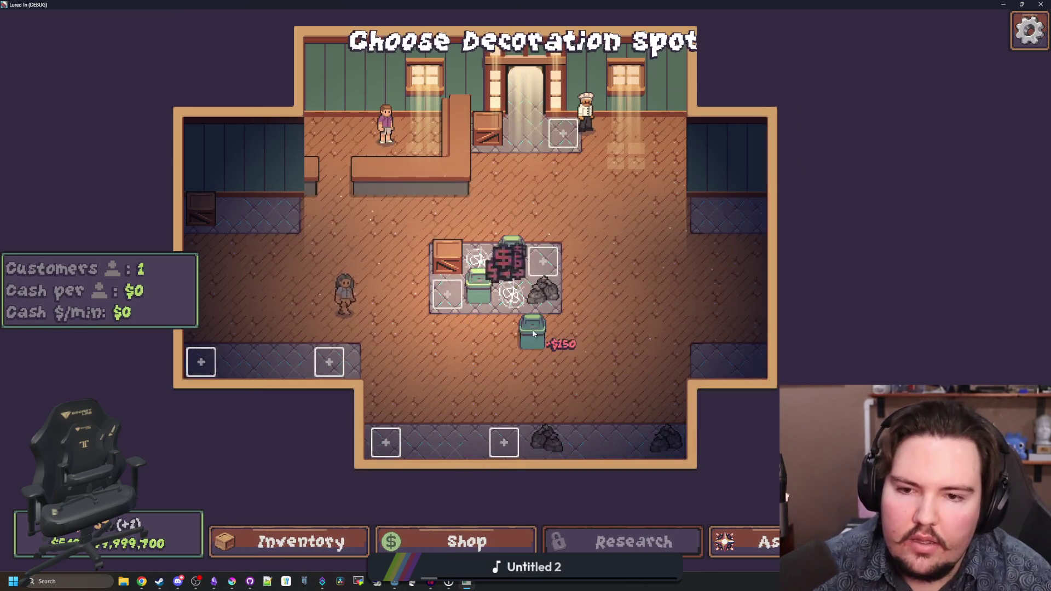
{"action": "left_click", "coordinate": [511, 261]}
- Ascend the shop, confirming the progress reset
{"action": "left_click", "coordinate": [745, 542]}
{"action": "left_click", "coordinate": [425, 465]}
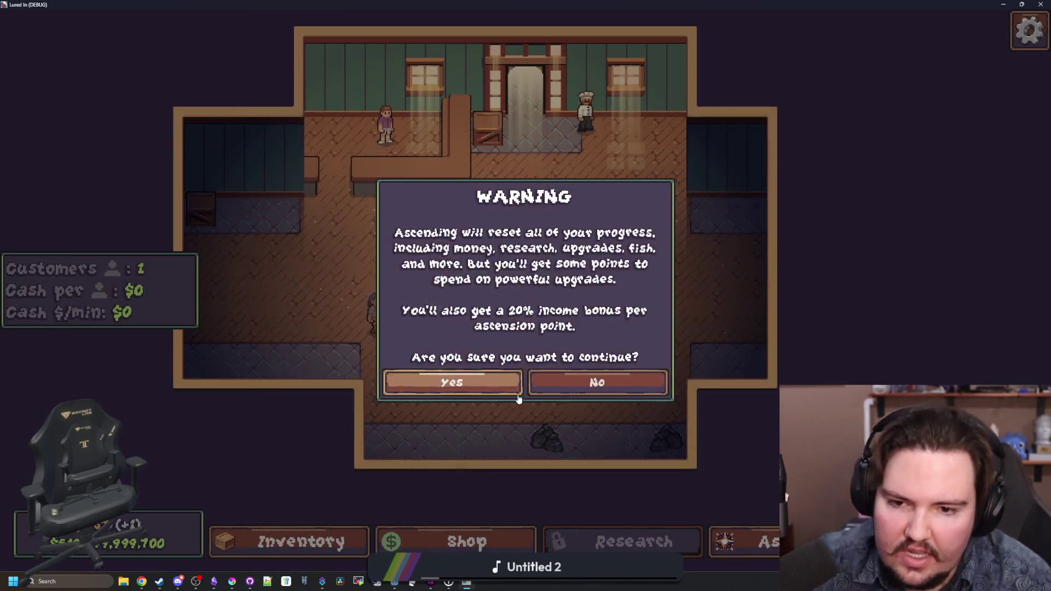
{"action": "left_click", "coordinate": [449, 384]}
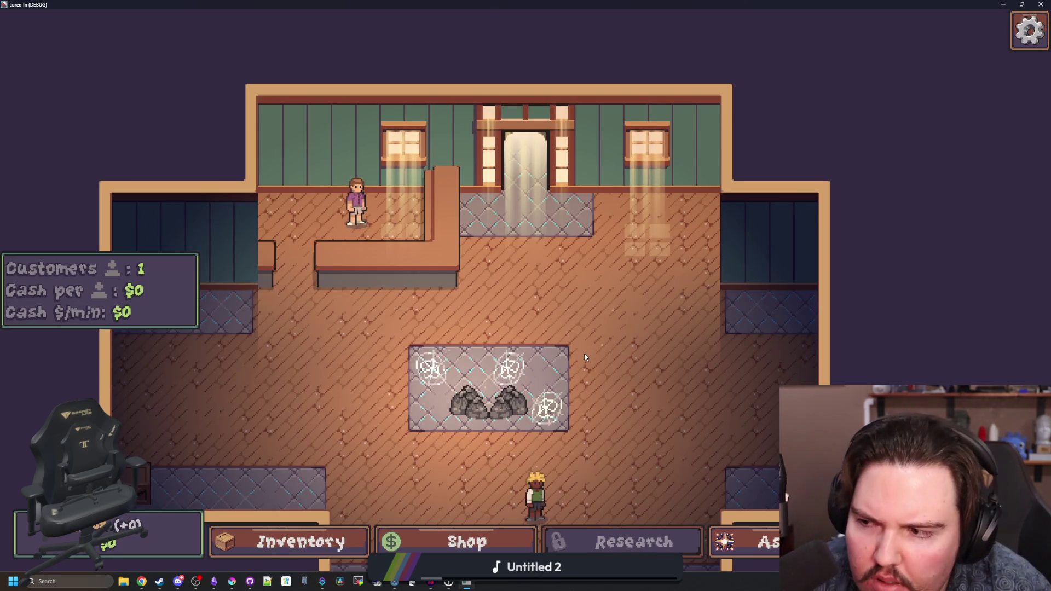
{"action": "key", "text": "super+Down"}
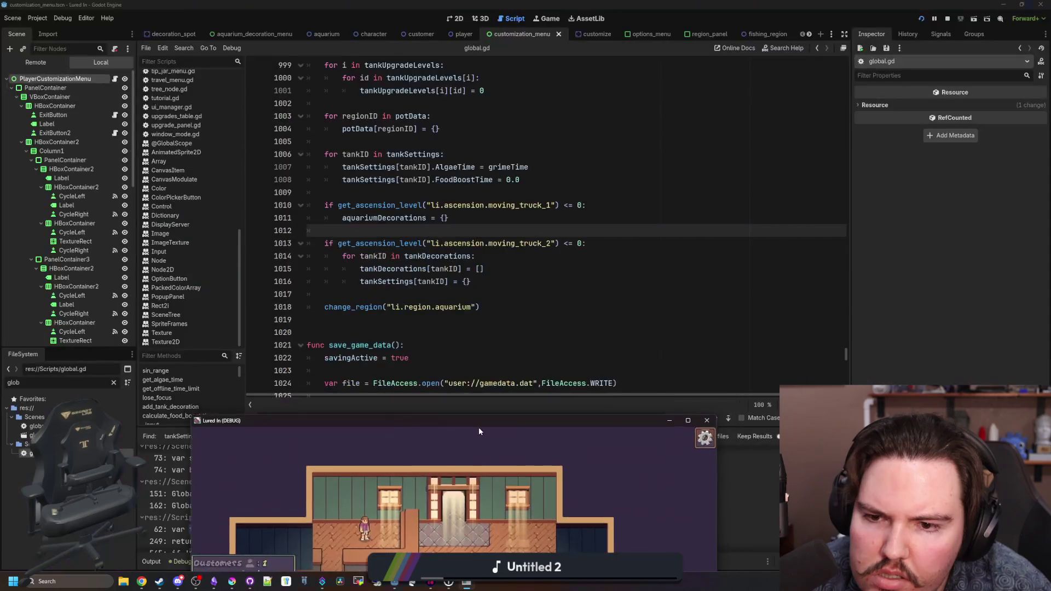
{"action": "key", "text": "super+Up"}
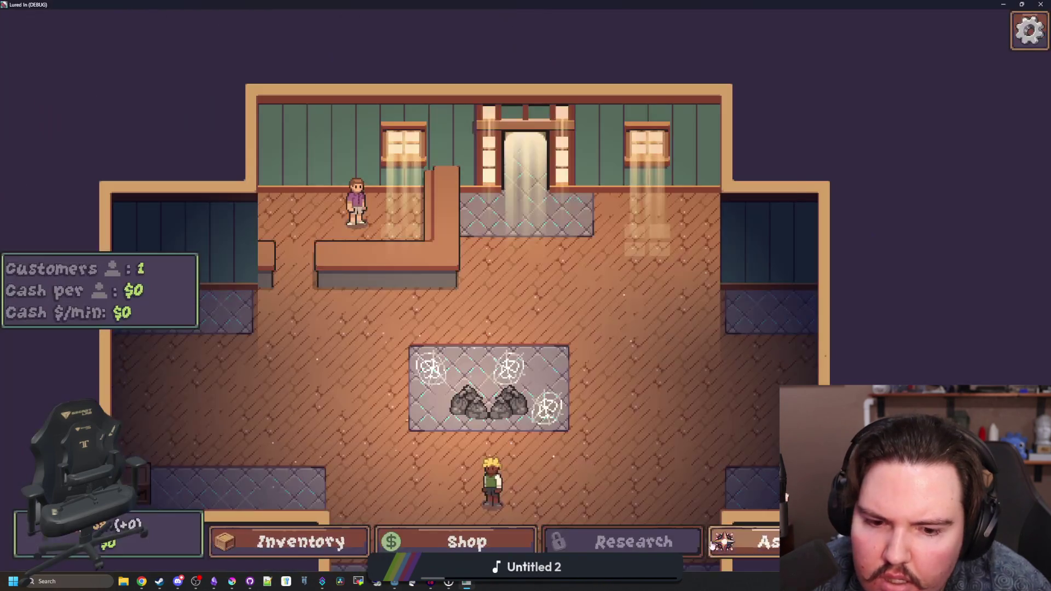
- Check the Moving Truck 1 upgrade details, then stop the running game
{"action": "left_click", "coordinate": [733, 542]}
{"action": "left_click", "coordinate": [493, 308]}
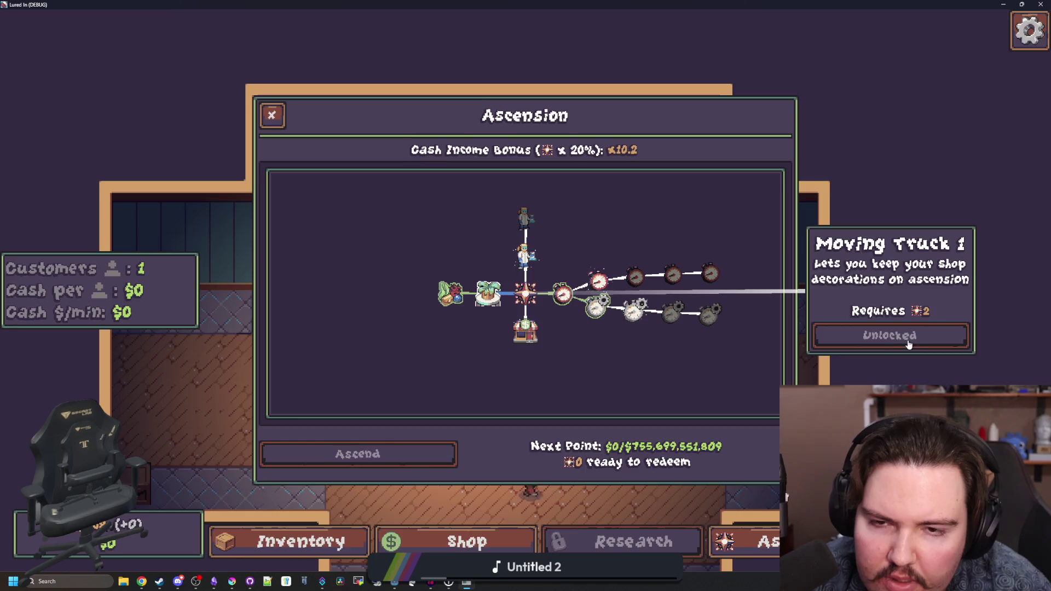
{"action": "left_click", "coordinate": [271, 115]}
{"action": "double_click", "coordinate": [473, 3]}
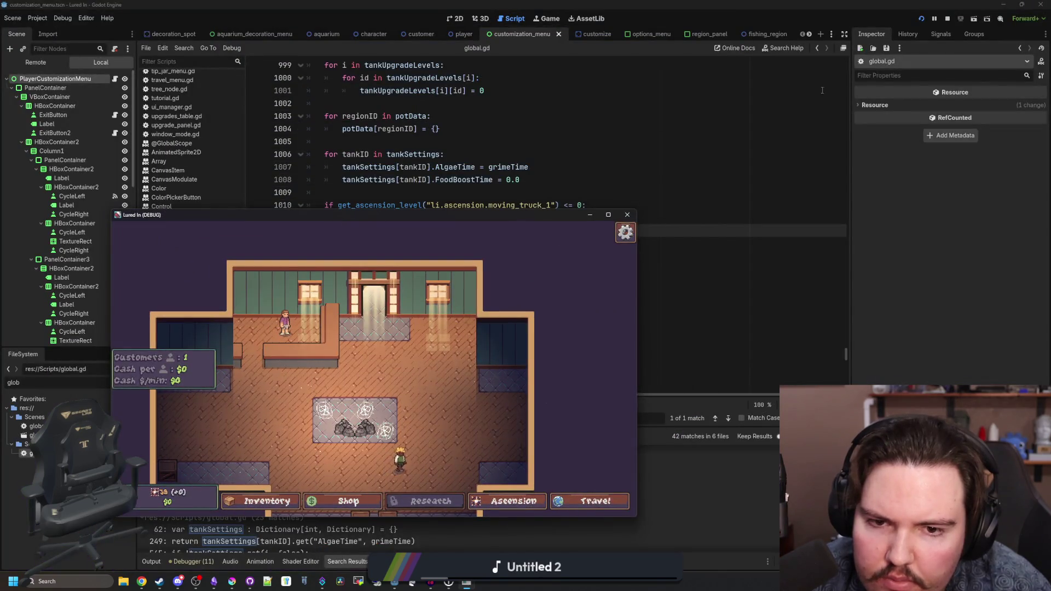
{"action": "left_click", "coordinate": [947, 20]}
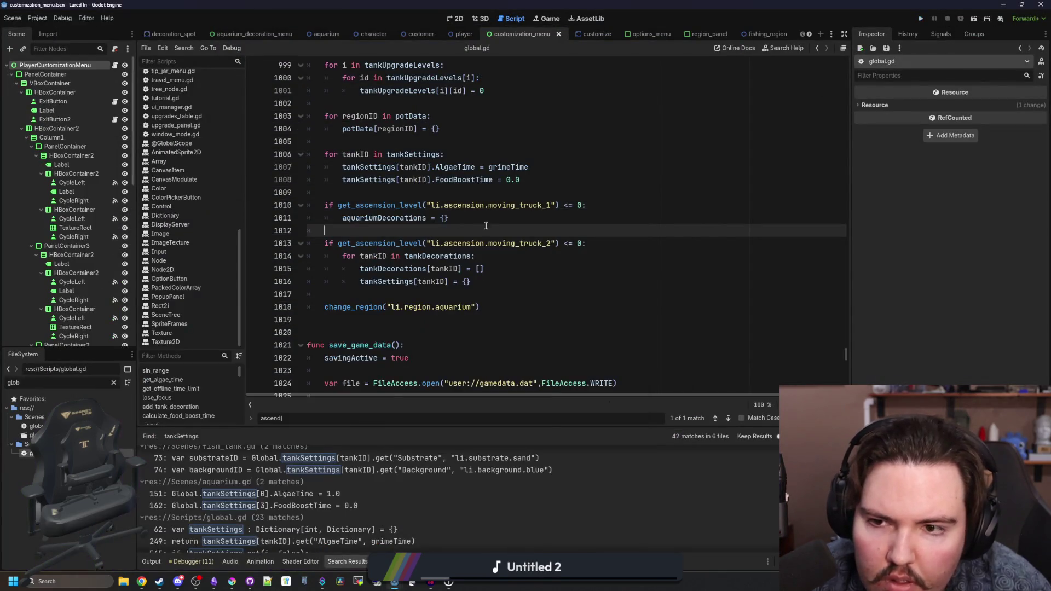
- Filter the script list by 'gl' and save global.gd
{"action": "scroll", "coordinate": [165, 178], "scroll_direction": "up", "scroll_amount": 10}
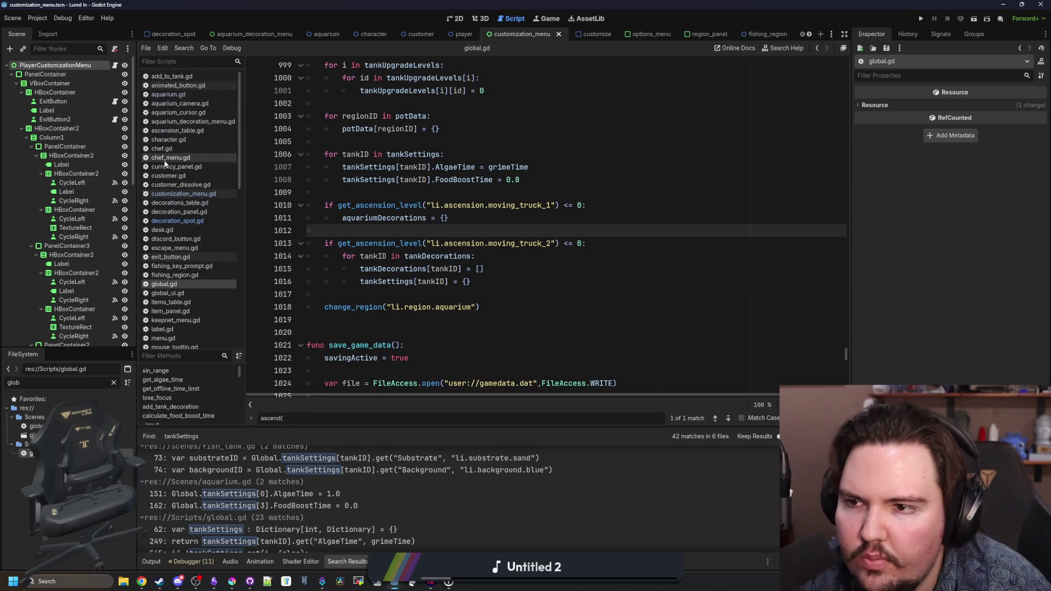
{"action": "left_click", "coordinate": [114, 383]}
{"action": "type", "text": "gl"}
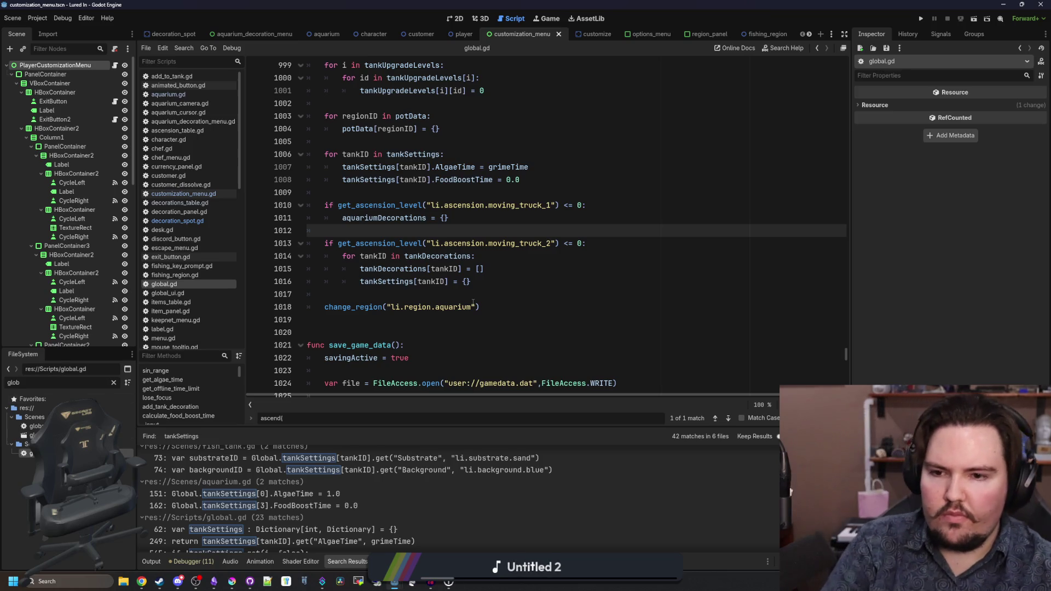
{"action": "left_click", "coordinate": [460, 333]}
{"action": "key", "text": "ctrl+s"}
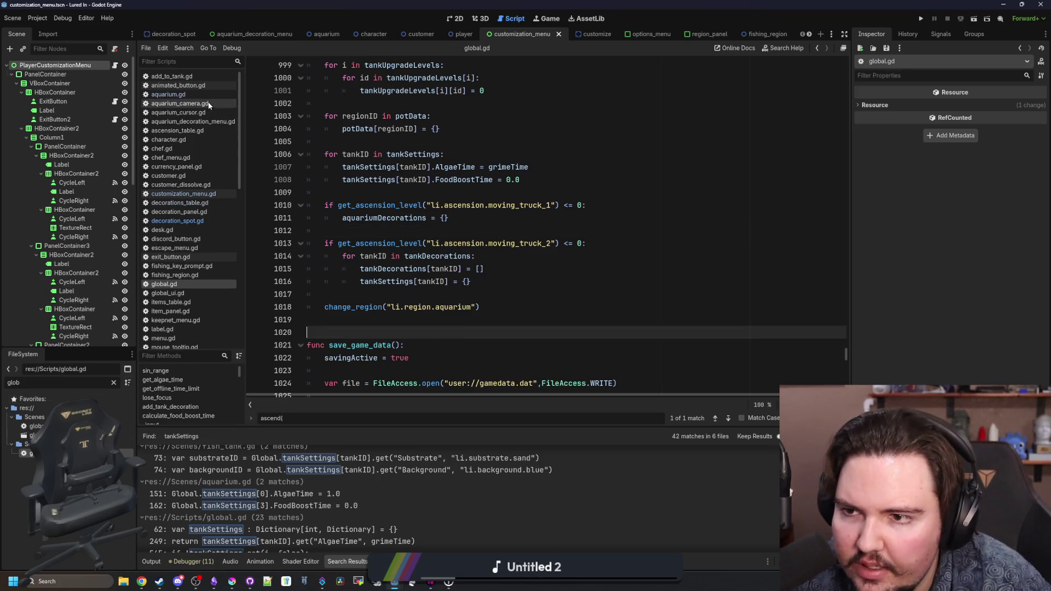
- Open aquarium.gd and search it for '_process'
{"action": "left_click", "coordinate": [210, 96]}
{"action": "left_click", "coordinate": [493, 265]}
{"action": "scroll", "coordinate": [476, 241], "scroll_direction": "down", "scroll_amount": 6}
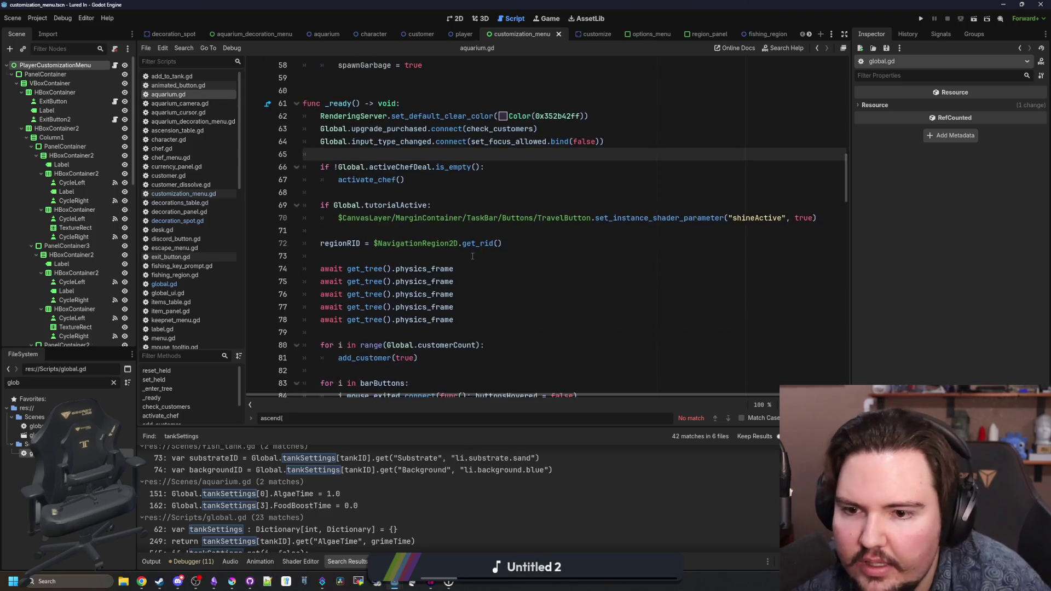
{"action": "scroll", "coordinate": [466, 230], "scroll_direction": "up", "scroll_amount": 2}
{"action": "scroll", "coordinate": [466, 230], "scroll_direction": "down", "scroll_amount": 2}
{"action": "key", "text": "ctrl+f"}
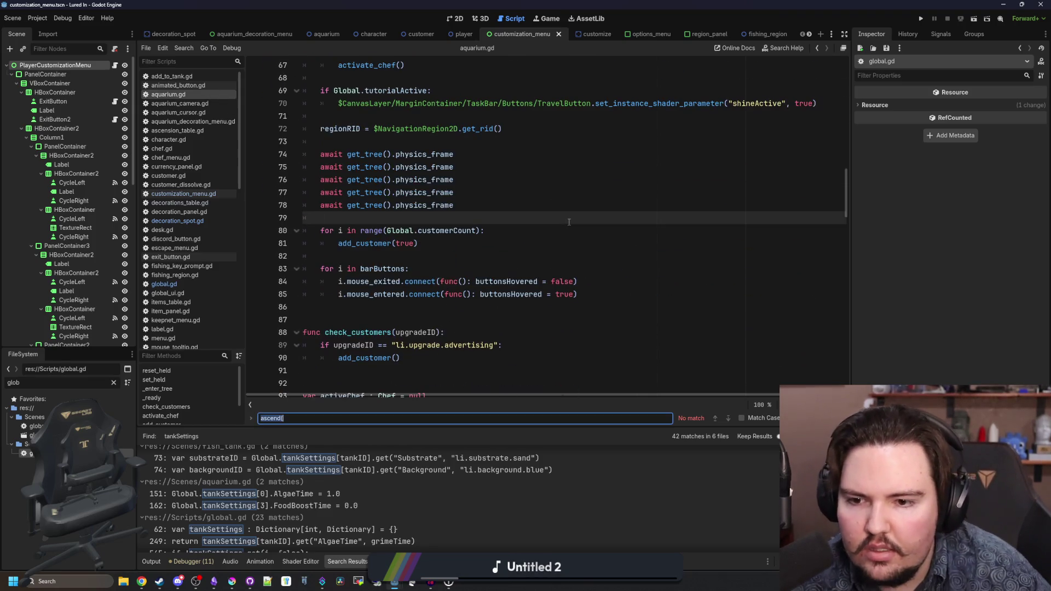
{"action": "type", "text": "_process"}
{"action": "scroll", "coordinate": [569, 222], "scroll_direction": "down", "scroll_amount": 4}
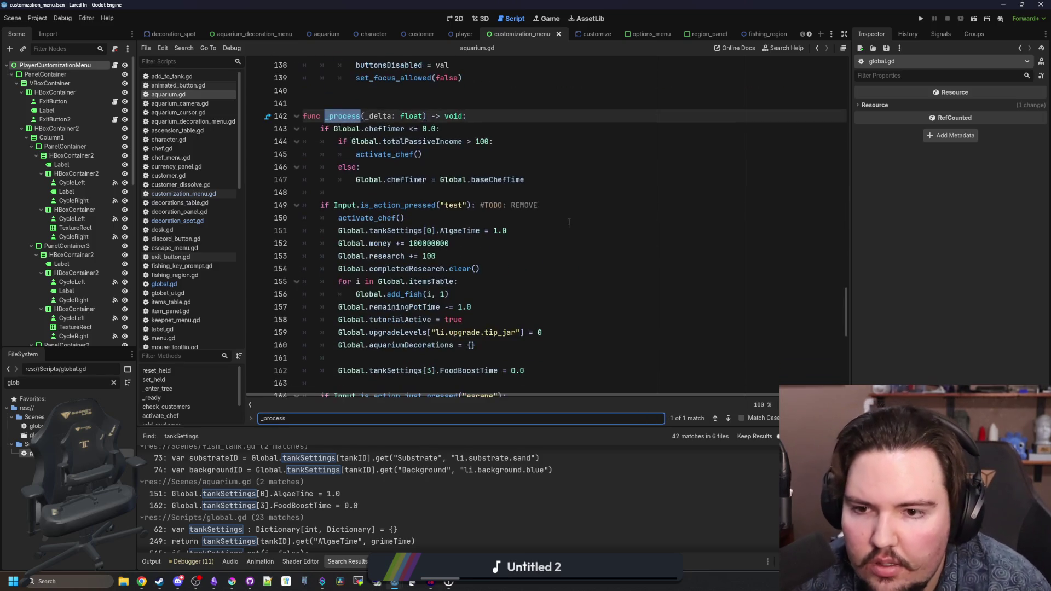
{"action": "scroll", "coordinate": [384, 220], "scroll_direction": "down", "scroll_amount": 1}
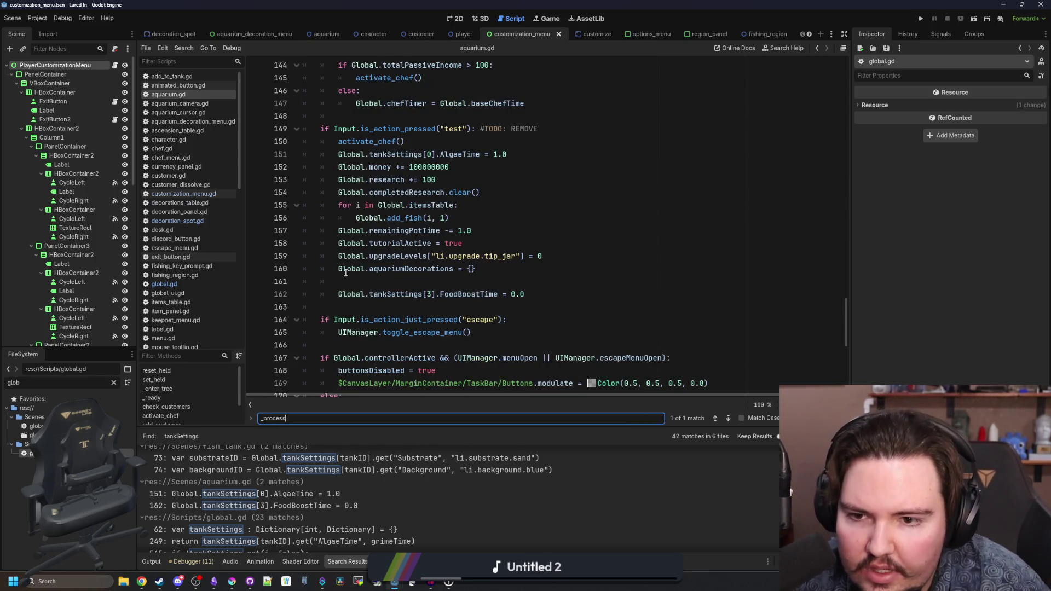
- Comment out lines 160, 158 and 162, including the aquariumDecorations reset
{"action": "left_click", "coordinate": [336, 266]}
{"action": "type", "text": "#"}
{"action": "left_click", "coordinate": [338, 243]}
{"action": "type", "text": "#"}
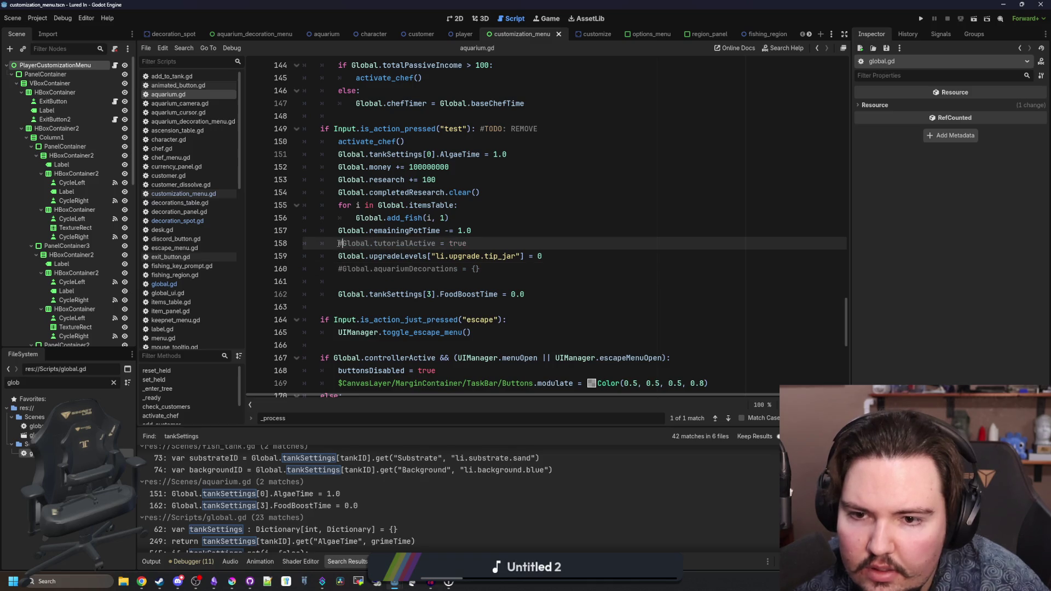
{"action": "left_click", "coordinate": [339, 257]}
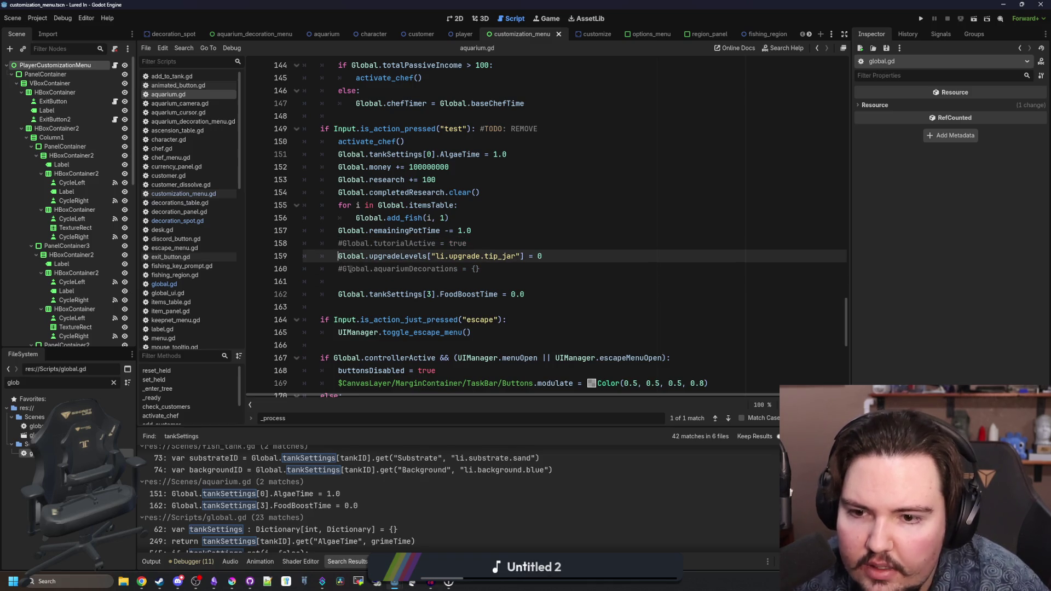
{"action": "left_click", "coordinate": [335, 300]}
{"action": "type", "text": "#"}
{"action": "left_click", "coordinate": [333, 231]}
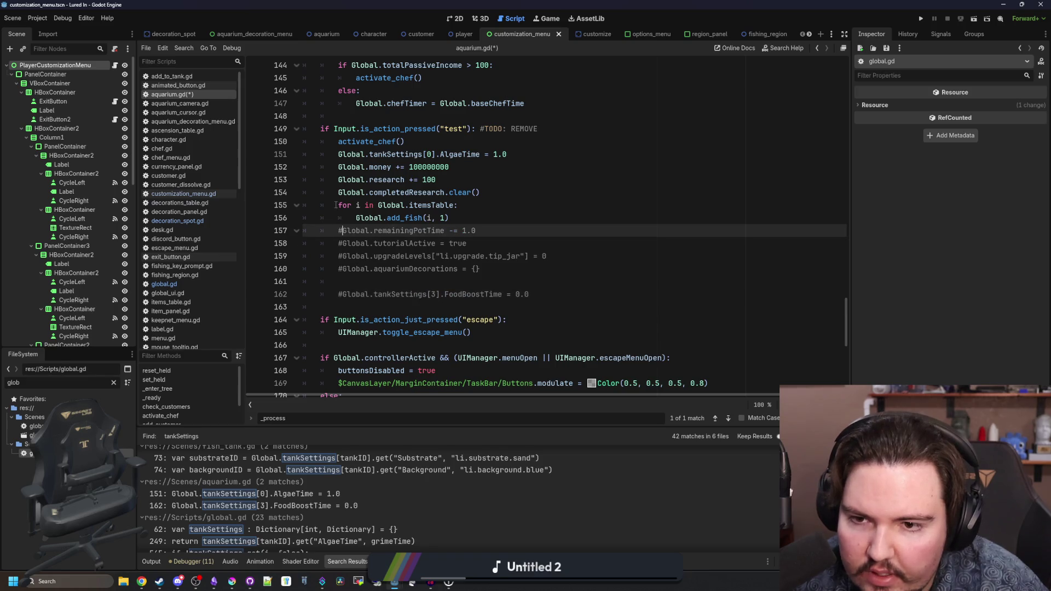
- Comment out the AlgaeTime line in the test block and save aquarium.gd
{"action": "left_click", "coordinate": [335, 205]}
{"action": "left_click", "coordinate": [335, 194]}
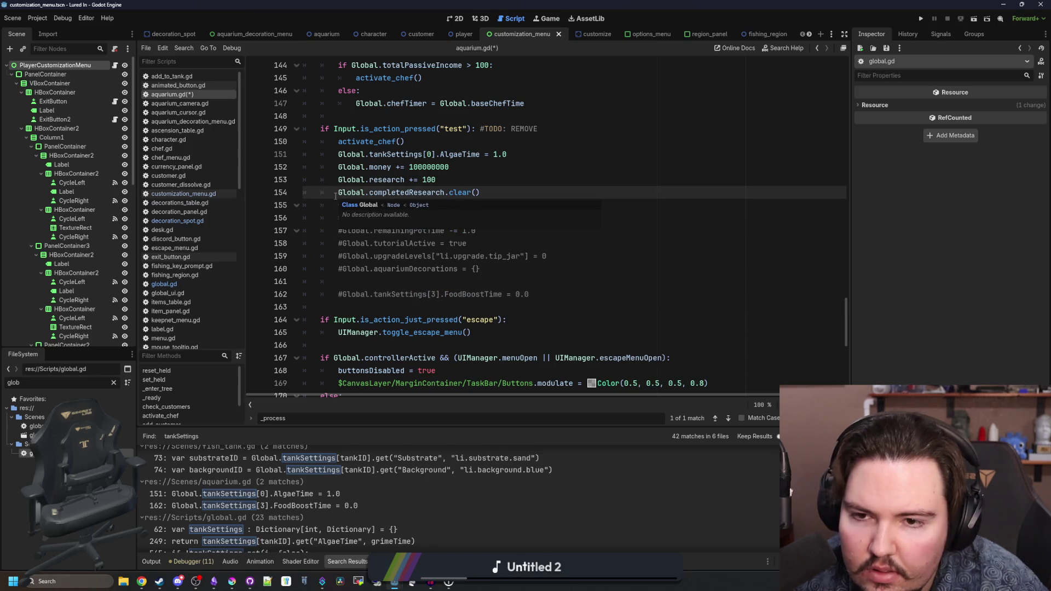
{"action": "type", "text": "#"}
{"action": "left_click", "coordinate": [338, 181]}
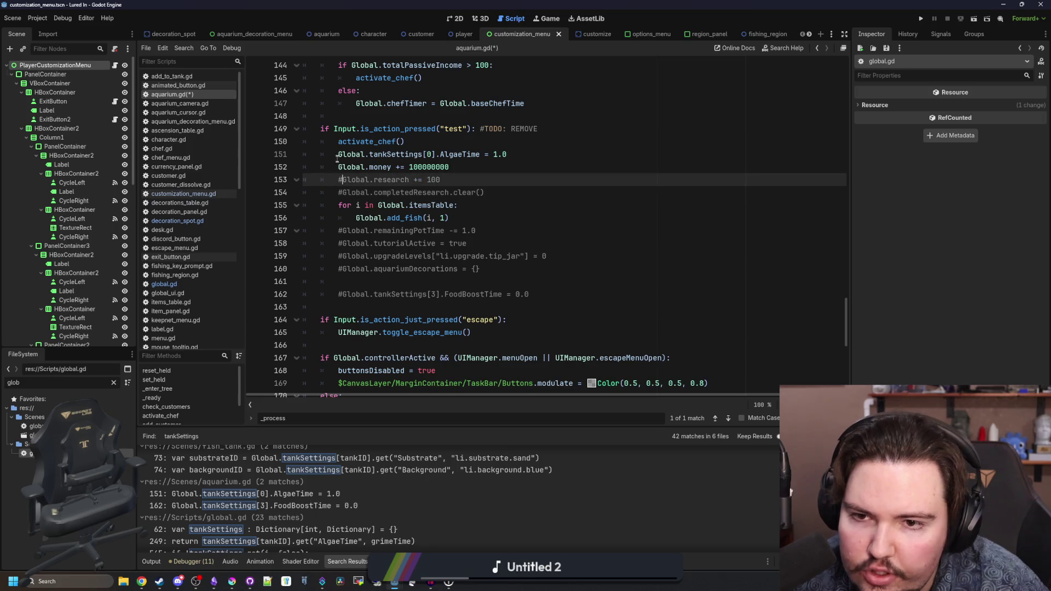
{"action": "left_click", "coordinate": [338, 155]}
{"action": "type", "text": "#"}
{"action": "left_click", "coordinate": [339, 142]}
{"action": "type", "text": "#"}
{"action": "key", "text": "ctrl+s"}
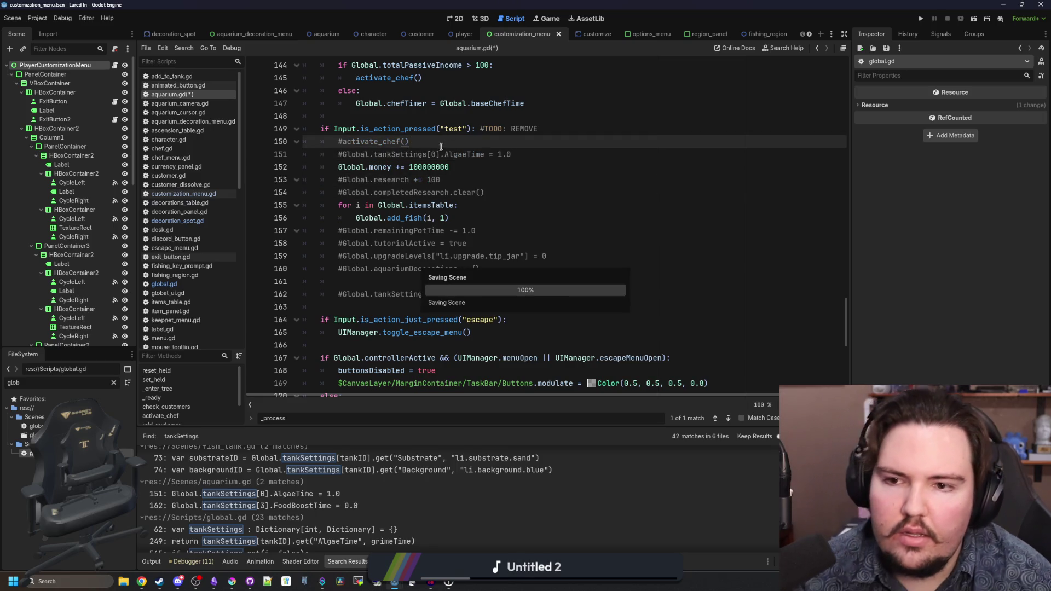
{"action": "left_click", "coordinate": [481, 192]}
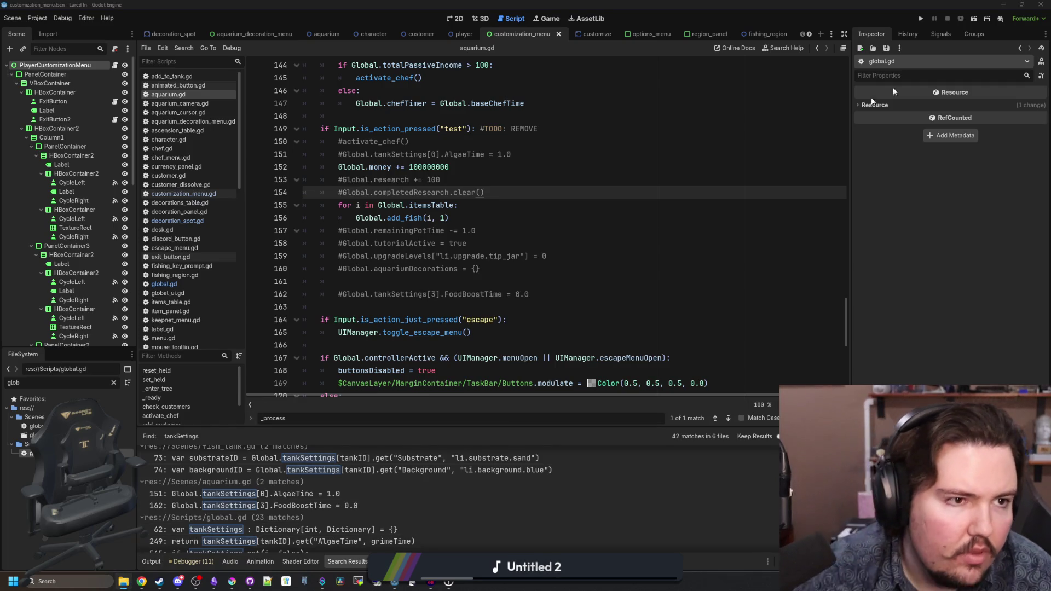
{"action": "key", "text": "super+e"}
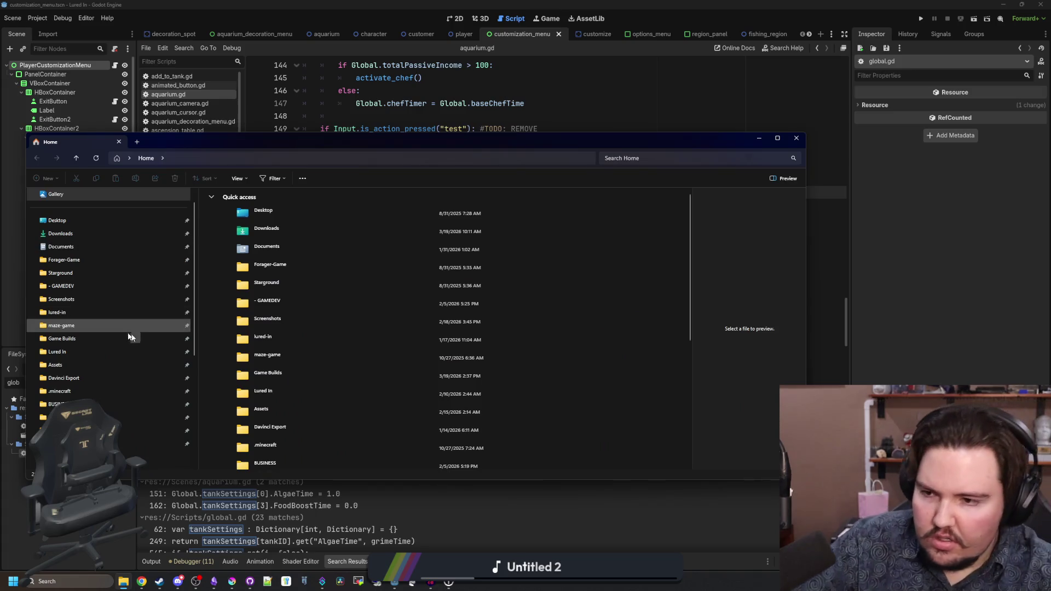
- Delete gamedata.dat from the Lured In user-data folder and return to Godot
{"action": "left_click", "coordinate": [73, 353]}
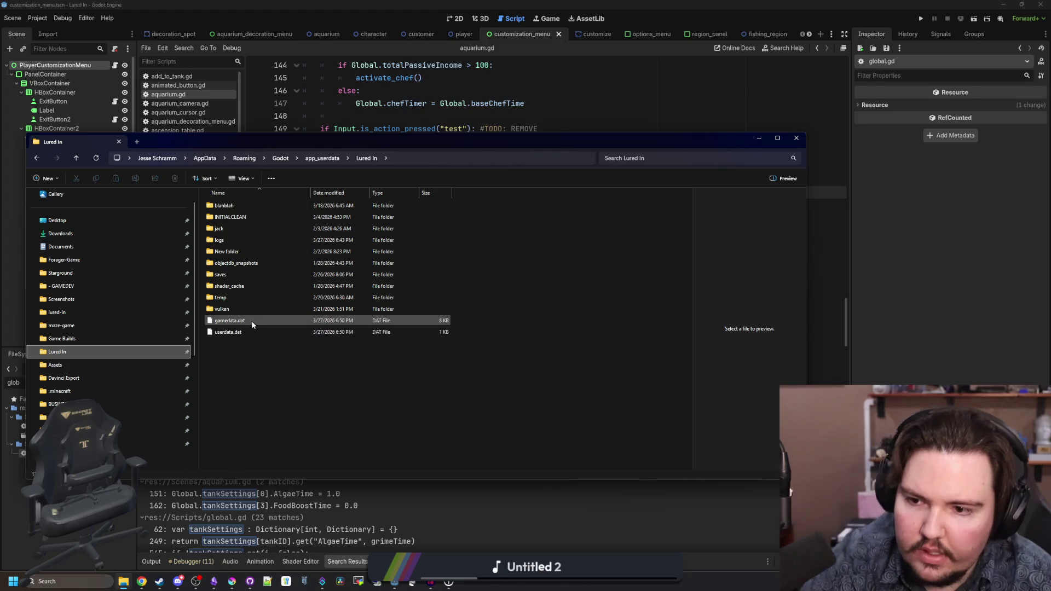
{"action": "left_click", "coordinate": [251, 321]}
{"action": "right_click", "coordinate": [251, 321]}
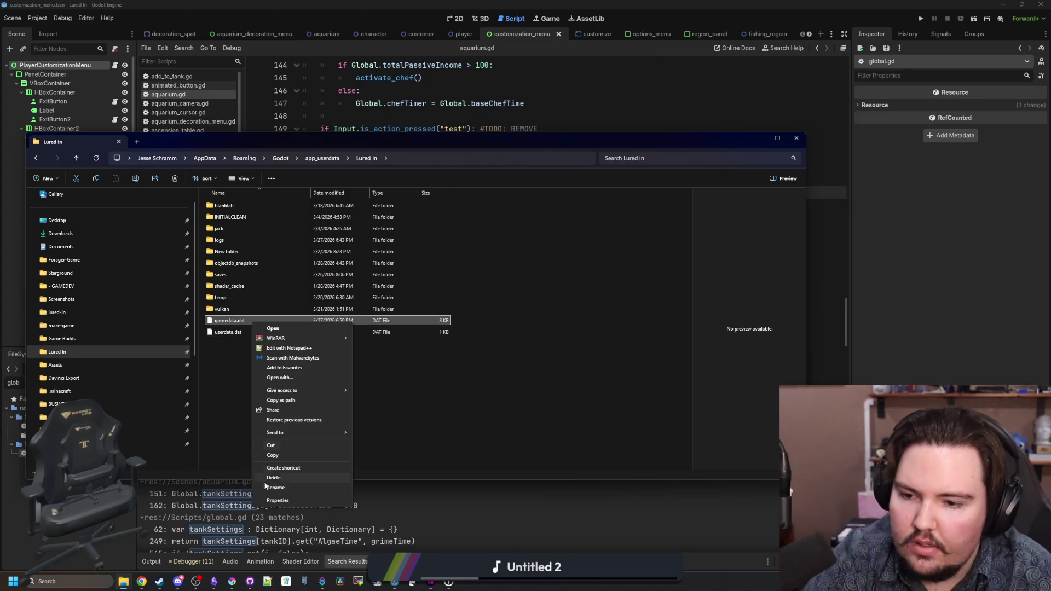
{"action": "left_click", "coordinate": [294, 482]}
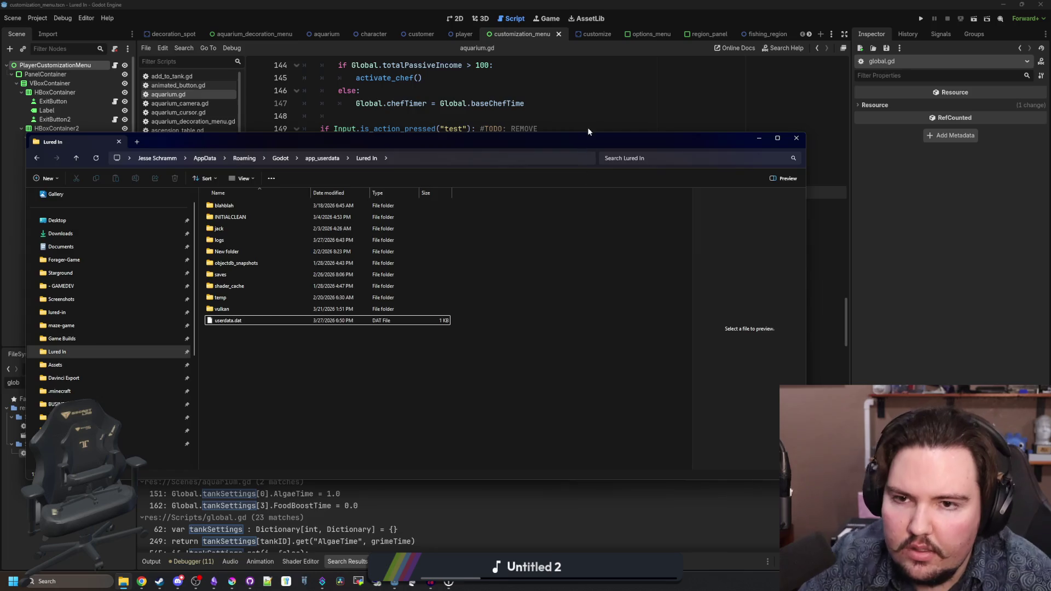
{"action": "left_click", "coordinate": [585, 131]}
{"action": "left_click", "coordinate": [605, 192]}
{"action": "left_click", "coordinate": [605, 176]}
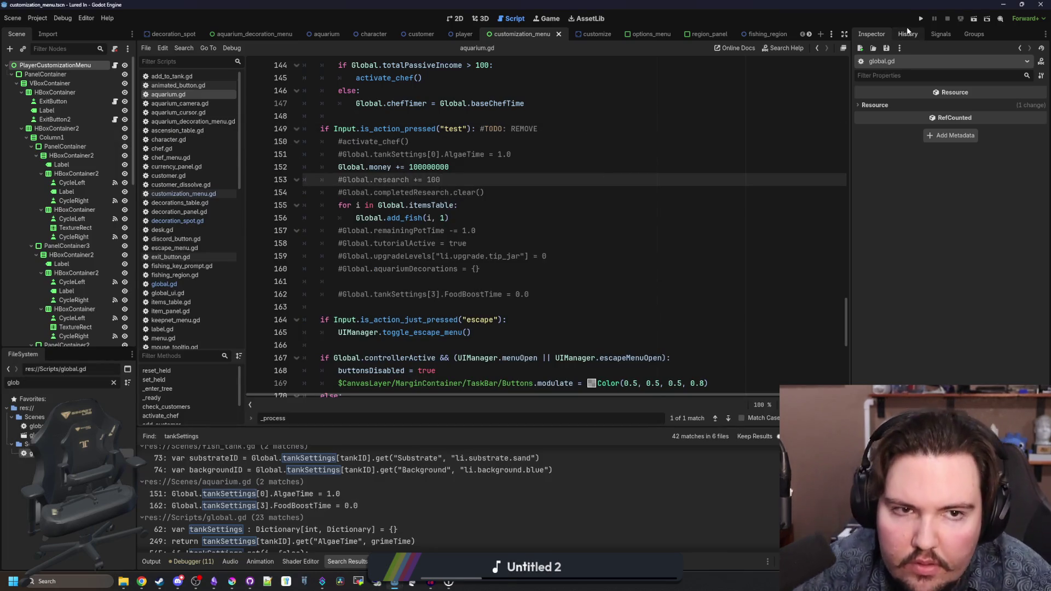
- Run a fresh save, dismiss the welcome popup, buy Research in the shop, then close the game
{"action": "left_click", "coordinate": [923, 19]}
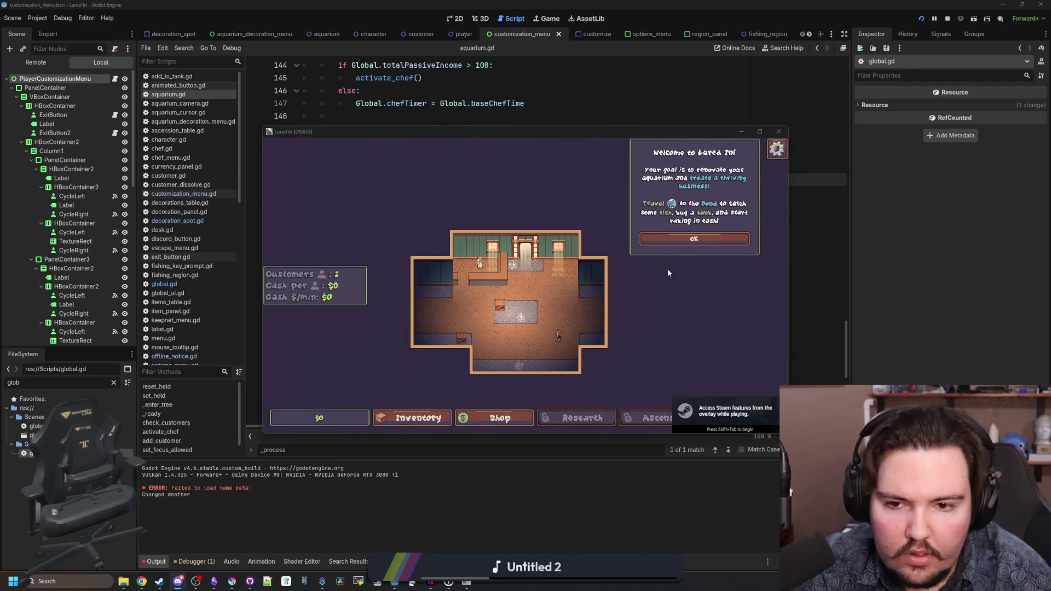
{"action": "left_click", "coordinate": [760, 131]}
{"action": "left_click", "coordinate": [873, 199]}
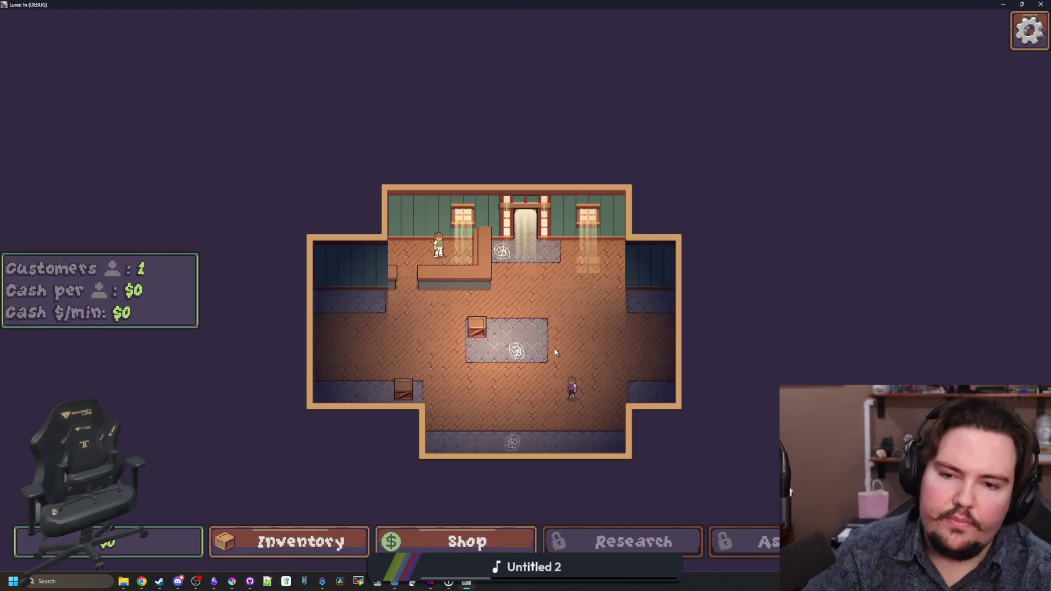
{"action": "scroll", "coordinate": [556, 352], "scroll_direction": "up", "scroll_amount": 2}
{"action": "scroll", "coordinate": [742, 507], "scroll_direction": "up", "scroll_amount": 2}
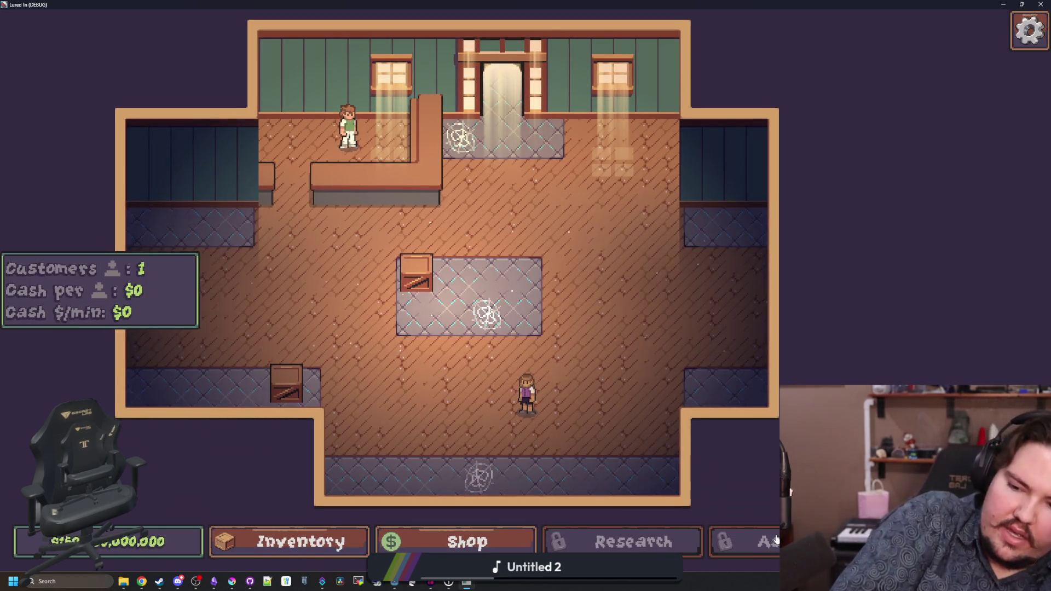
{"action": "left_click", "coordinate": [464, 541]}
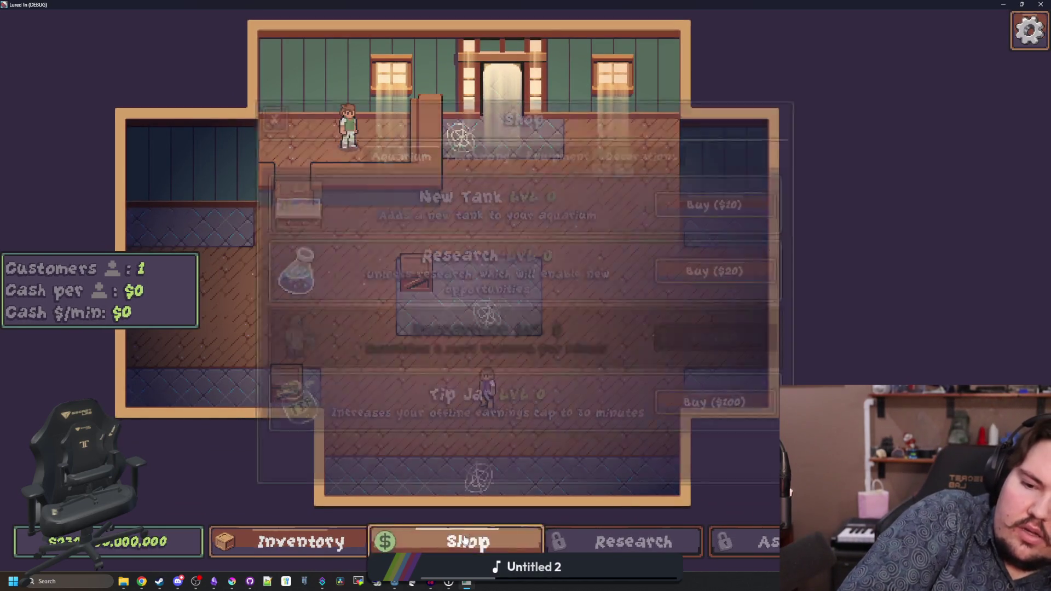
{"action": "left_click", "coordinate": [716, 268]}
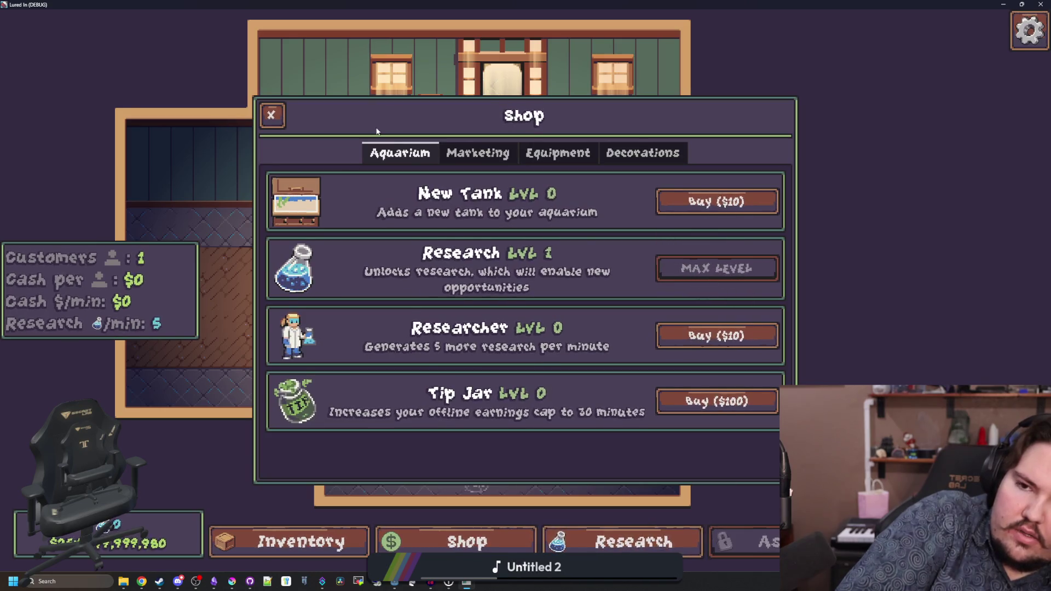
{"action": "key", "text": "alt+F4"}
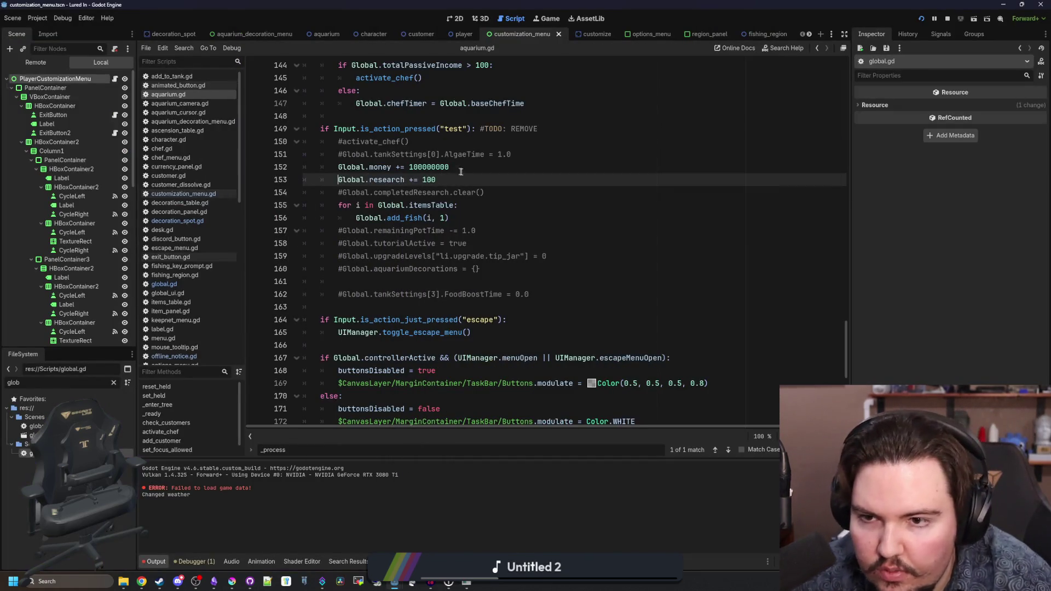
- Relaunch the game and unlock the Equipment and Ascension research nodes
{"action": "left_click", "coordinate": [457, 169]}
{"action": "key", "text": "F5"}
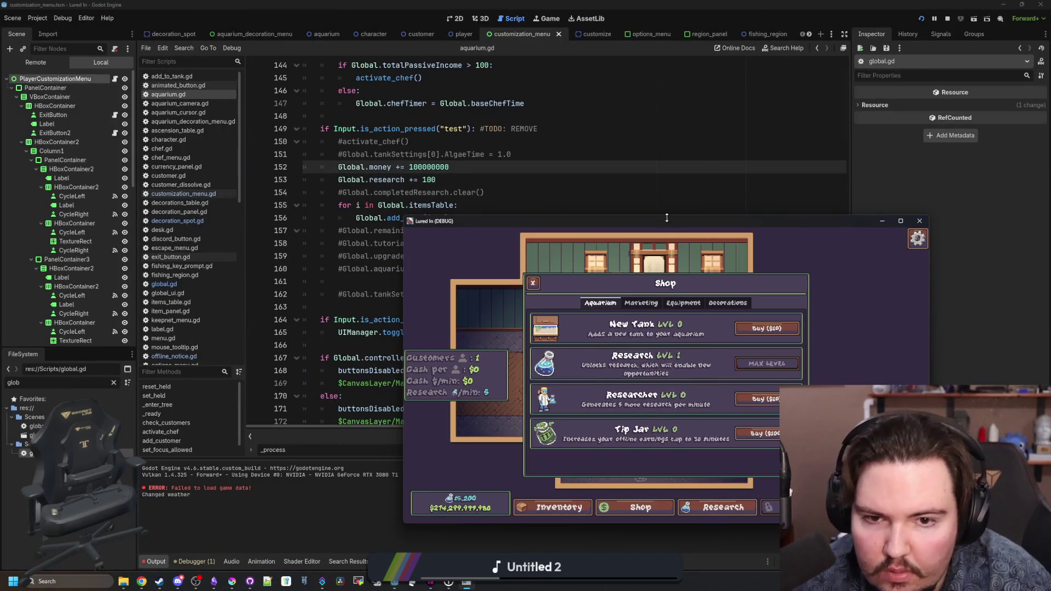
{"action": "double_click", "coordinate": [667, 221]}
{"action": "left_click", "coordinate": [645, 534]}
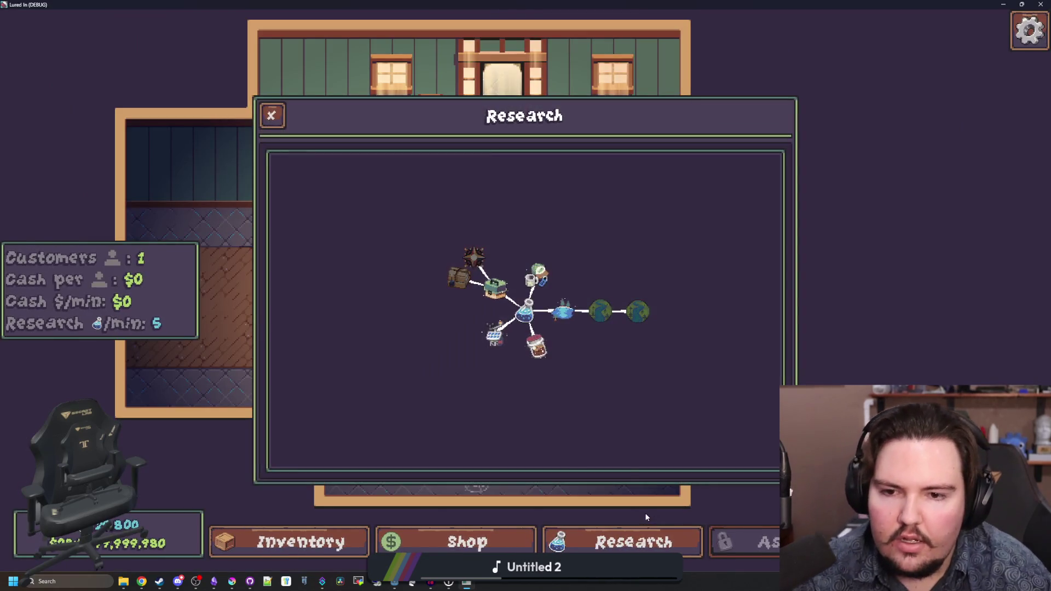
{"action": "left_click", "coordinate": [496, 287]}
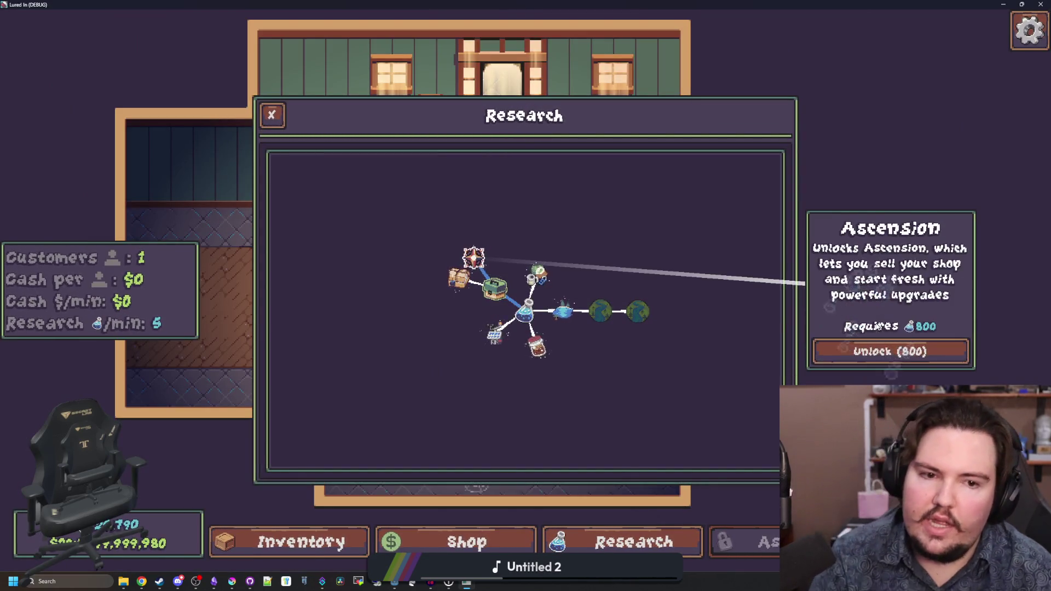
{"action": "left_click", "coordinate": [475, 256]}
{"action": "left_click", "coordinate": [634, 541]}
- Open the Ascension panel and start an ascension
{"action": "left_click", "coordinate": [744, 542]}
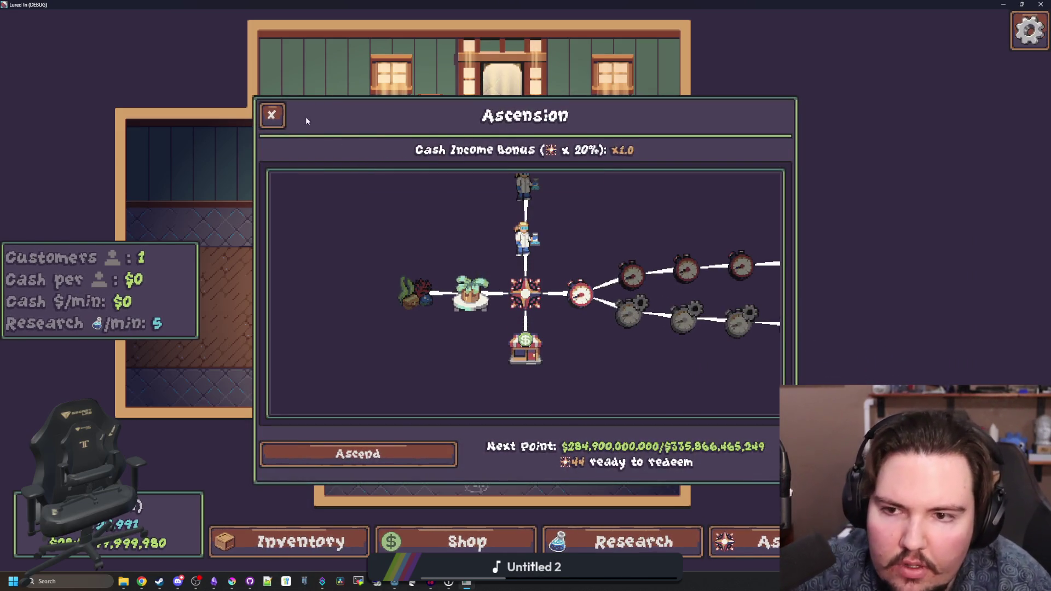
{"action": "mouse_move", "coordinate": [289, 151]}
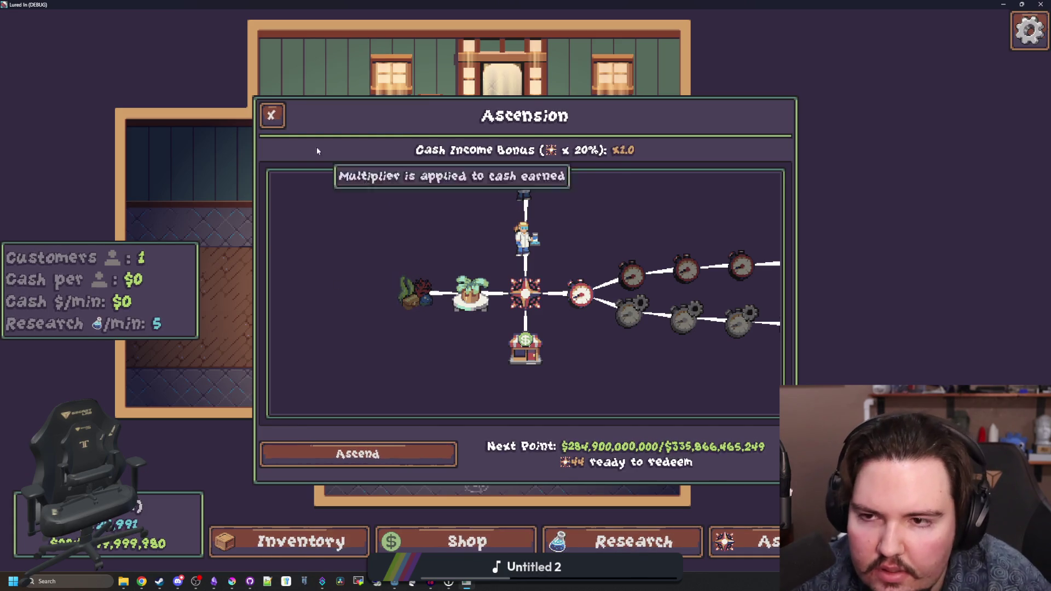
{"action": "left_click", "coordinate": [286, 113]}
{"action": "left_click", "coordinate": [745, 541]}
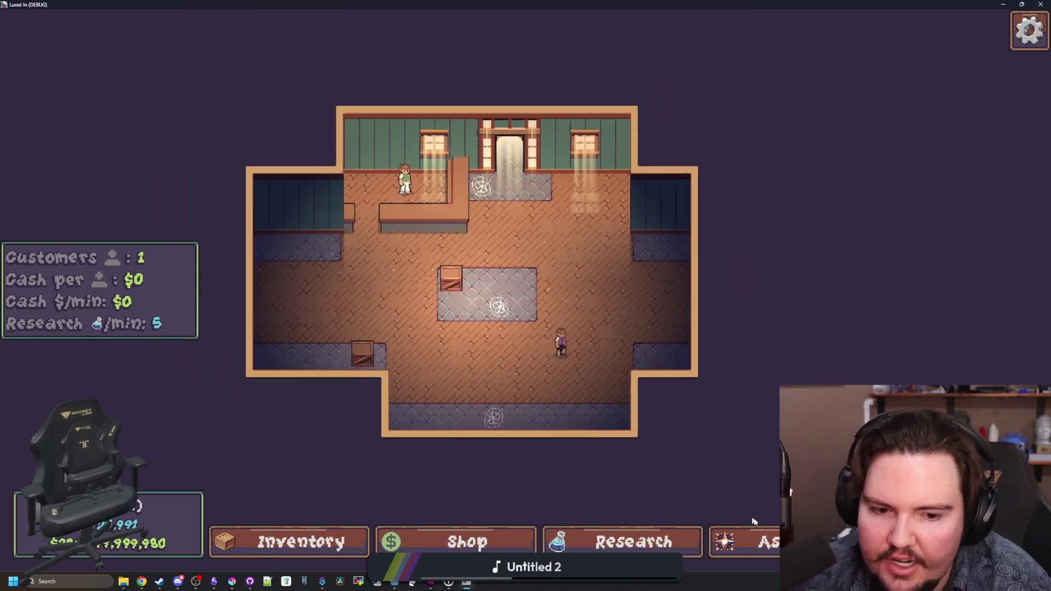
{"action": "left_click", "coordinate": [406, 457]}
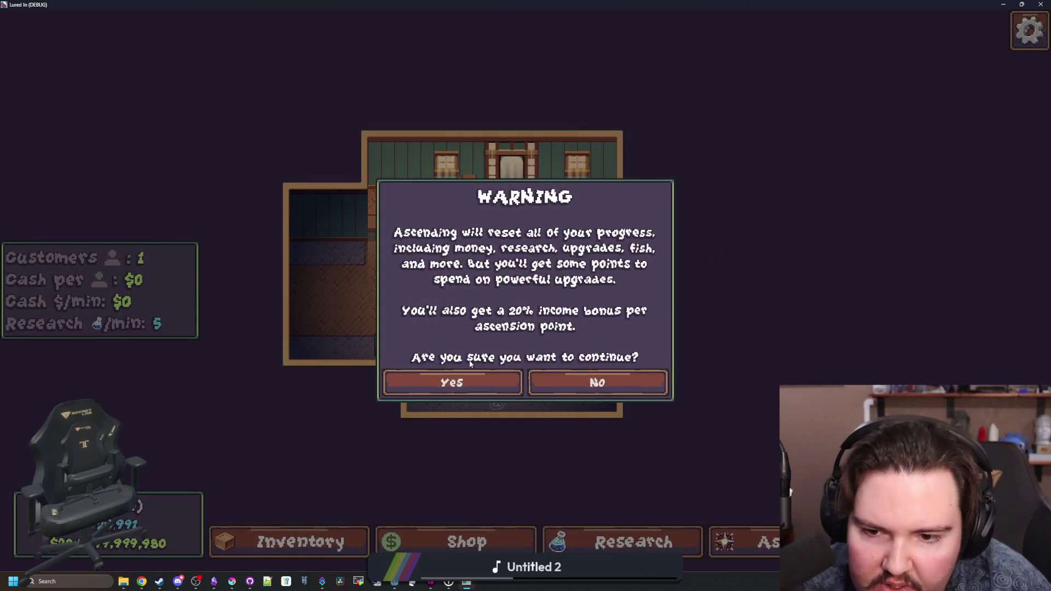
- Confirm the ascension and scale the rock decoration to x2.0
{"action": "left_click", "coordinate": [446, 387]}
{"action": "left_click", "coordinate": [513, 340]}
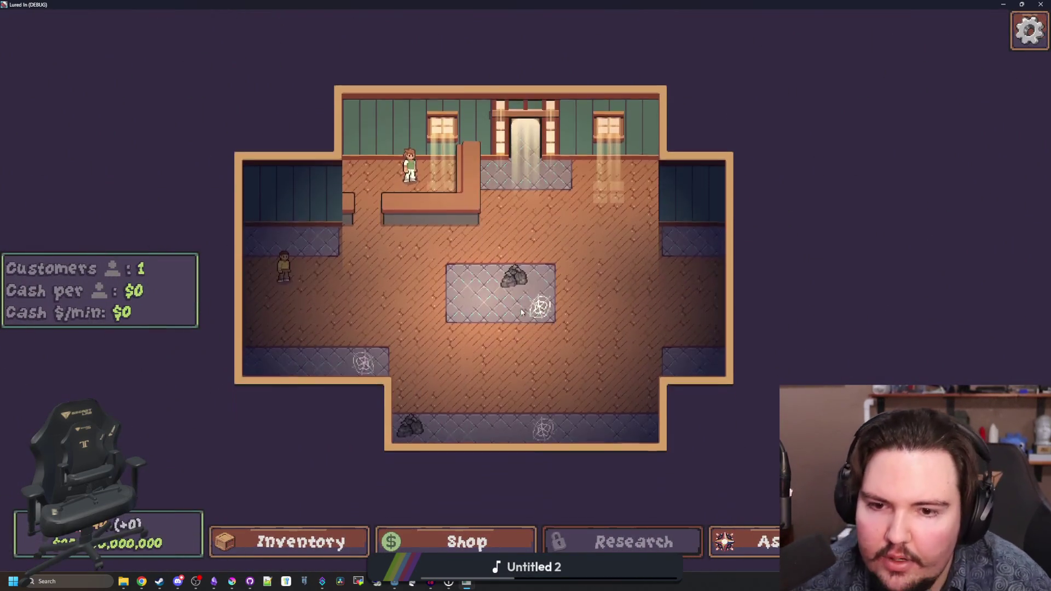
{"action": "left_click_drag", "start_coordinate": [616, 261], "coordinate": [712, 260]}
{"action": "left_click", "coordinate": [578, 213]}
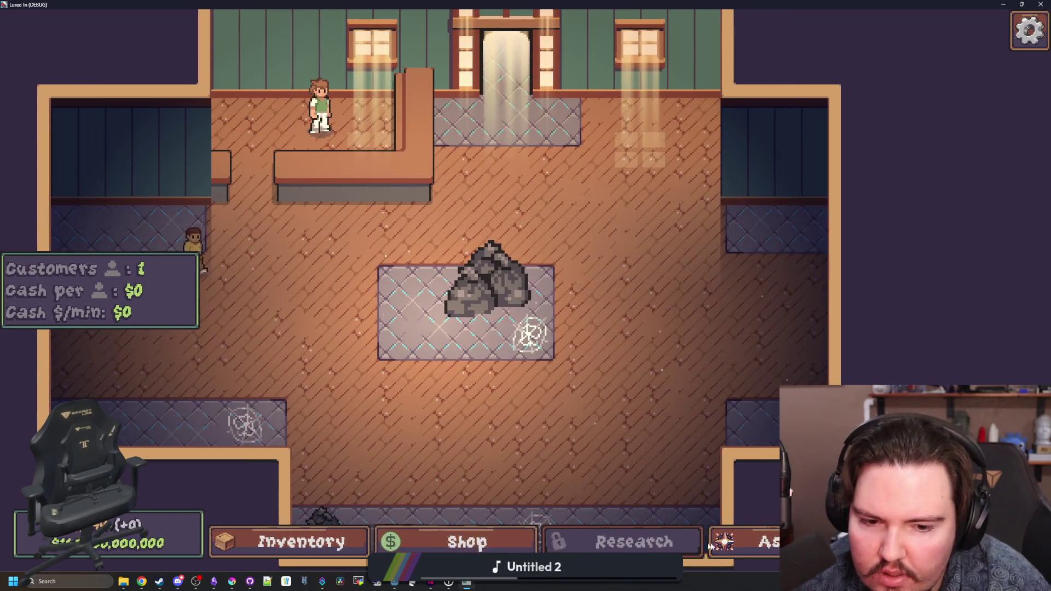
- Unlock the Moving Truck 1 ascension upgrade to keep decorations
{"action": "key", "text": "a"}
{"action": "left_click", "coordinate": [489, 294]}
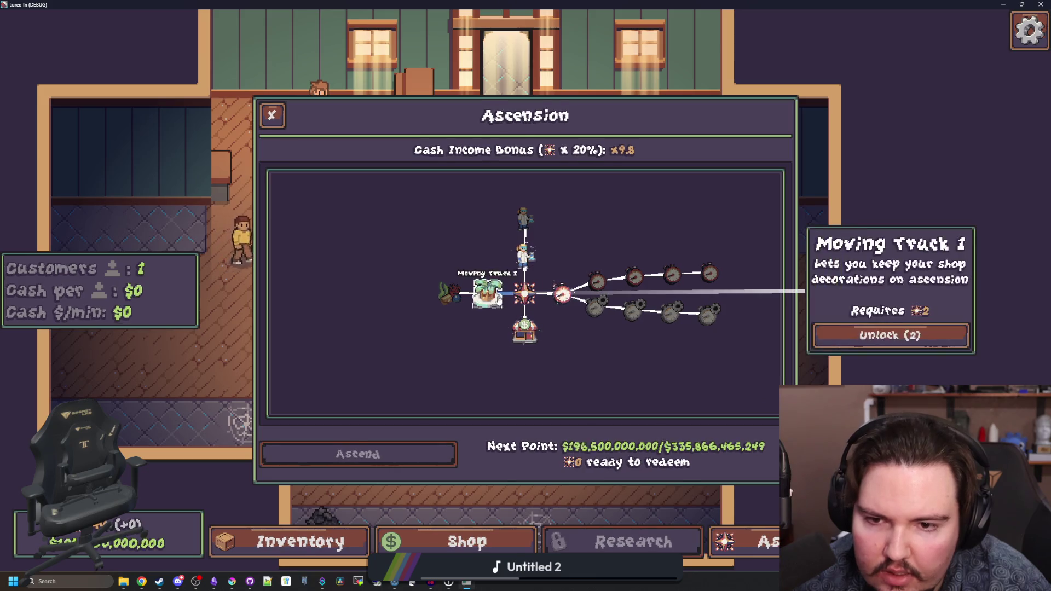
{"action": "left_click", "coordinate": [876, 336]}
{"action": "left_click", "coordinate": [272, 115]}
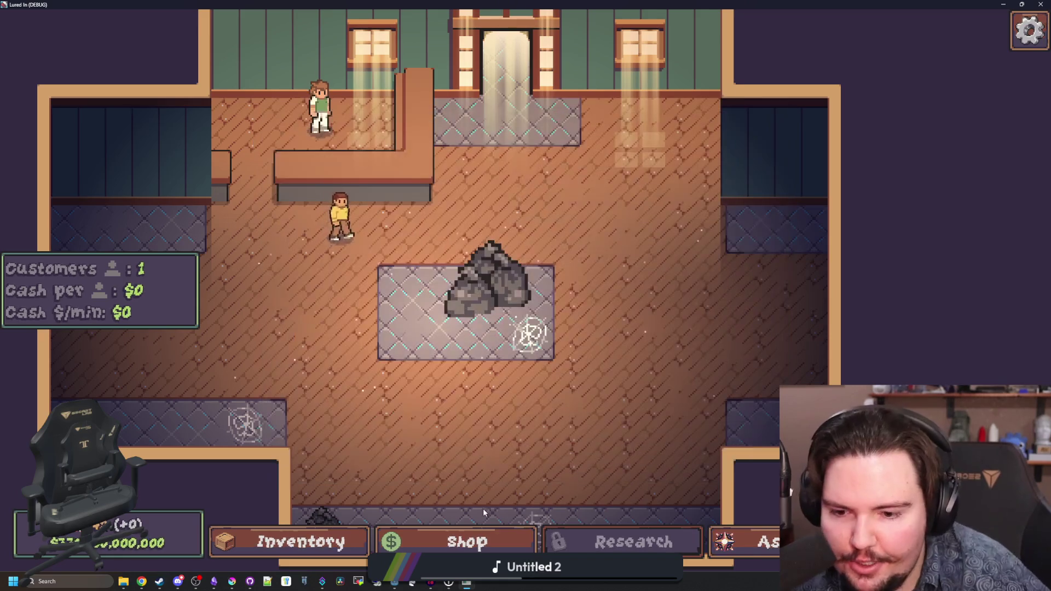
- Buy Starfish Home decorations and place four on the centre tiles
{"action": "left_click", "coordinate": [438, 541]}
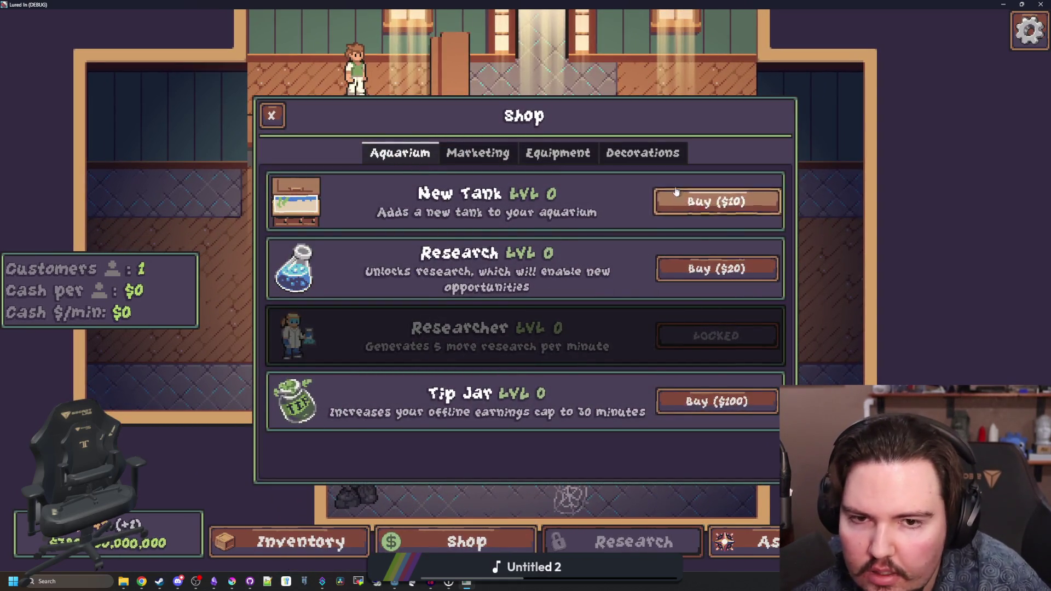
{"action": "left_click", "coordinate": [641, 154]}
{"action": "scroll", "coordinate": [646, 422], "scroll_direction": "down", "scroll_amount": 5}
{"action": "left_click", "coordinate": [708, 441]}
{"action": "left_click", "coordinate": [438, 249]}
{"action": "left_click", "coordinate": [479, 250]}
{"action": "left_click", "coordinate": [438, 293]}
{"action": "left_click", "coordinate": [479, 293]}
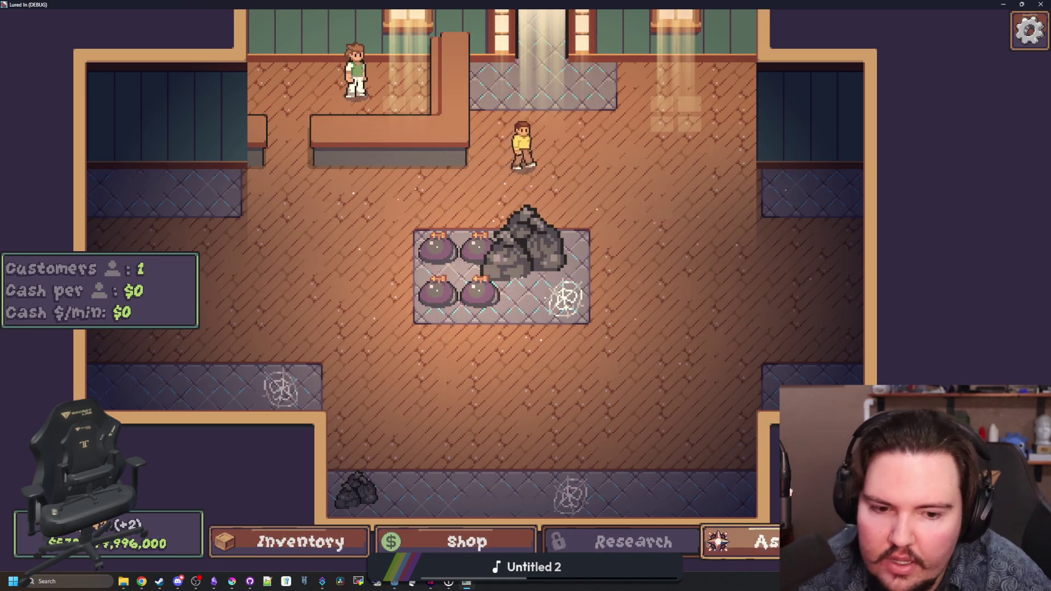
- Ascend again and check that the decorations persist
{"action": "left_click", "coordinate": [736, 541]}
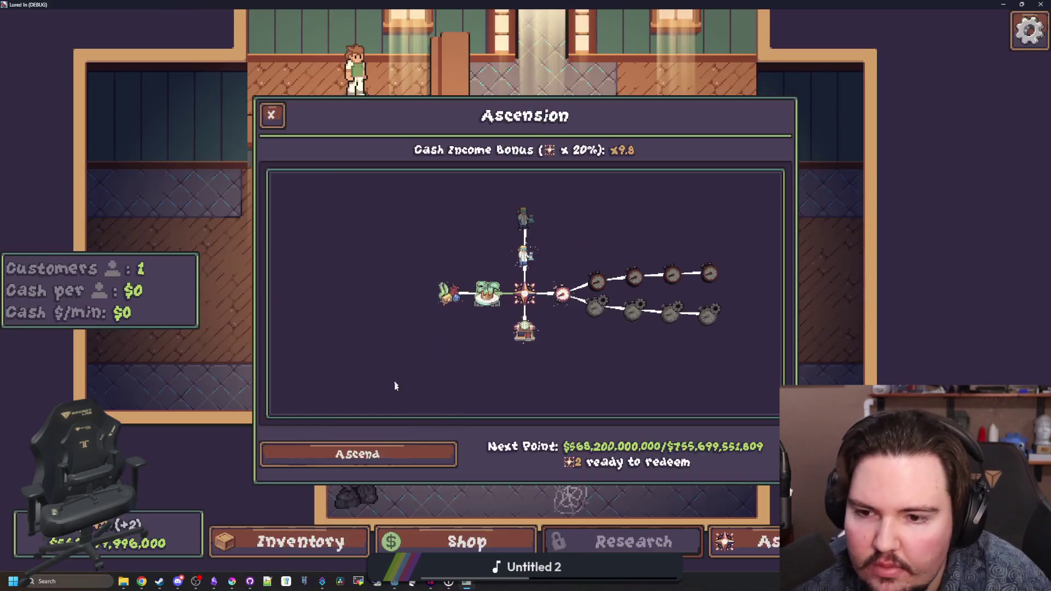
{"action": "left_click", "coordinate": [396, 453]}
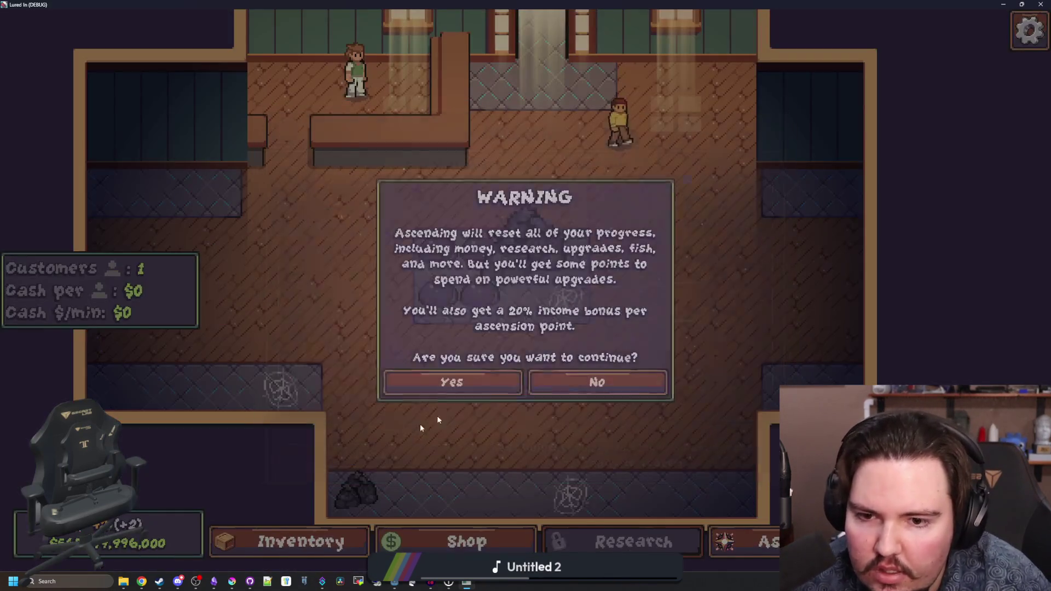
{"action": "left_click", "coordinate": [496, 381]}
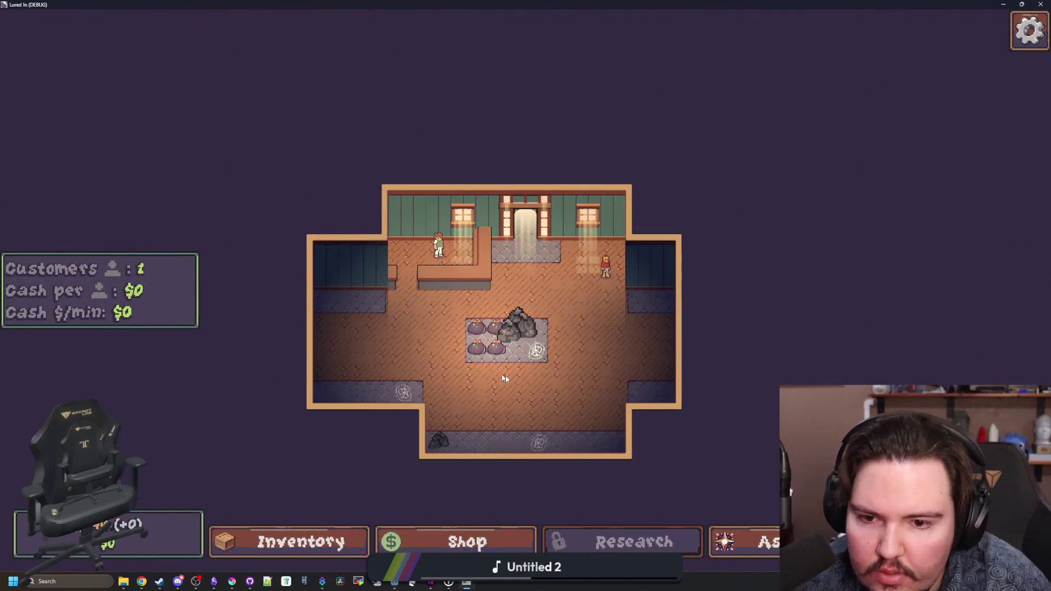
{"action": "scroll", "coordinate": [514, 311], "scroll_direction": "up", "scroll_amount": 5}
{"action": "left_click", "coordinate": [773, 532]}
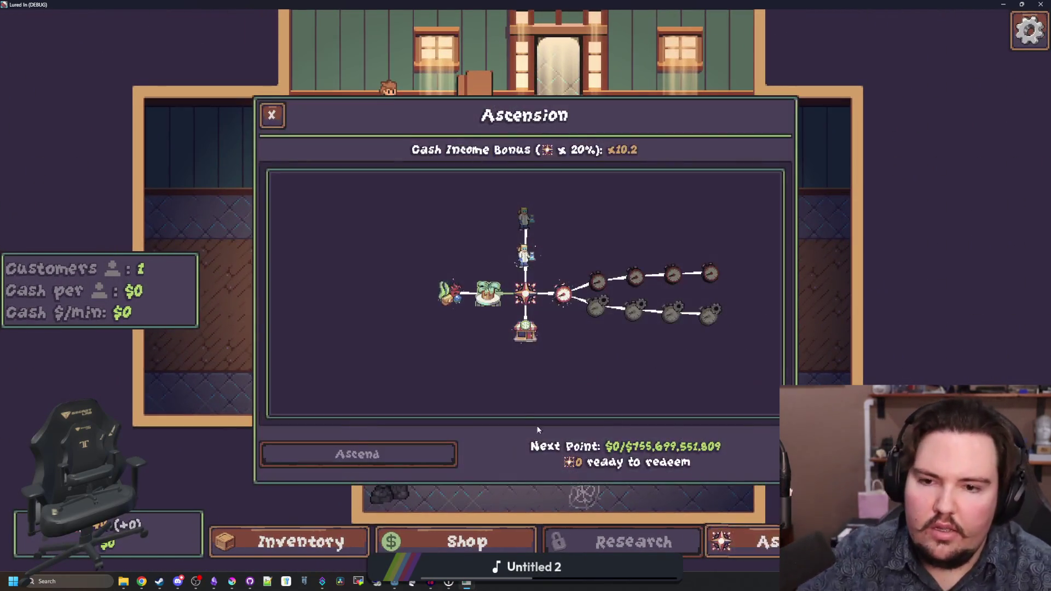
{"action": "left_click", "coordinate": [283, 117]}
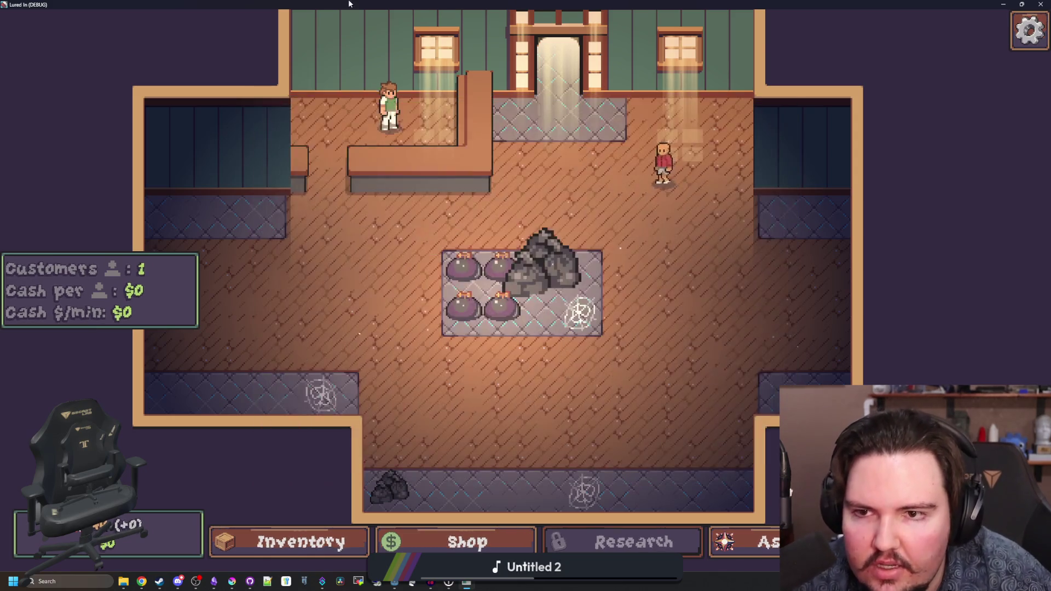
- Return to the script editor with the caret on empty line 161
{"action": "key", "text": "alt+Tab"}
{"action": "left_click", "coordinate": [434, 302]}
{"action": "left_click", "coordinate": [455, 276]}
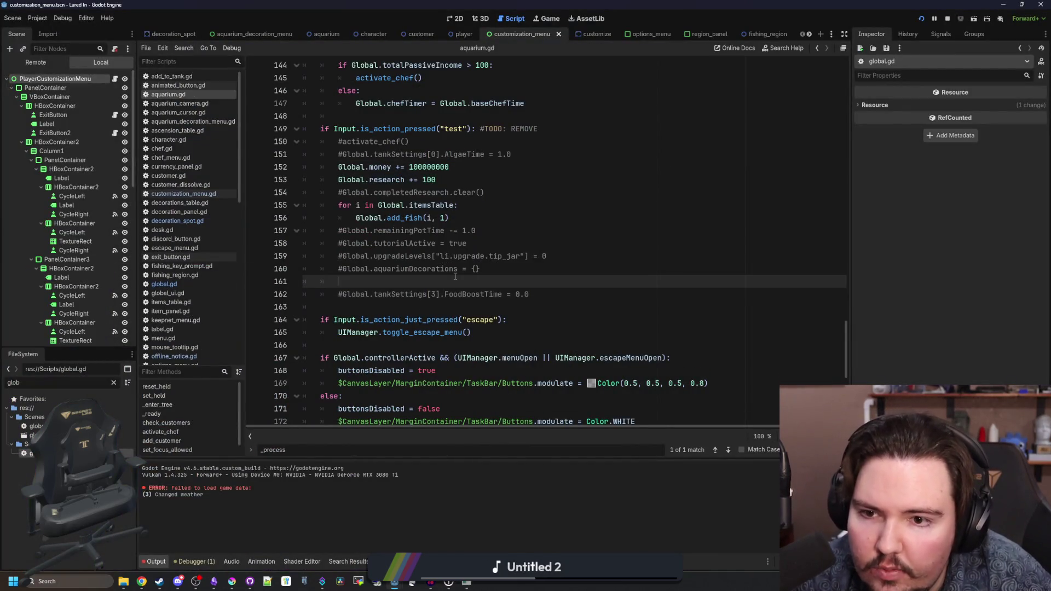
- Select commented line 160, relaunch the game, and position its window over the editor
{"action": "mouse_move", "coordinate": [493, 268]}
{"action": "left_mouse_down"}
{"action": "mouse_move", "coordinate": [328, 155]}
{"action": "mouse_move", "coordinate": [480, 268]}
{"action": "mouse_move", "coordinate": [337, 268]}
{"action": "left_mouse_up"}
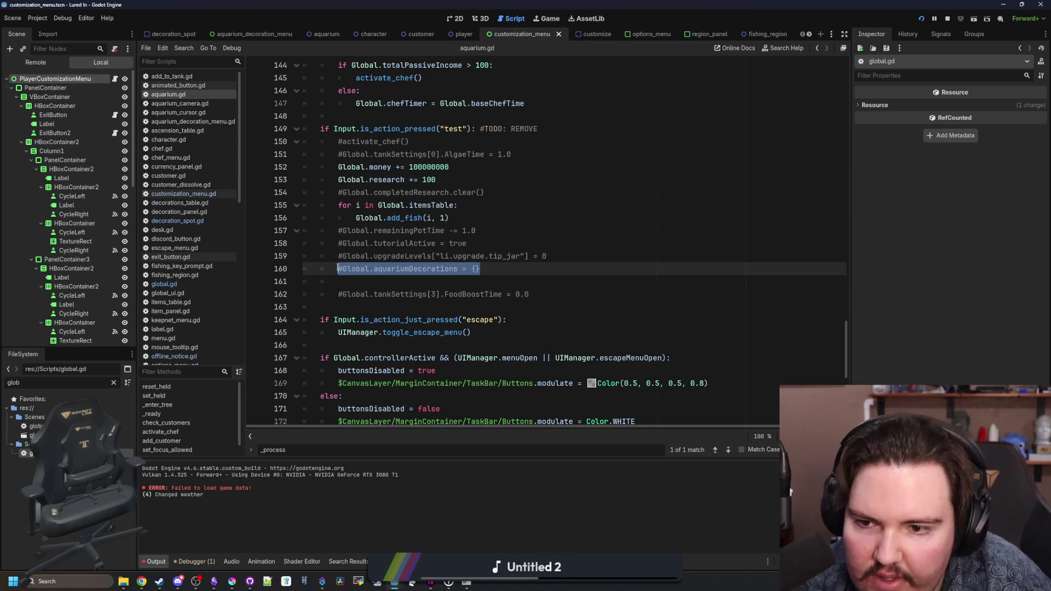
{"action": "left_click", "coordinate": [399, 282]}
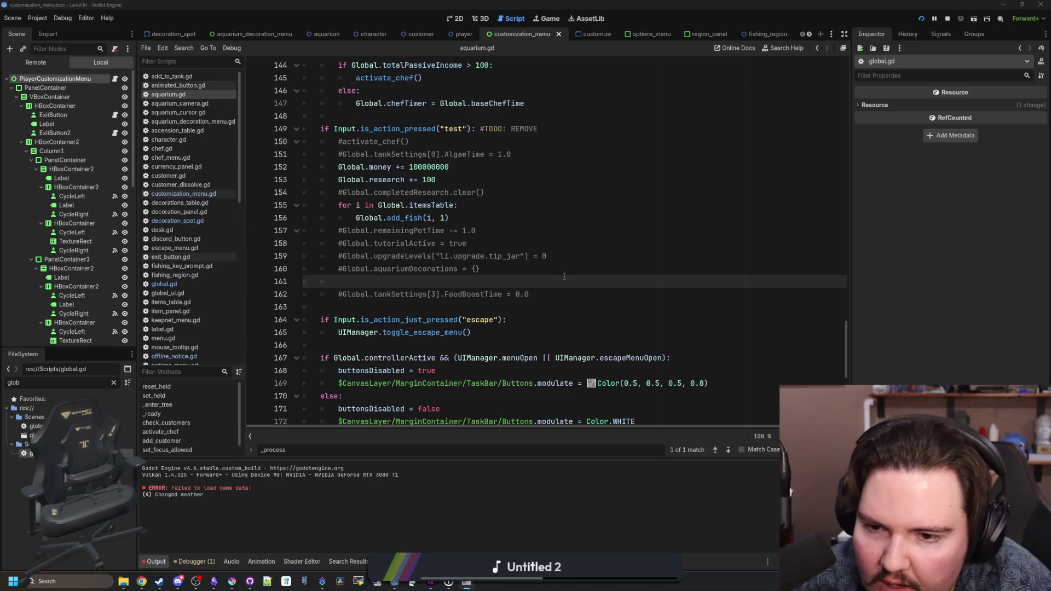
{"action": "key", "text": "Down"}
{"action": "key", "text": "Down"}
{"action": "scroll", "coordinate": [516, 305], "scroll_direction": "up", "scroll_amount": 1}
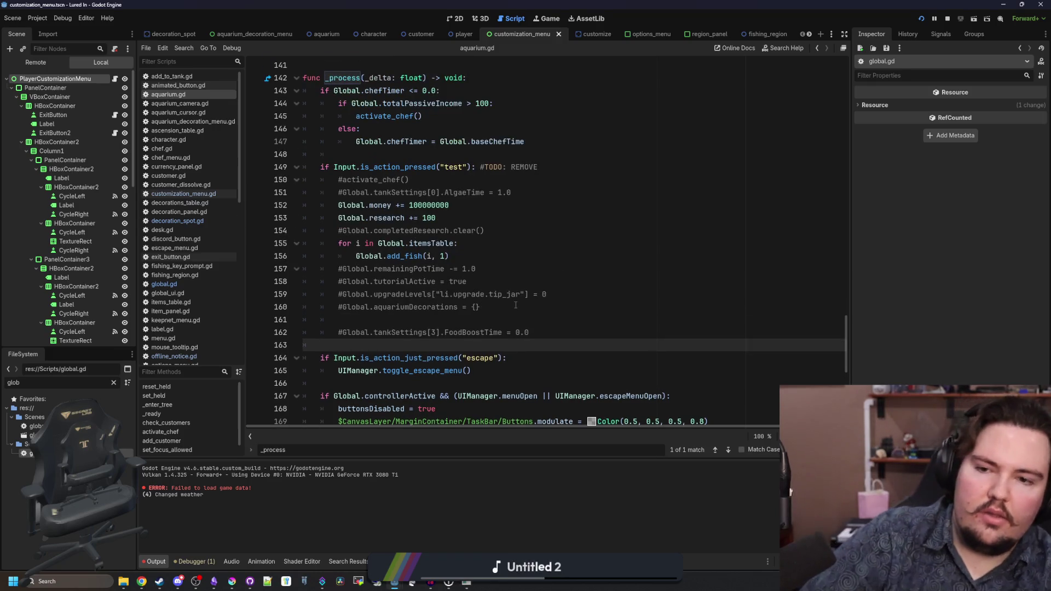
{"action": "left_click_drag", "start_coordinate": [640, 300], "coordinate": [681, 309]}
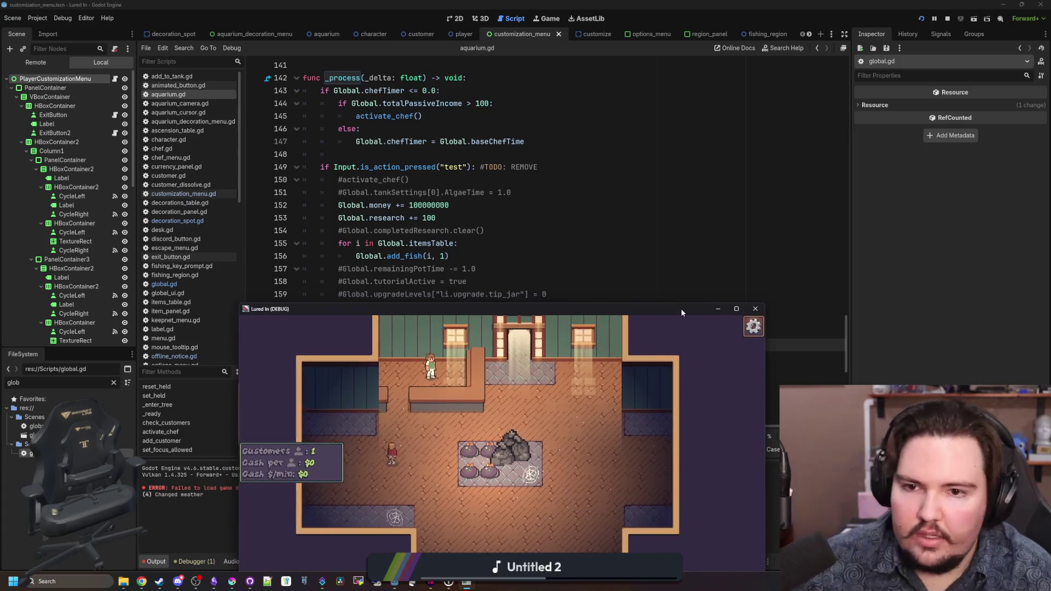
- Add test money in the fullscreen game run, then return to line 150 of global.gd
{"action": "double_click", "coordinate": [681, 309]}
{"action": "key", "text": "t"}
{"action": "key", "text": "super+Down"}
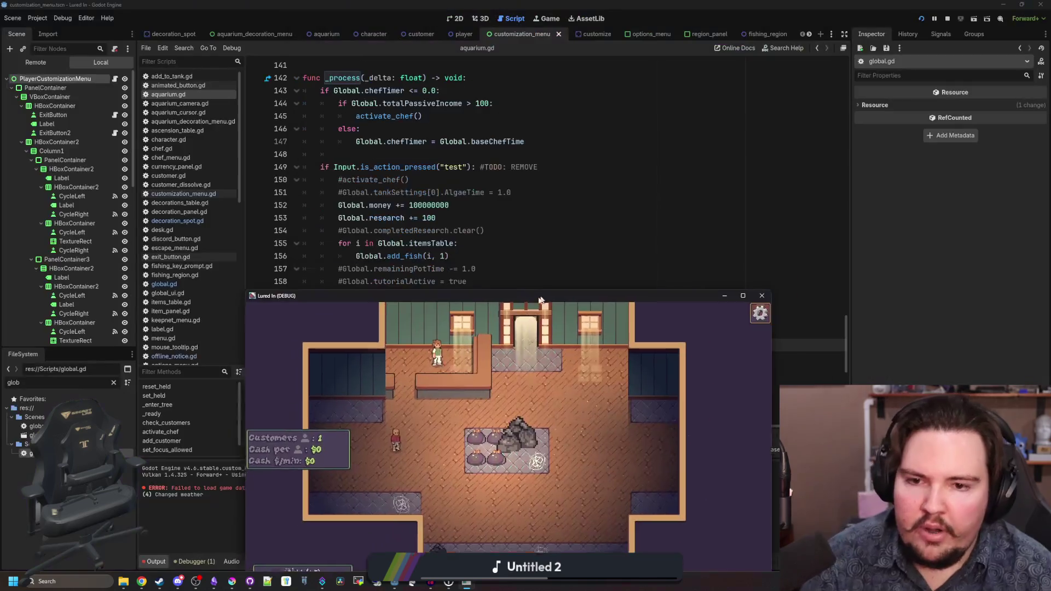
{"action": "left_click", "coordinate": [342, 182]}
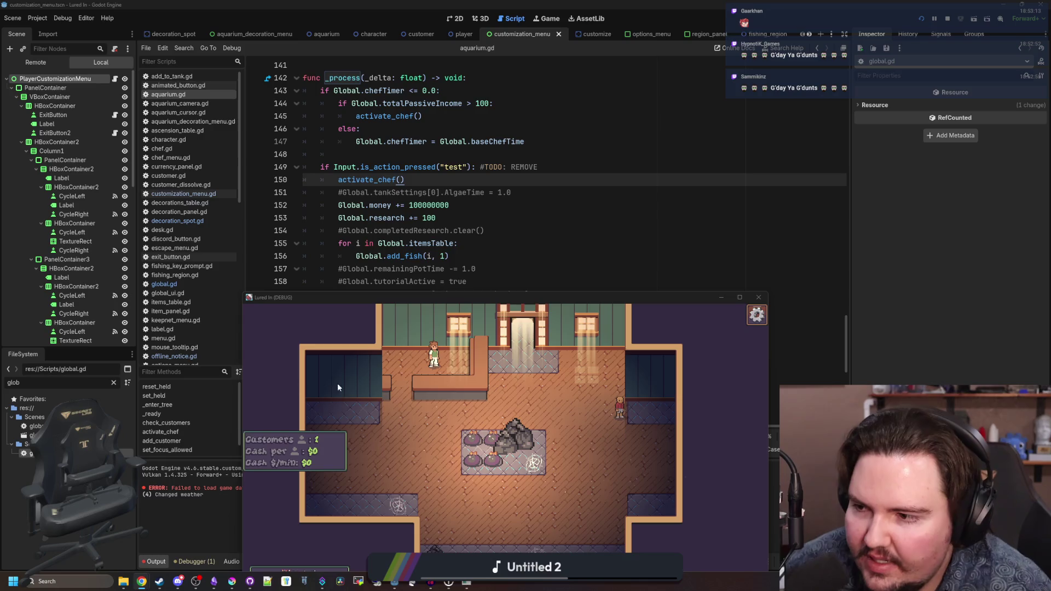
- Reposition and maximize the game window, then delete the rock decoration
{"action": "mouse_move", "coordinate": [419, 299]}
{"action": "left_mouse_down"}
{"action": "mouse_move", "coordinate": [610, 225]}
{"action": "mouse_move", "coordinate": [494, 189]}
{"action": "left_mouse_up"}
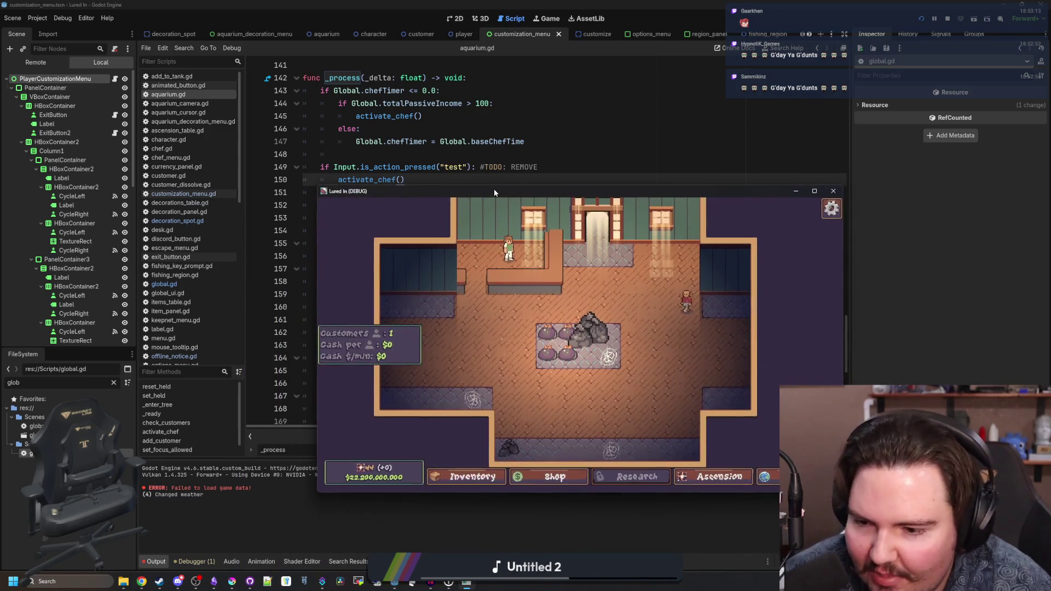
{"action": "double_click", "coordinate": [494, 189]}
{"action": "scroll", "coordinate": [493, 274], "scroll_direction": "down", "scroll_amount": 2}
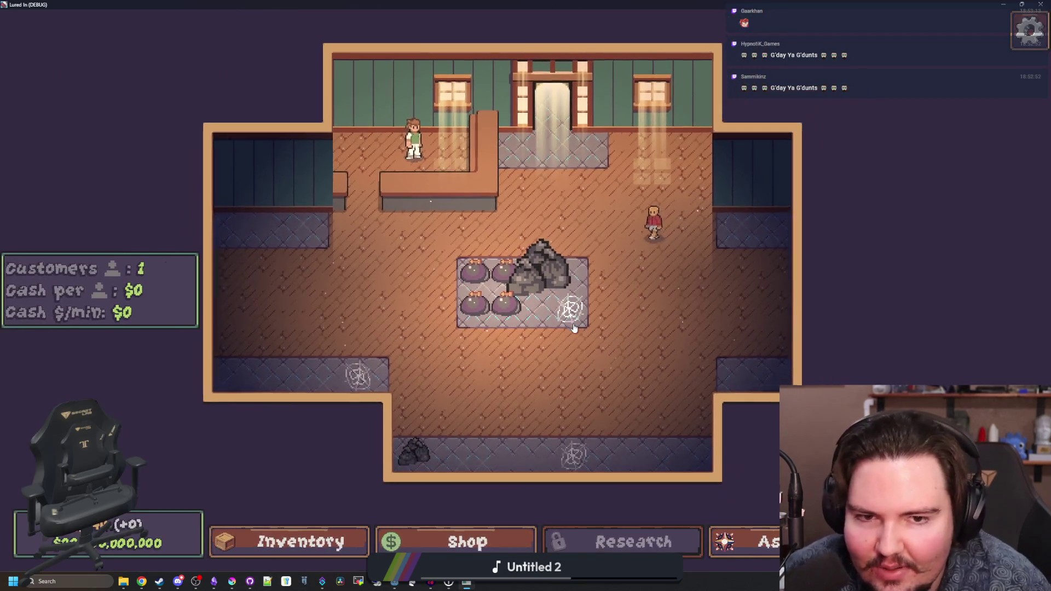
{"action": "scroll", "coordinate": [527, 393], "scroll_direction": "up", "scroll_amount": 3}
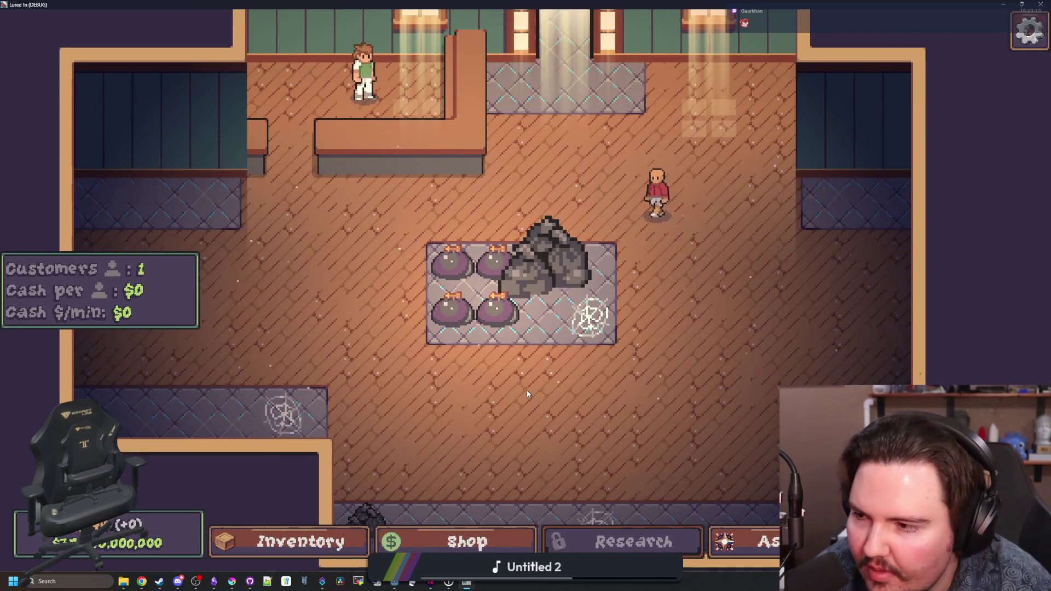
{"action": "left_click_drag", "start_coordinate": [518, 386], "coordinate": [517, 297]}
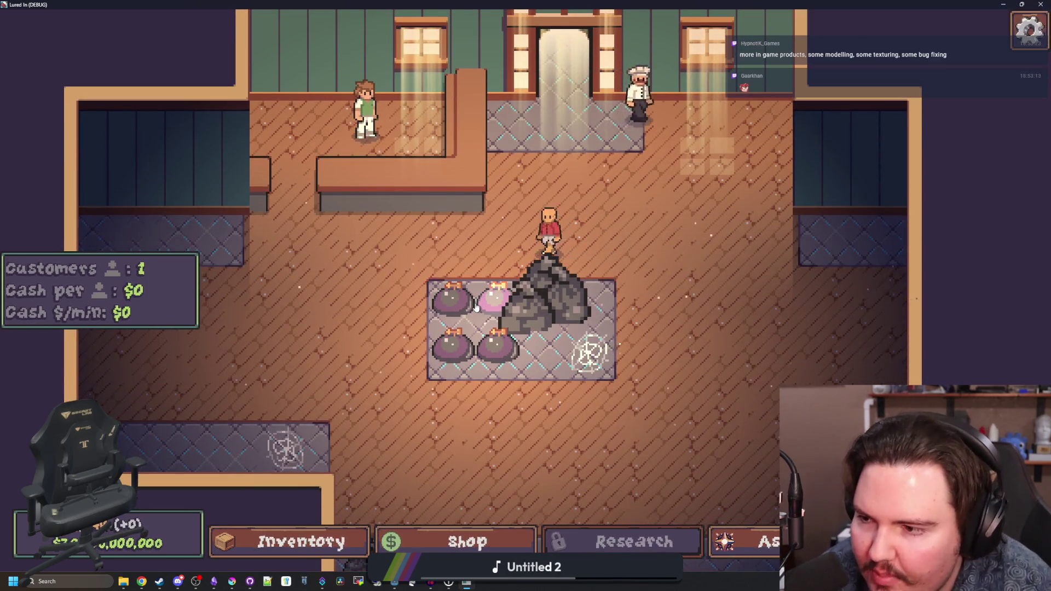
{"action": "left_click", "coordinate": [540, 307]}
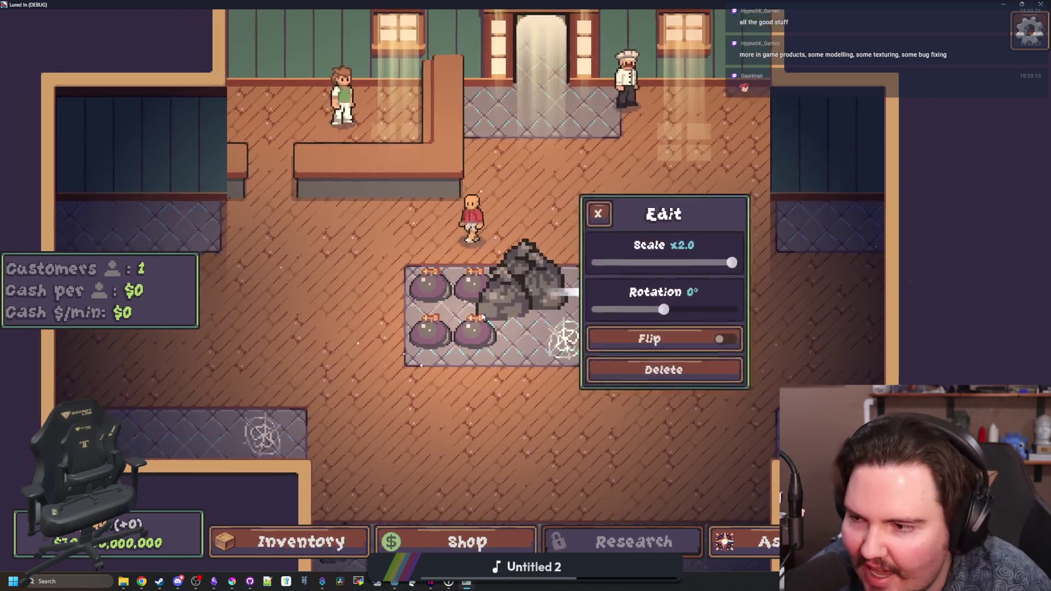
{"action": "left_click", "coordinate": [665, 368]}
- Cycle the shop worker's shirt colour and set it back to red
{"action": "scroll", "coordinate": [560, 328], "scroll_direction": "down", "scroll_amount": 5}
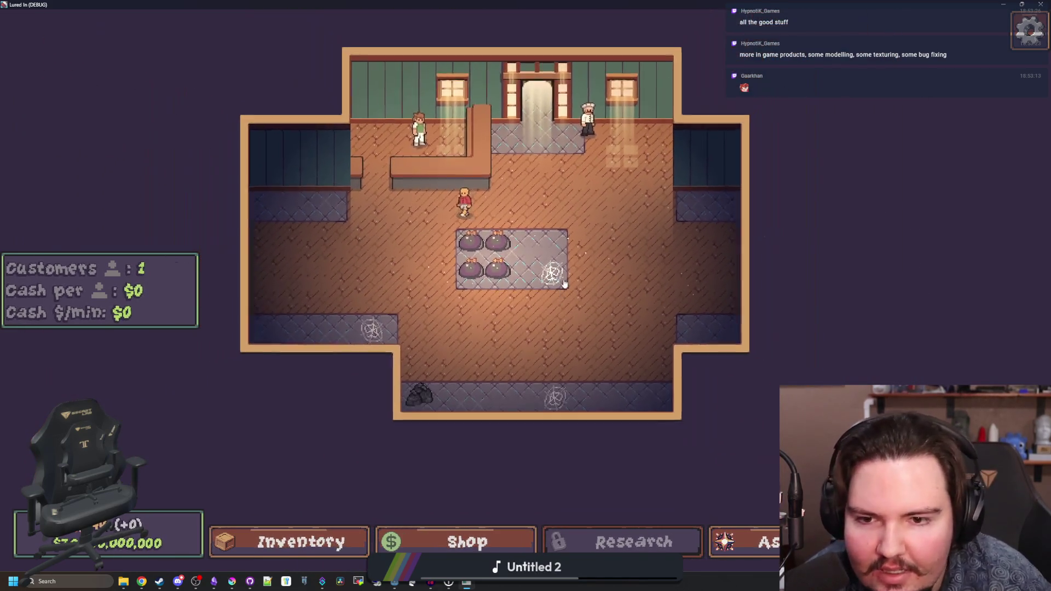
{"action": "scroll", "coordinate": [556, 317], "scroll_direction": "up", "scroll_amount": 3}
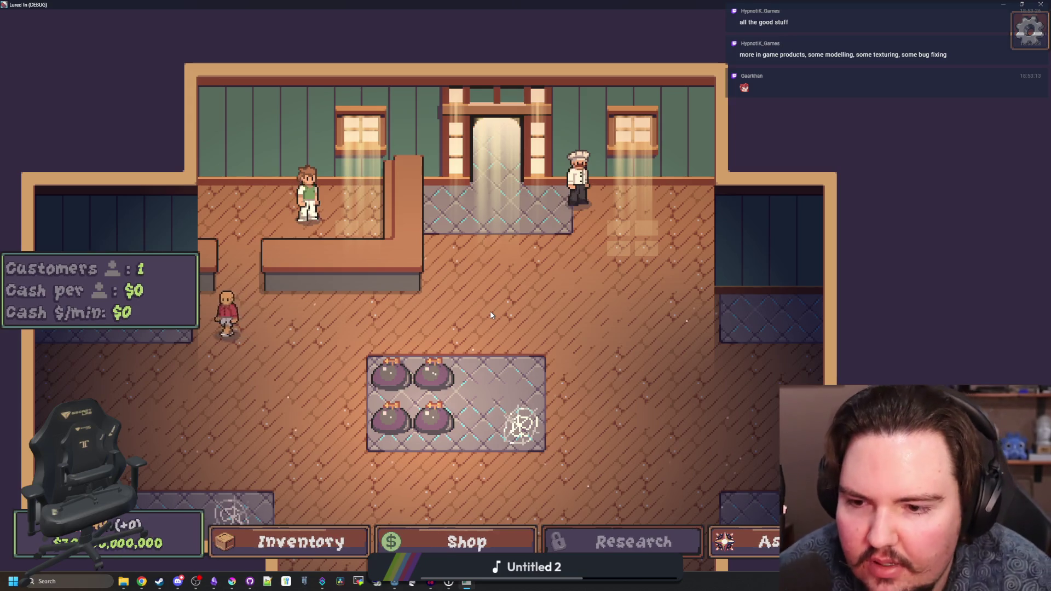
{"action": "scroll", "coordinate": [491, 315], "scroll_direction": "up", "scroll_amount": 3}
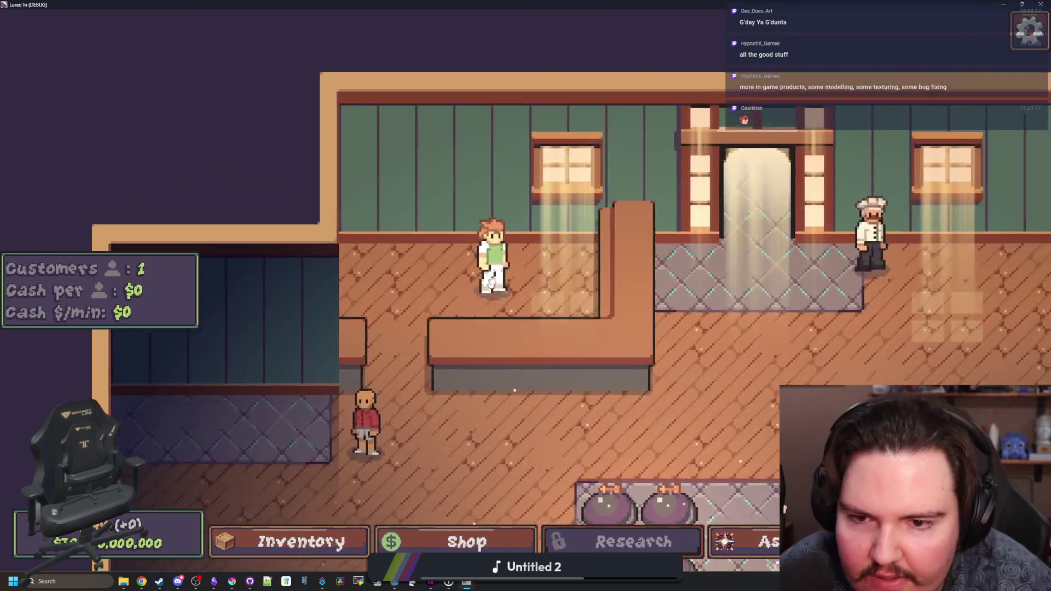
{"action": "left_click", "coordinate": [487, 288]}
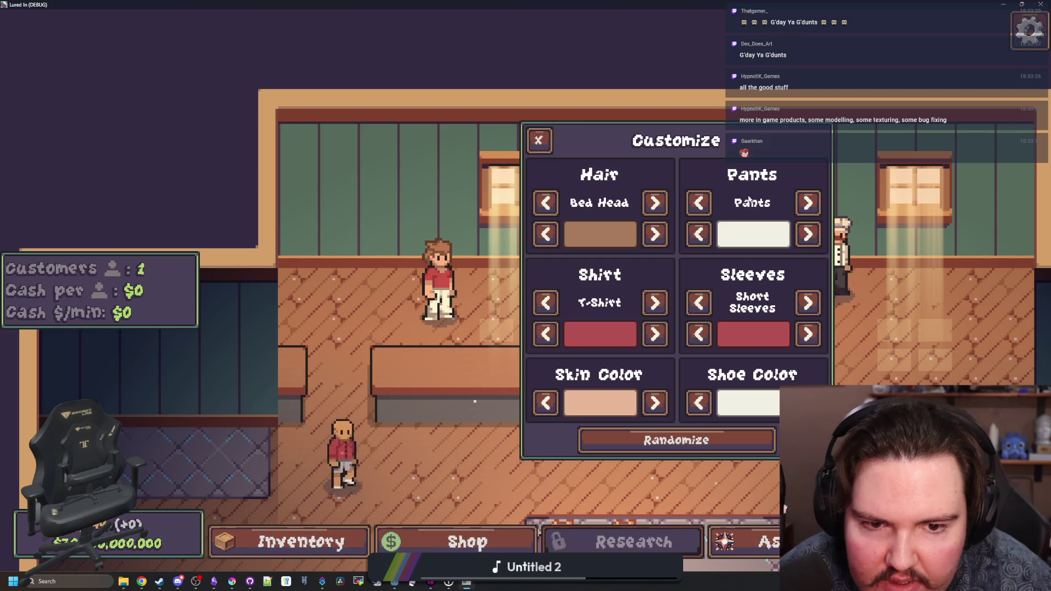
{"action": "left_click", "coordinate": [647, 333]}
{"action": "left_click", "coordinate": [546, 339]}
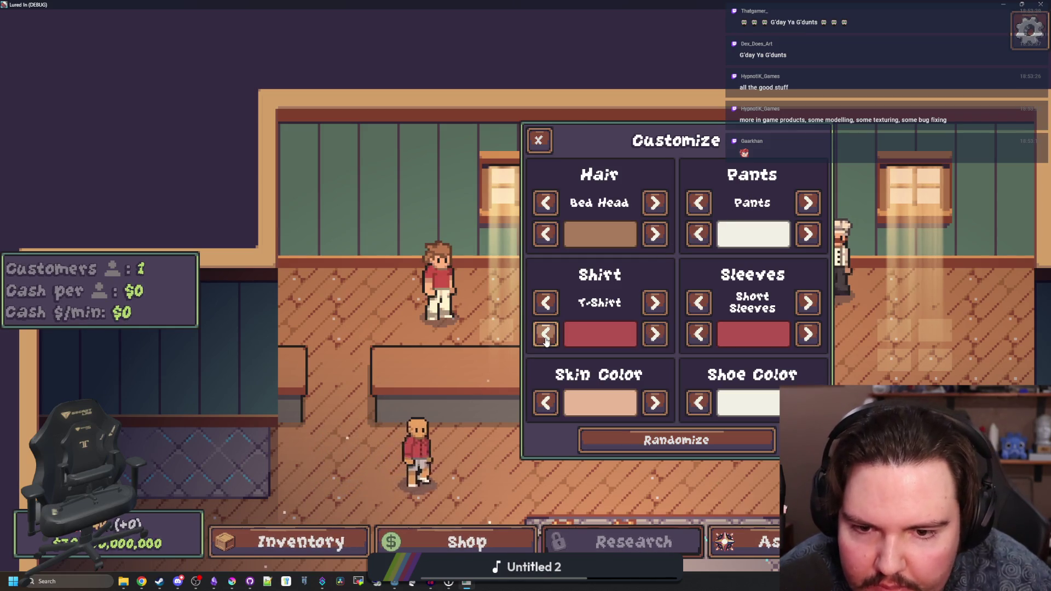
{"action": "left_click", "coordinate": [655, 334]}
{"action": "left_click", "coordinate": [546, 334]}
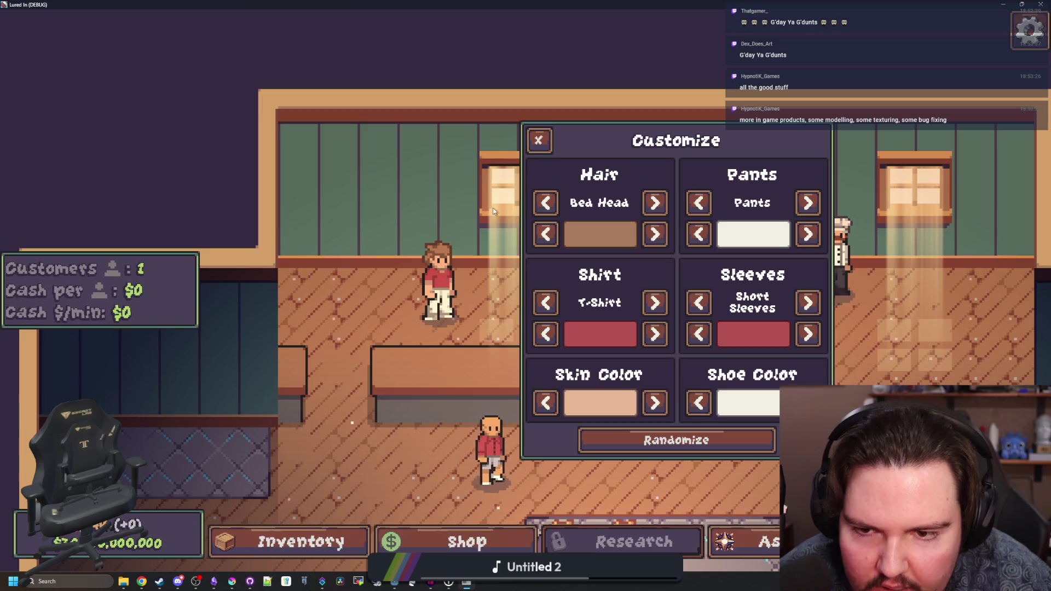
{"action": "left_click", "coordinate": [544, 140]}
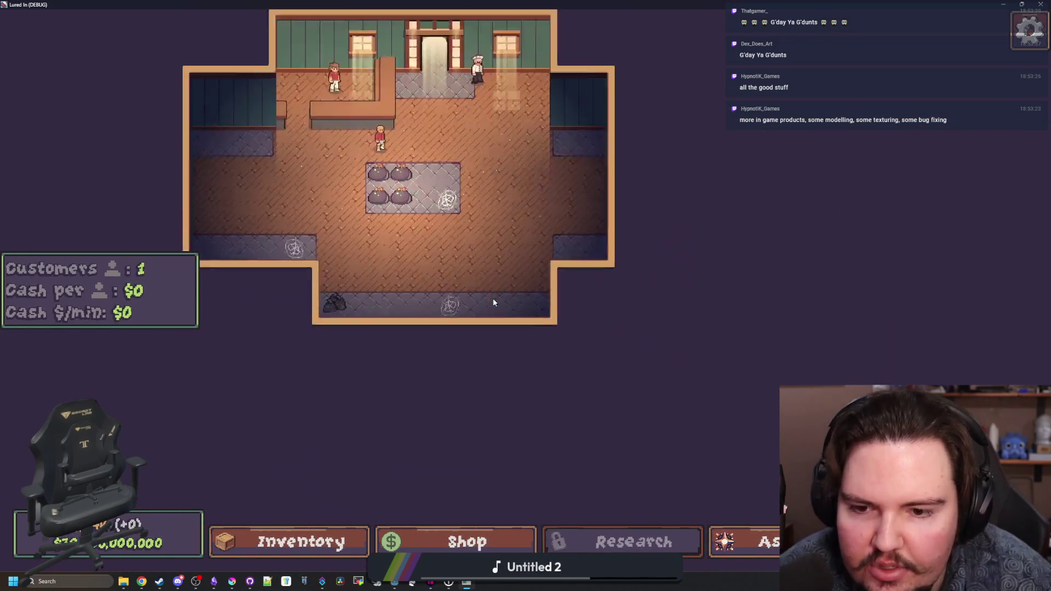
- Open and close the ascension overview
{"action": "scroll", "coordinate": [494, 298], "scroll_direction": "up", "scroll_amount": 2}
{"action": "scroll", "coordinate": [508, 322], "scroll_direction": "up", "scroll_amount": 1}
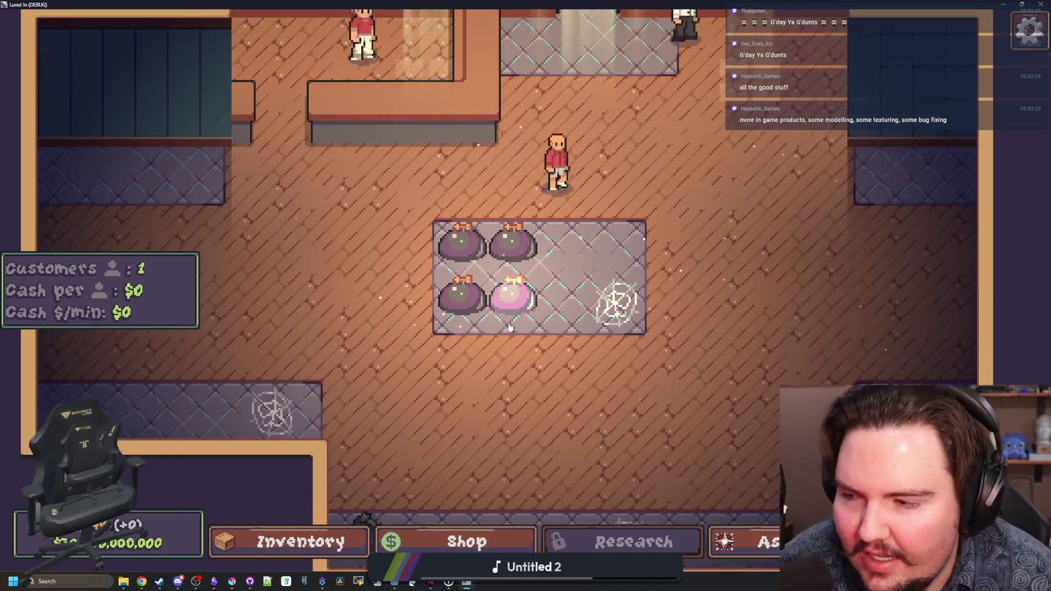
{"action": "scroll", "coordinate": [508, 326], "scroll_direction": "down", "scroll_amount": 1}
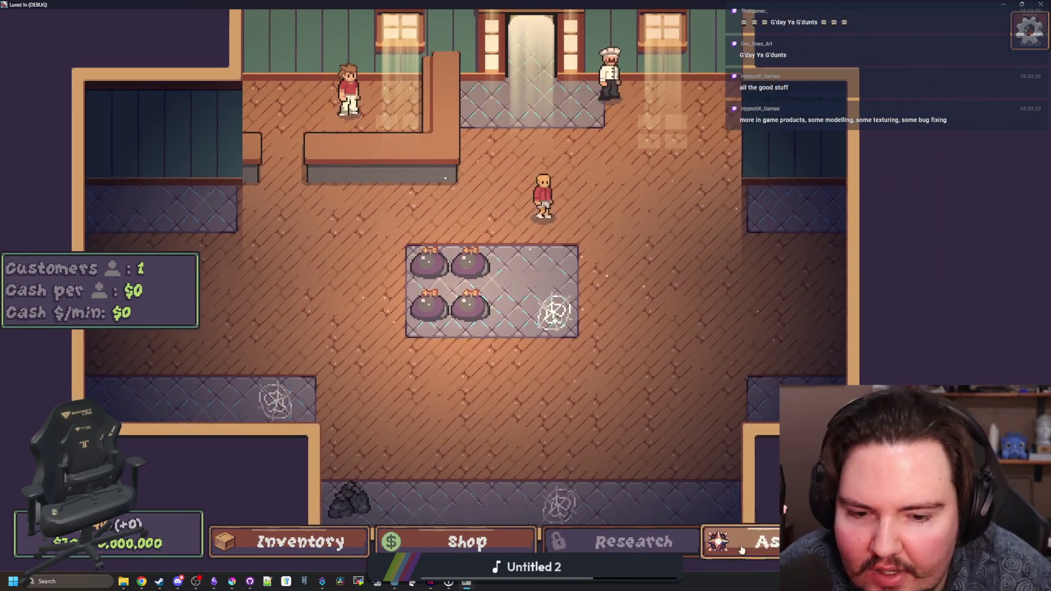
{"action": "left_click", "coordinate": [742, 550]}
{"action": "scroll", "coordinate": [614, 340], "scroll_direction": "up", "scroll_amount": 2}
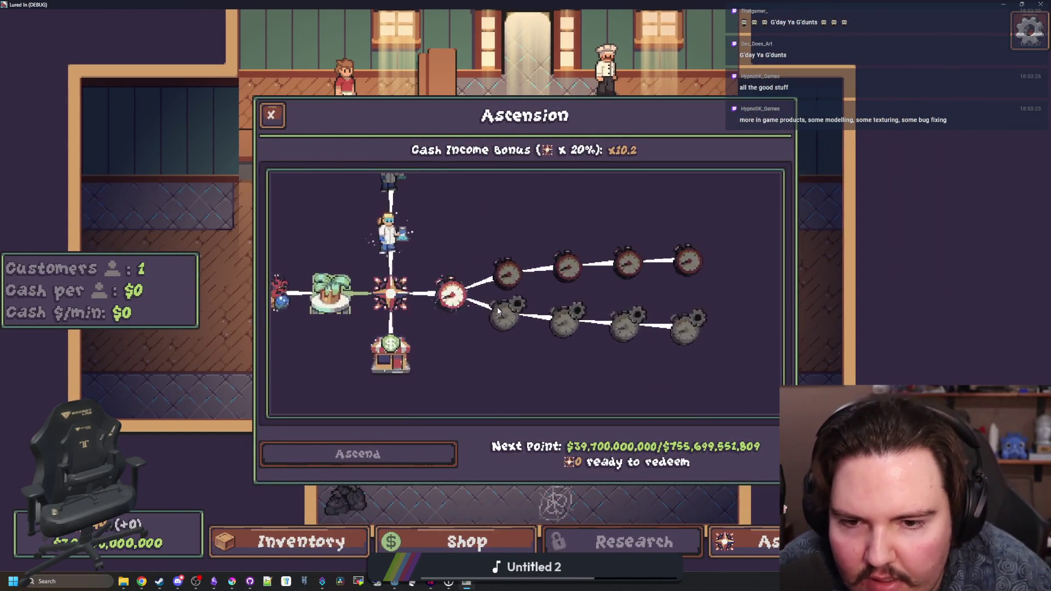
{"action": "scroll", "coordinate": [452, 275], "scroll_direction": "down", "scroll_amount": 2}
{"action": "left_click", "coordinate": [271, 115]}
- Repeatedly open and close the red-shirted worker's customization window
{"action": "scroll", "coordinate": [524, 333], "scroll_direction": "up", "scroll_amount": 2}
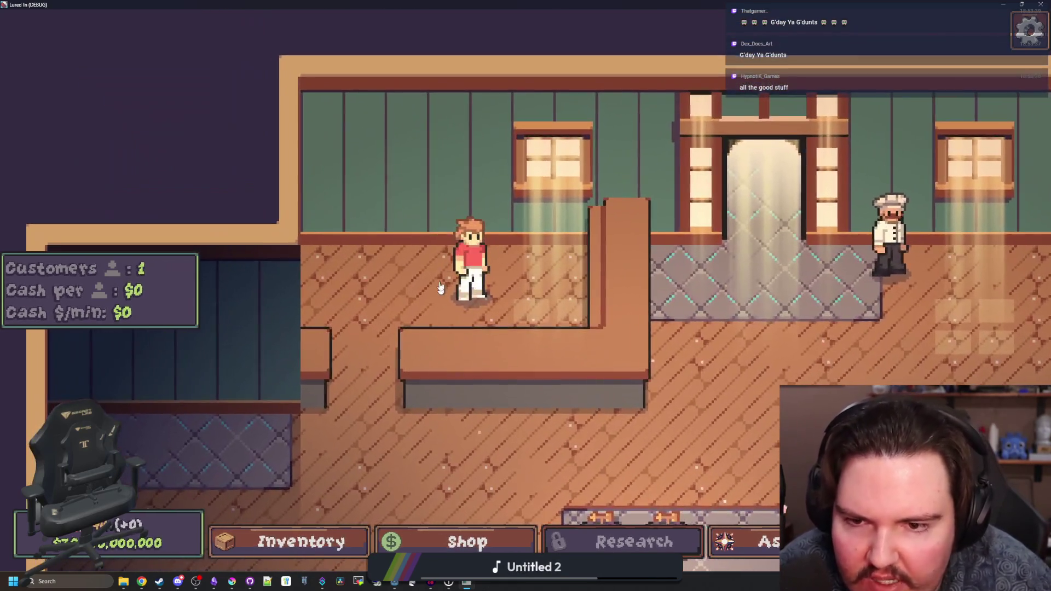
{"action": "left_click", "coordinate": [468, 274]}
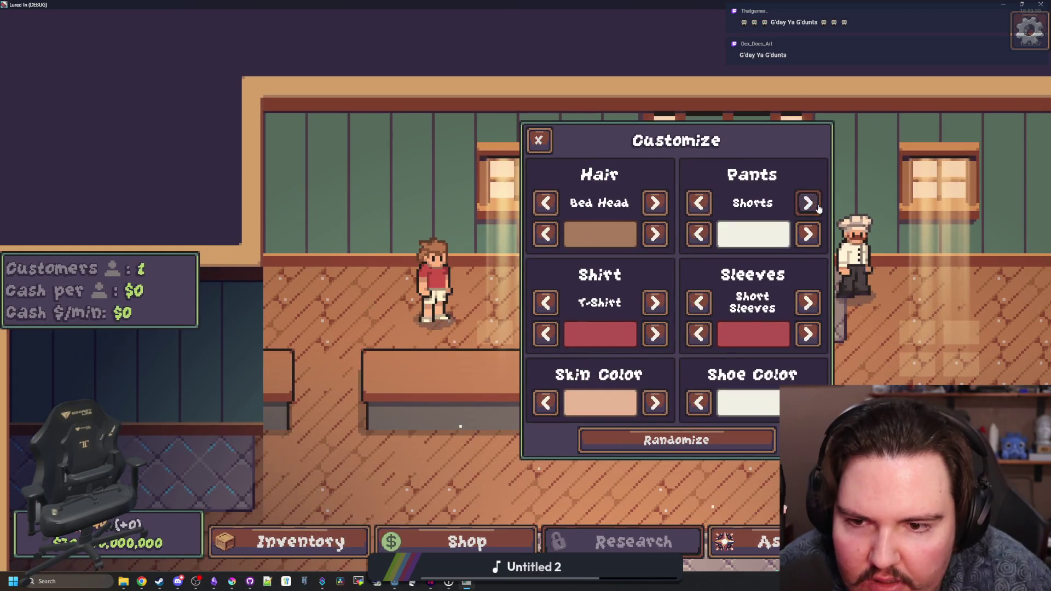
{"action": "left_click", "coordinate": [539, 141]}
{"action": "left_click", "coordinate": [428, 295]}
{"action": "left_click", "coordinate": [539, 142]}
{"action": "left_click", "coordinate": [540, 143]}
{"action": "left_click", "coordinate": [539, 146]}
{"action": "left_click", "coordinate": [540, 149]}
{"action": "left_click", "coordinate": [540, 148]}
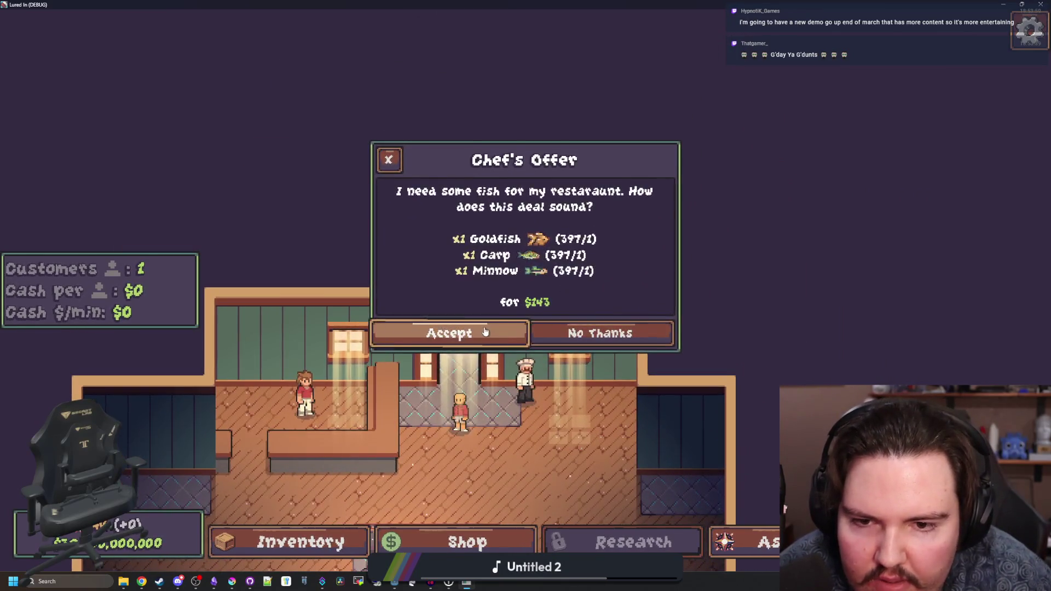
- Accept the chef's $143 fish offer and buy a New Tank in the Shop
{"action": "left_click", "coordinate": [489, 330]}
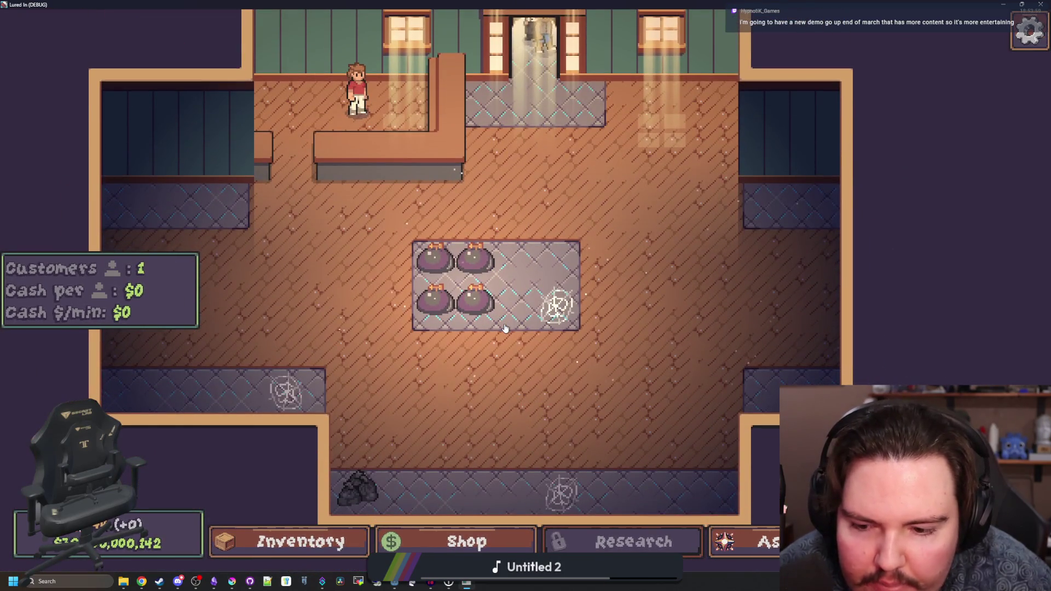
{"action": "left_click", "coordinate": [415, 538]}
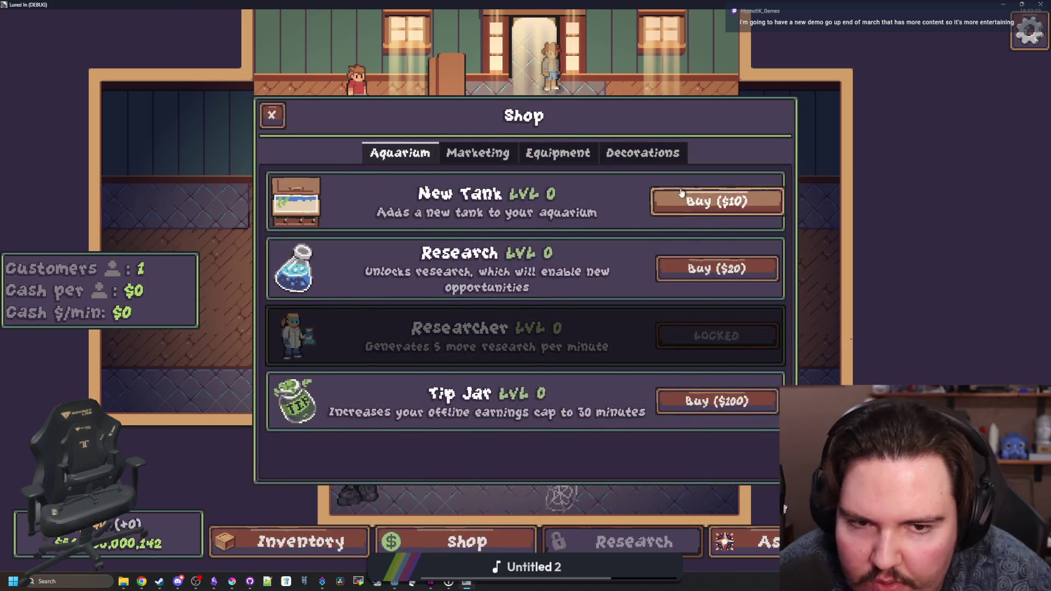
{"action": "left_click", "coordinate": [716, 209]}
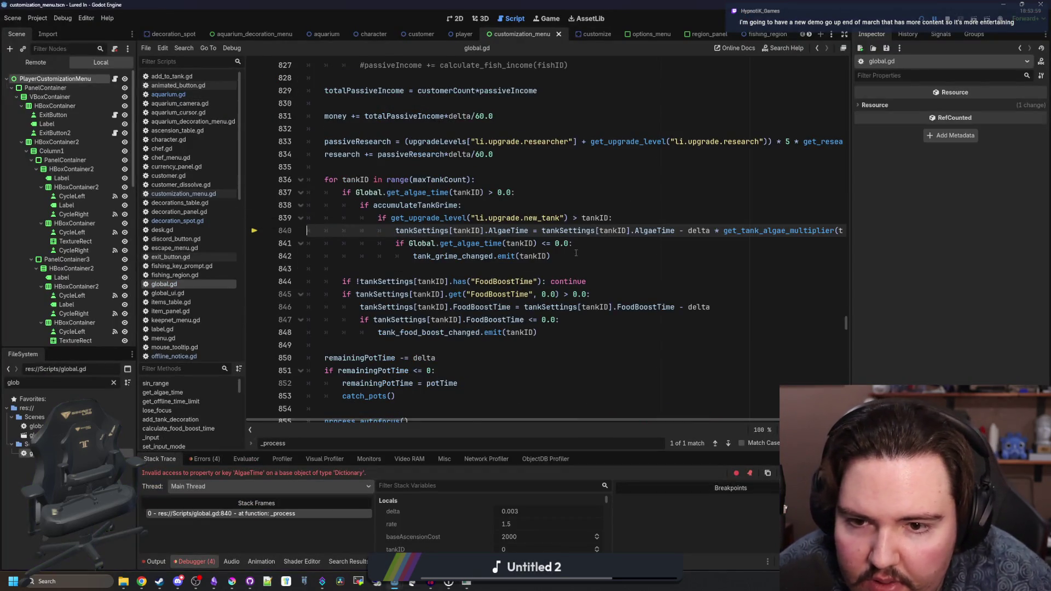
- Replace .AlgaeTime on line 840 with .get("AlgaeTime", 0.0)
{"action": "scroll", "coordinate": [833, 292], "scroll_direction": "up", "scroll_amount": 1}
{"action": "left_click_drag", "start_coordinate": [852, 259], "coordinate": [959, 258]}
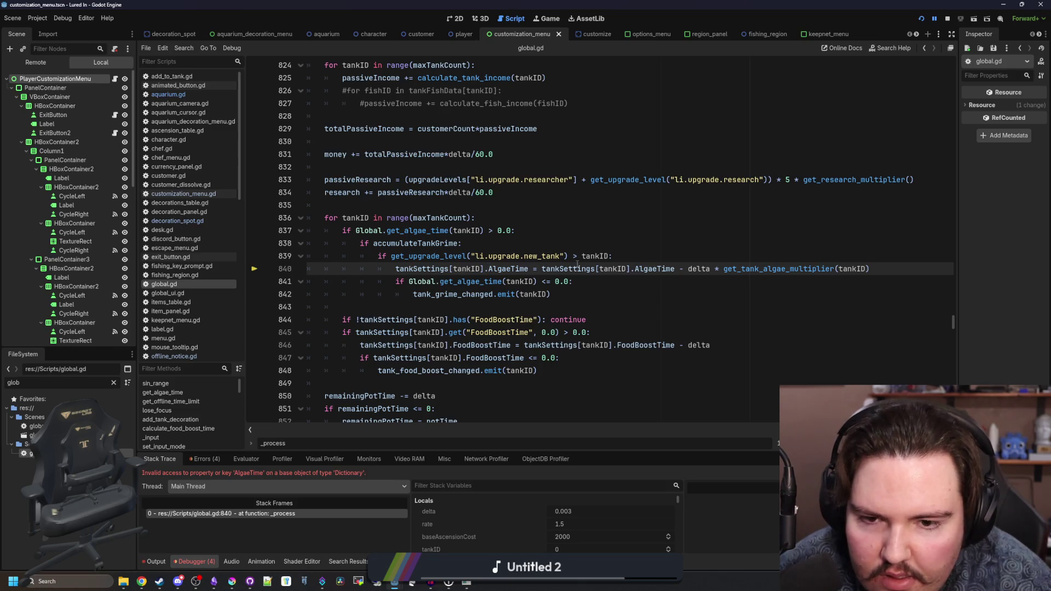
{"action": "type", "text": "get("}
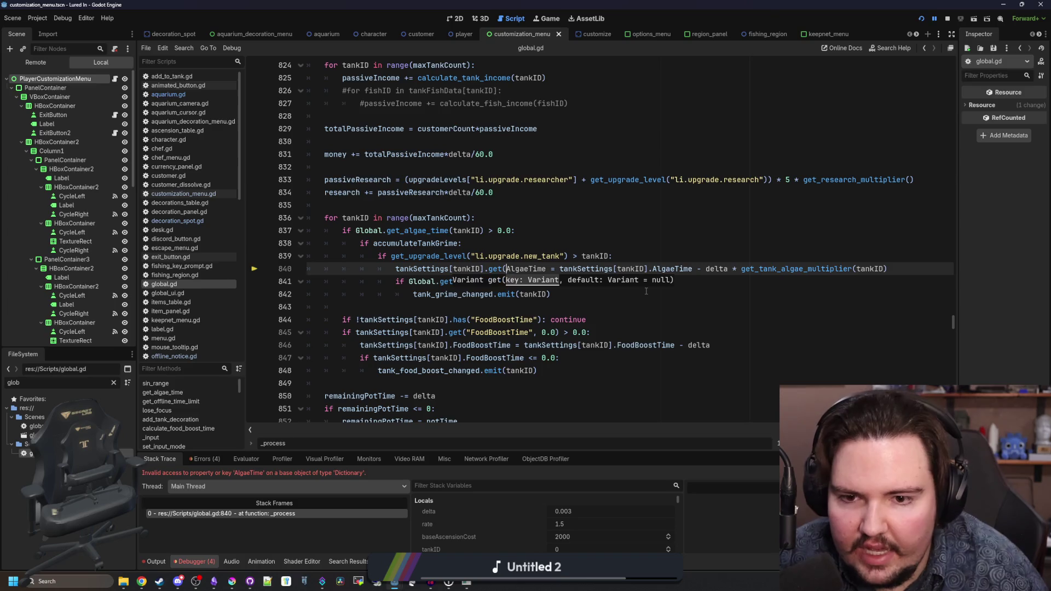
{"action": "key", "text": "BackSpace"}
{"action": "key", "text": "BackSpace"}
{"action": "key", "text": "BackSpace"}
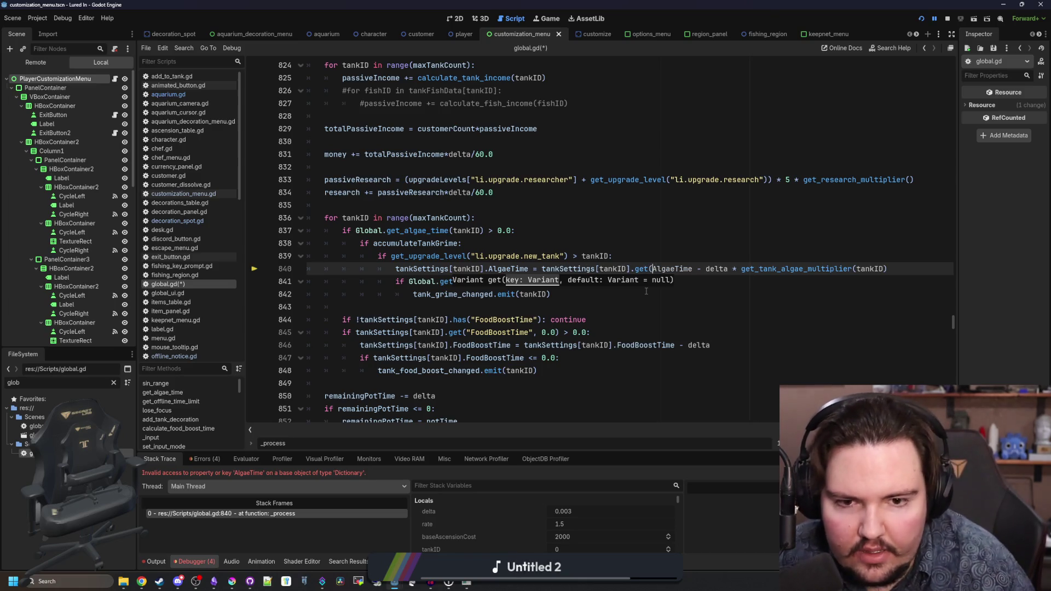
{"action": "type", "text": ", 0.0)"}
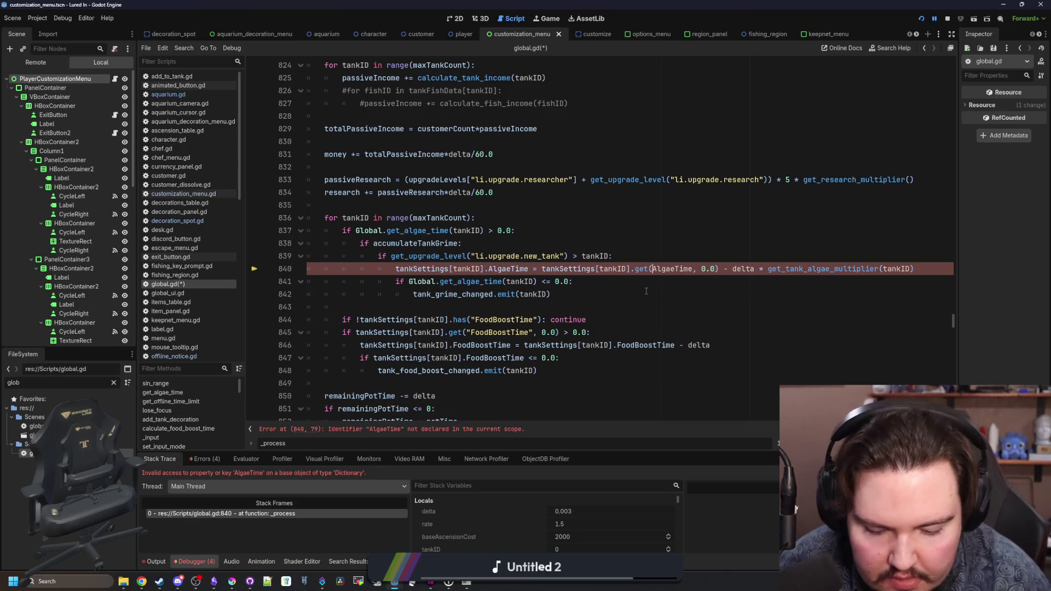
{"action": "type", "text": "\""}
{"action": "type", "text": "\""}
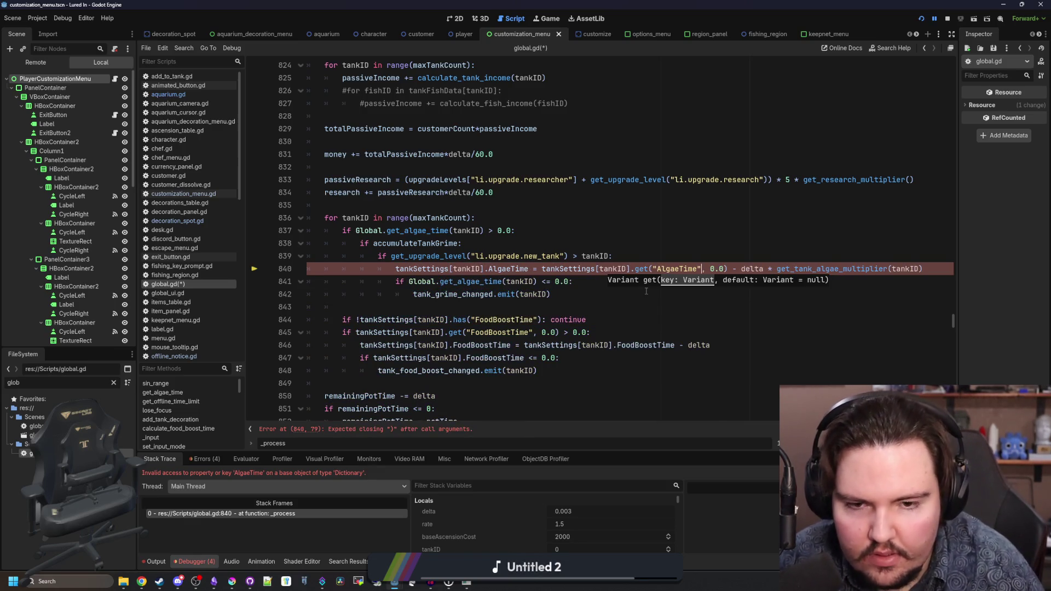
- Save global.gd and resume the paused game run with F12
{"action": "left_click", "coordinate": [515, 231]}
{"action": "key", "text": "ctrl+s"}
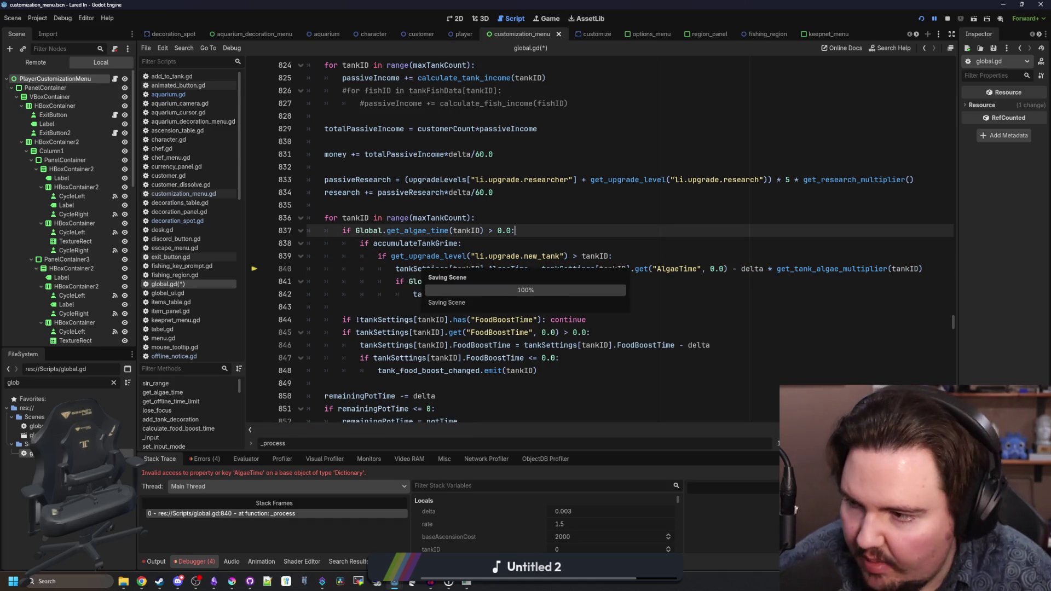
{"action": "key", "text": "F12"}
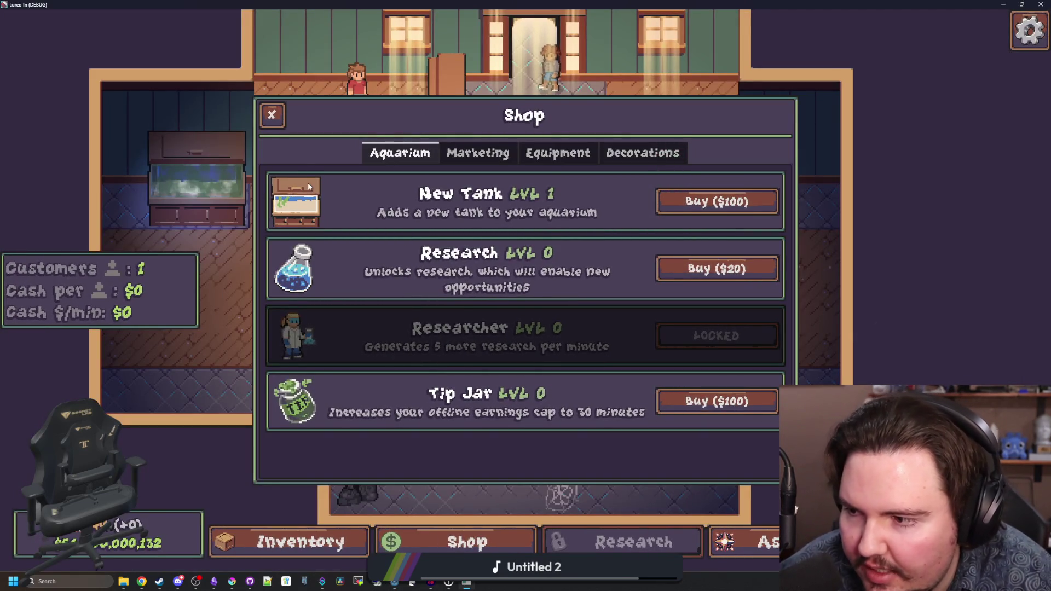
- Buy New Tank up to max level 6, then close the Shop and check Fish Tank 1
{"action": "left_click", "coordinate": [717, 201]}
{"action": "left_click", "coordinate": [718, 201]}
{"action": "left_click", "coordinate": [717, 201]}
{"action": "left_click", "coordinate": [717, 201]}
{"action": "left_click", "coordinate": [718, 201]}
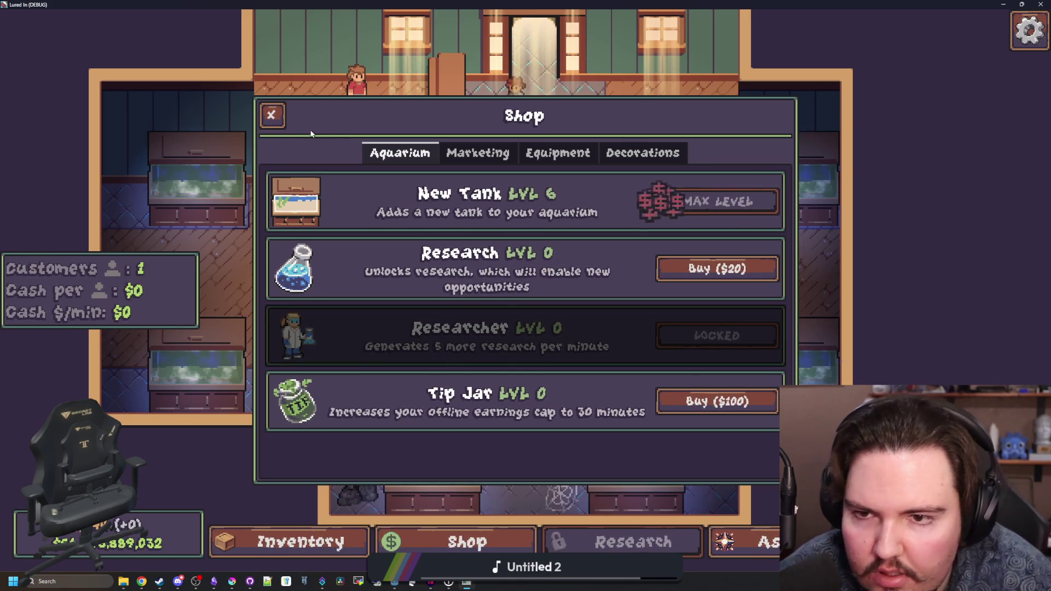
{"action": "left_click", "coordinate": [271, 114]}
{"action": "left_click", "coordinate": [200, 175]}
{"action": "left_click", "coordinate": [265, 108]}
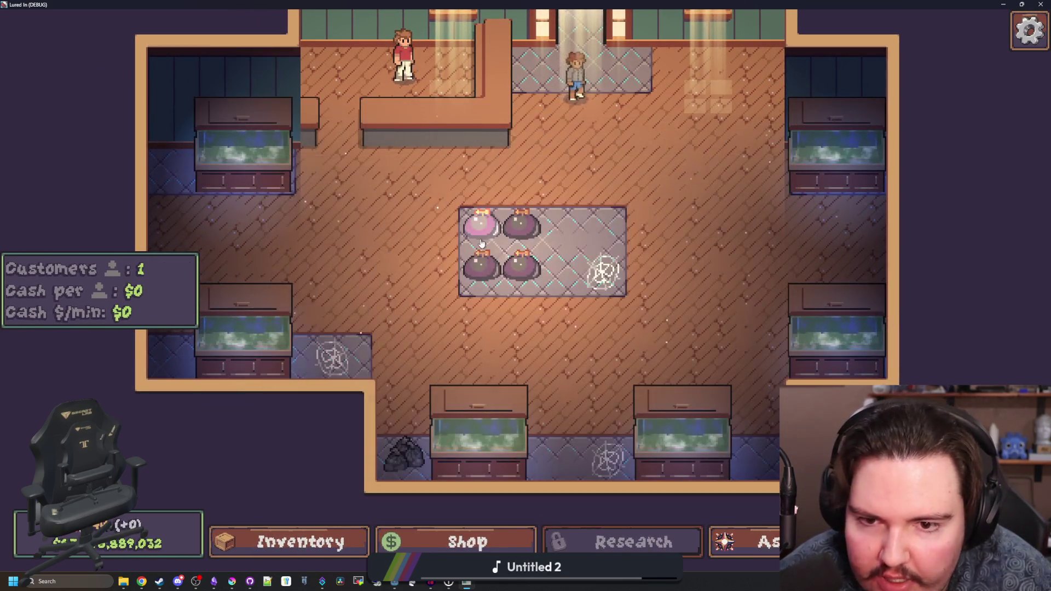
- Exit fullscreen, stop the game, and select gamedata.dat in the Lured In save folder
{"action": "scroll", "coordinate": [481, 243], "scroll_direction": "down", "scroll_amount": 3}
{"action": "key", "text": "F11"}
{"action": "left_click", "coordinate": [572, 270]}
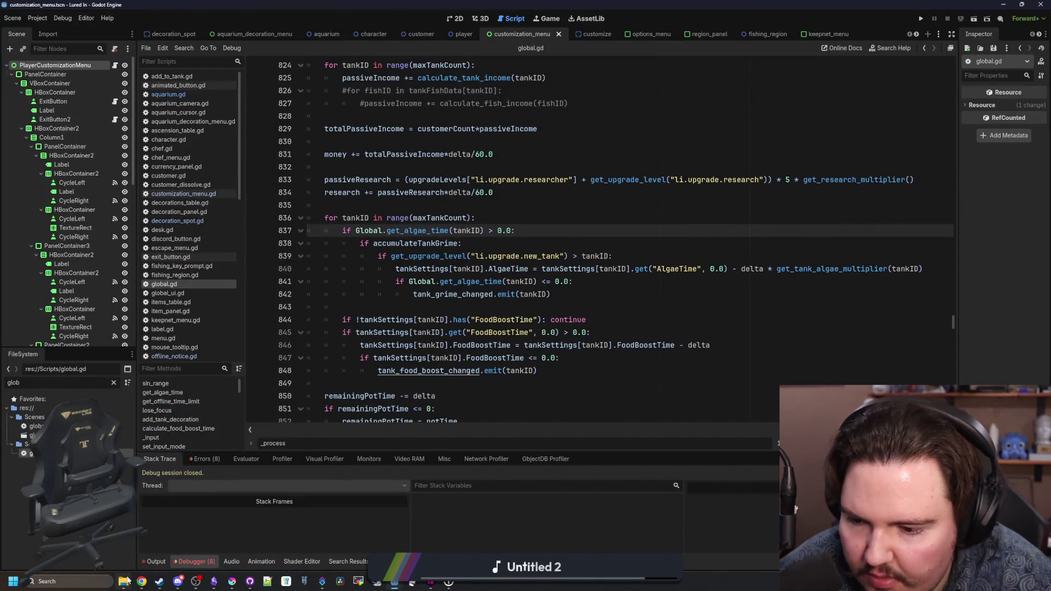
{"action": "left_click", "coordinate": [125, 581]}
{"action": "left_click", "coordinate": [234, 330]}
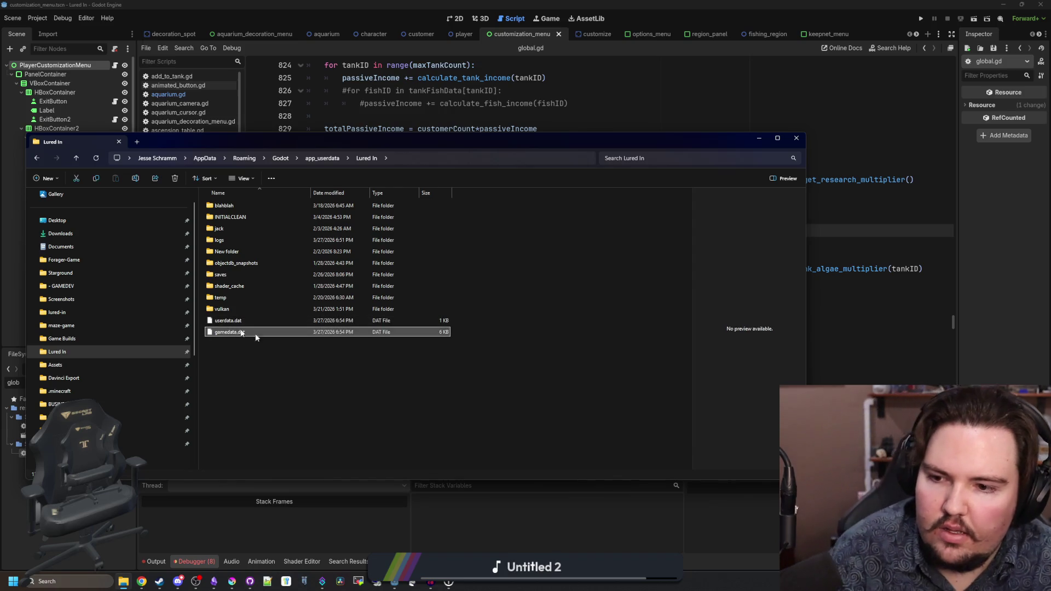
- Close the Lured In save folder window and return to the editor
{"action": "left_click", "coordinate": [658, 113]}
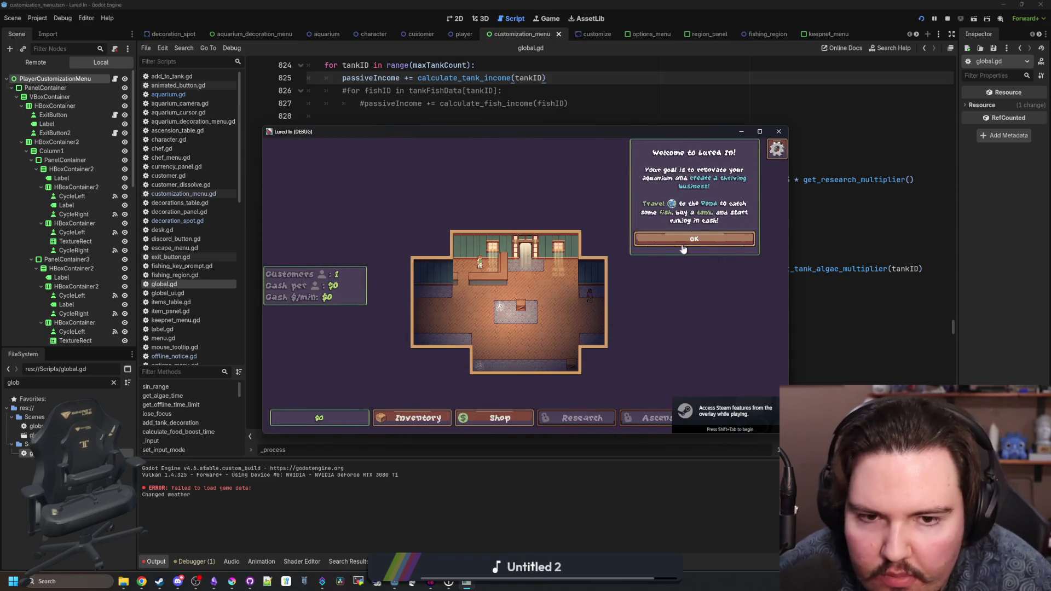
- Maximize the fresh game, dismiss the welcome message, and buy the first New Tank
{"action": "left_click", "coordinate": [760, 132]}
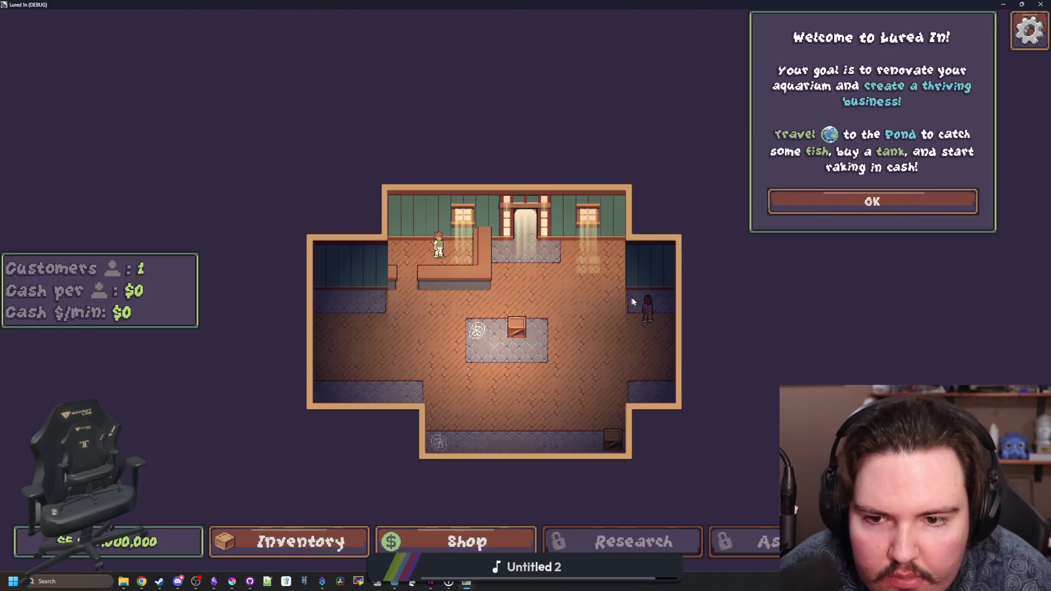
{"action": "left_click", "coordinate": [811, 211]}
{"action": "left_click", "coordinate": [467, 542]}
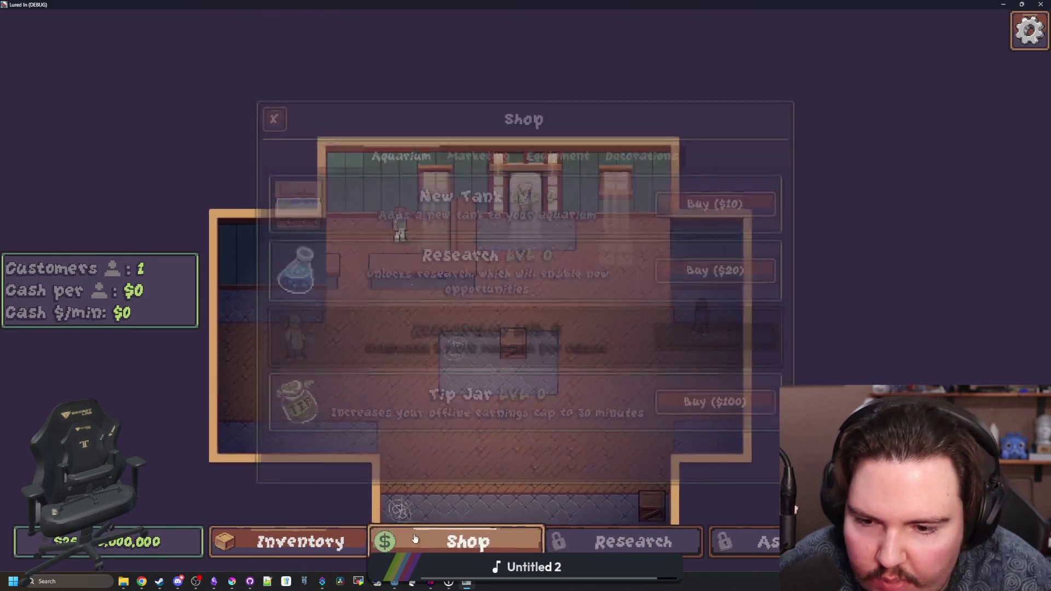
{"action": "left_click", "coordinate": [717, 201]}
{"action": "left_click", "coordinate": [272, 115]}
- Decorate Fish Tank 1 with seagrass and four small brown decorations
{"action": "left_click", "coordinate": [259, 272]}
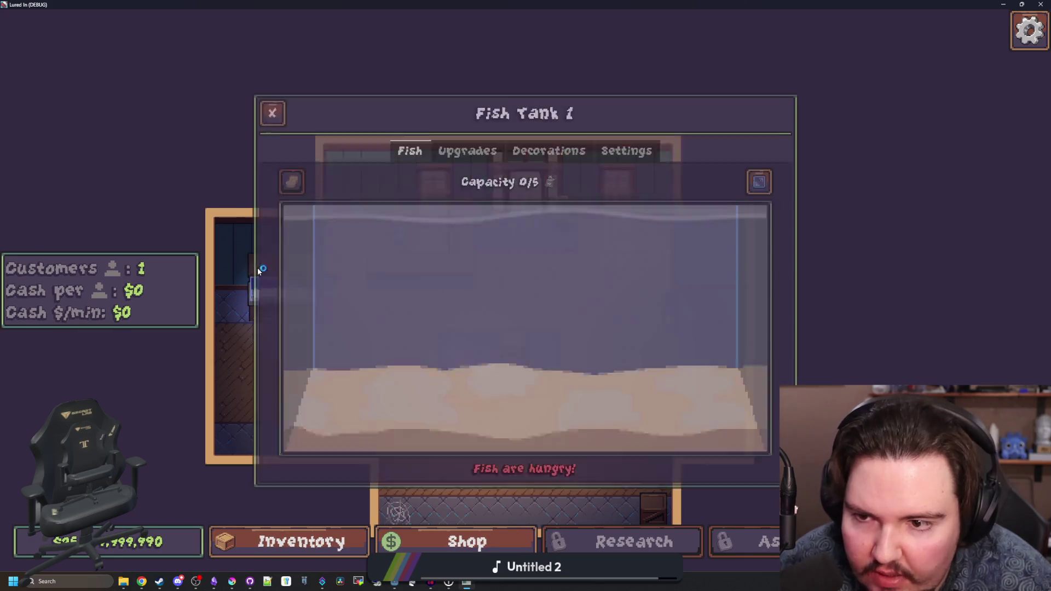
{"action": "left_click", "coordinate": [467, 149]}
{"action": "left_click", "coordinate": [548, 150]}
{"action": "left_click", "coordinate": [712, 198]}
{"action": "left_click", "coordinate": [564, 406]}
{"action": "left_click", "coordinate": [429, 383]}
{"action": "left_click", "coordinate": [439, 391]}
{"action": "left_click", "coordinate": [424, 397]}
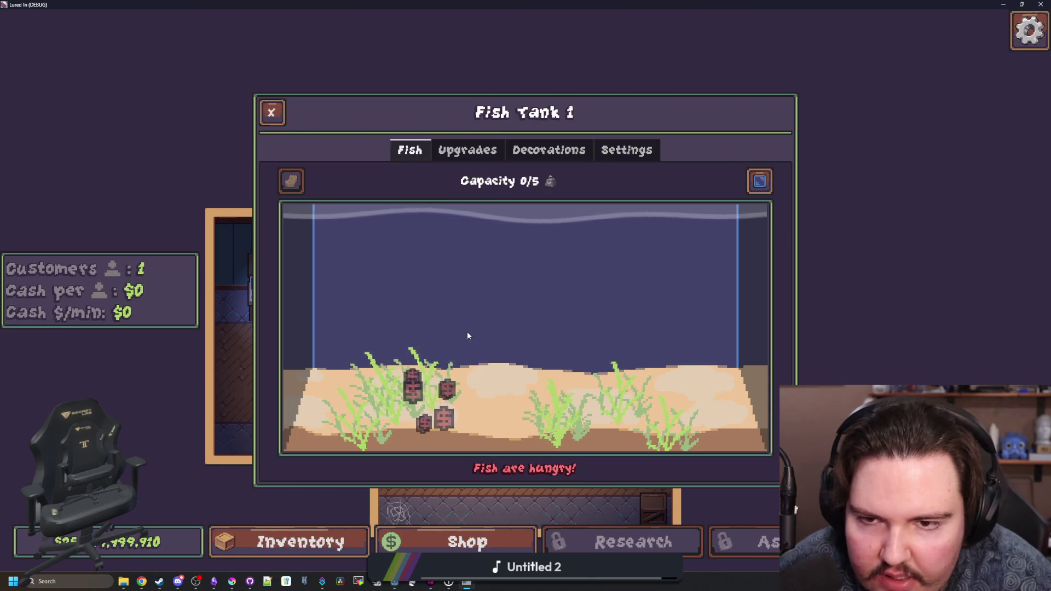
{"action": "key", "text": "Escape"}
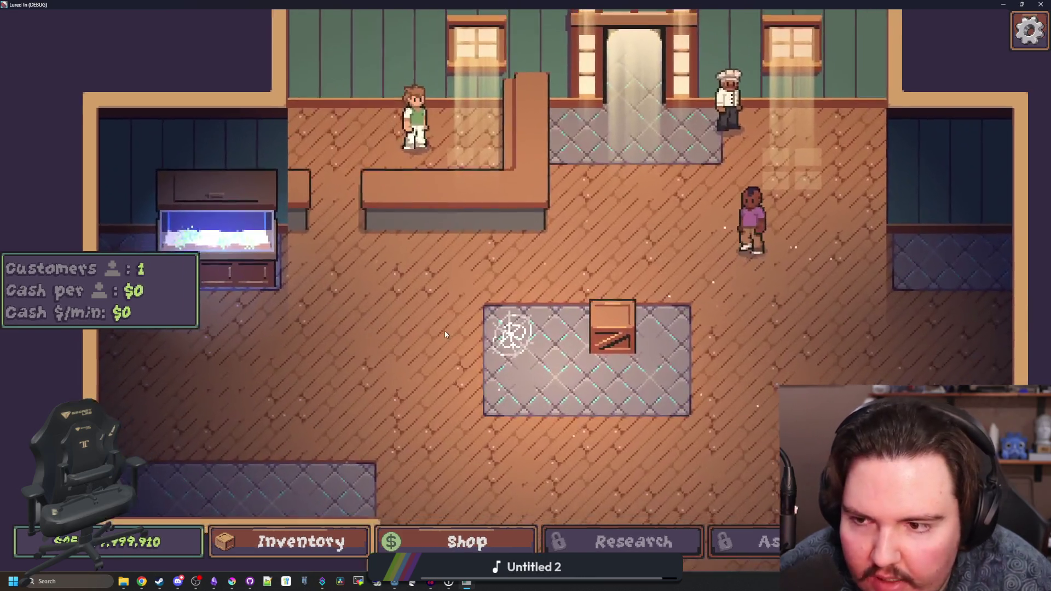
- Try the crate's Edit panel, open the worker's Customize panel, and shrink the game window
{"action": "scroll", "coordinate": [445, 330], "scroll_direction": "down", "scroll_amount": 3}
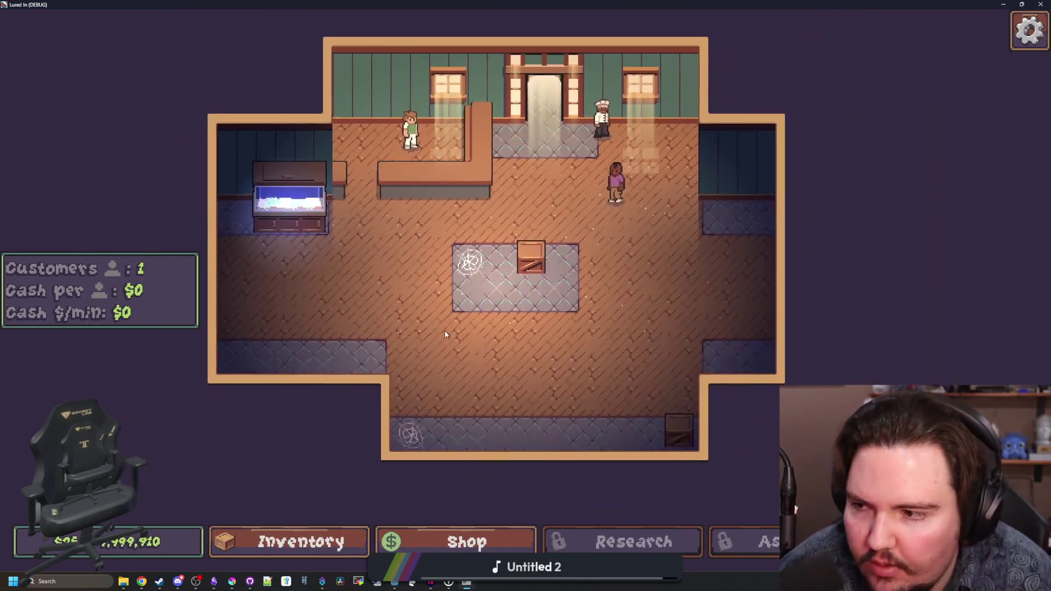
{"action": "left_click", "coordinate": [528, 244]}
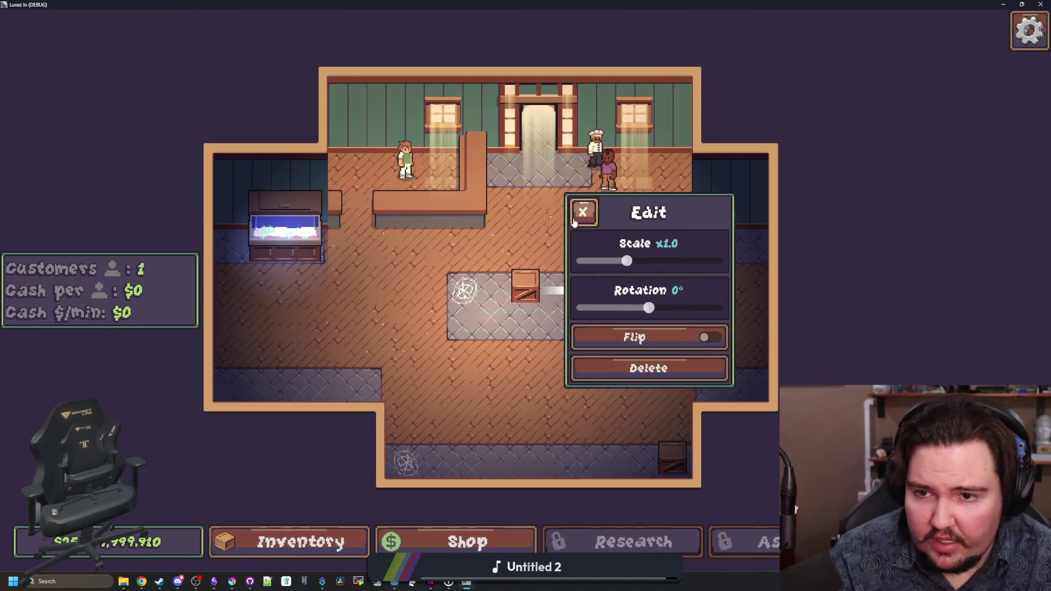
{"action": "left_click", "coordinate": [584, 212]}
{"action": "scroll", "coordinate": [450, 262], "scroll_direction": "up", "scroll_amount": 2}
{"action": "left_click", "coordinate": [451, 276]}
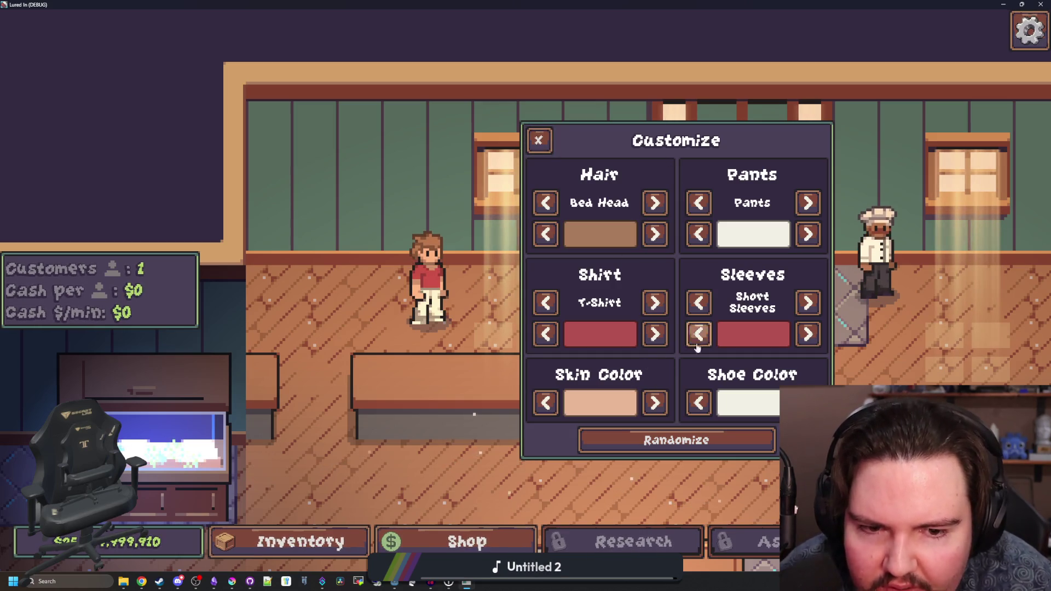
{"action": "left_click_drag", "start_coordinate": [552, 4], "coordinate": [467, 356]}
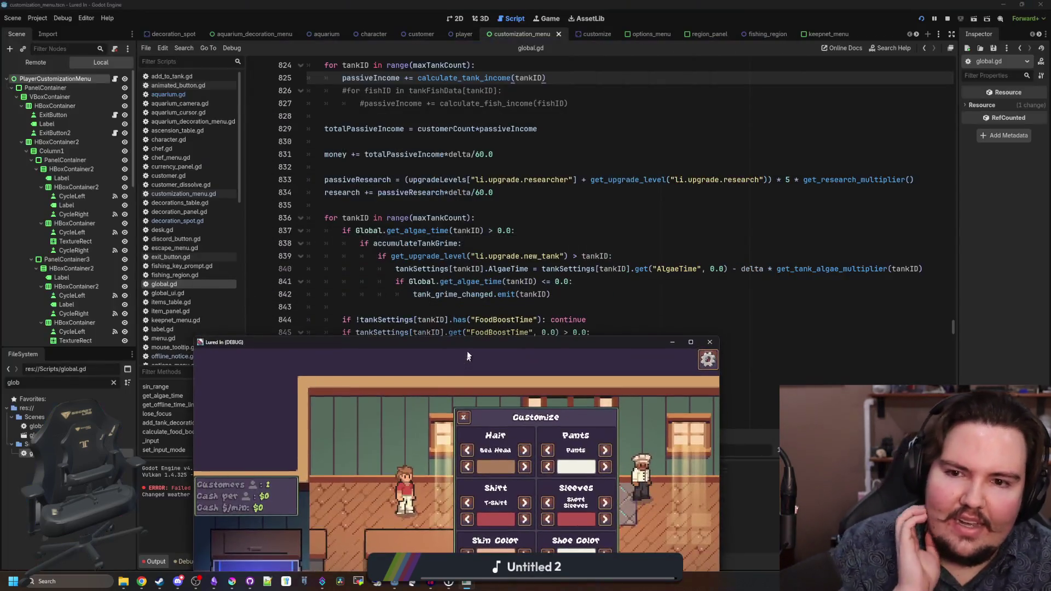
- Save global.gd and briefly view fishing_region.gd before returning to global.gd
{"action": "left_click", "coordinate": [507, 206]}
{"action": "key", "text": "ctrl+s"}
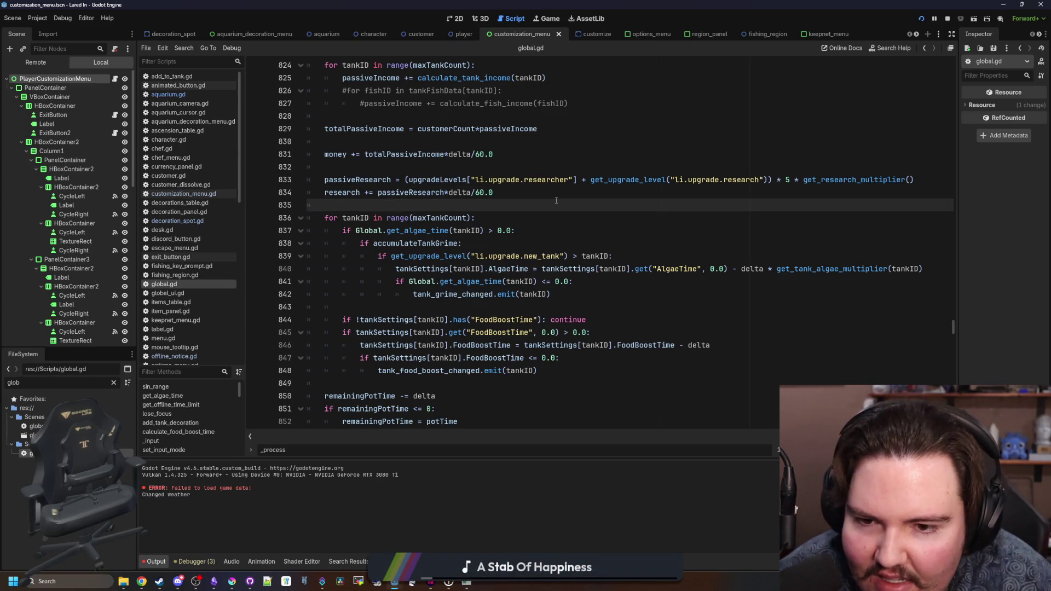
{"action": "key", "text": "ctrl+shift+f"}
{"action": "left_click", "coordinate": [623, 236]}
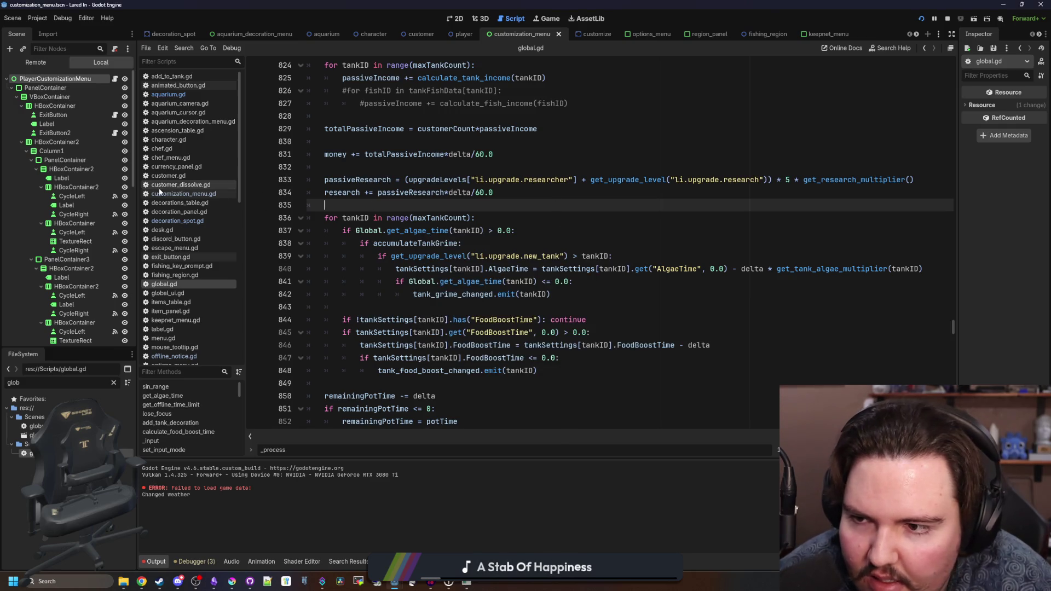
{"action": "left_click", "coordinate": [175, 275]}
{"action": "left_click", "coordinate": [175, 280]}
{"action": "scroll", "coordinate": [544, 255], "scroll_direction": "down", "scroll_amount": 20}
- Search global.gd for 'save_g' to reach save_game_data at line 1021, then open a browser tab
{"action": "key", "text": "ctrl+f"}
{"action": "type", "text": "save-game_"}
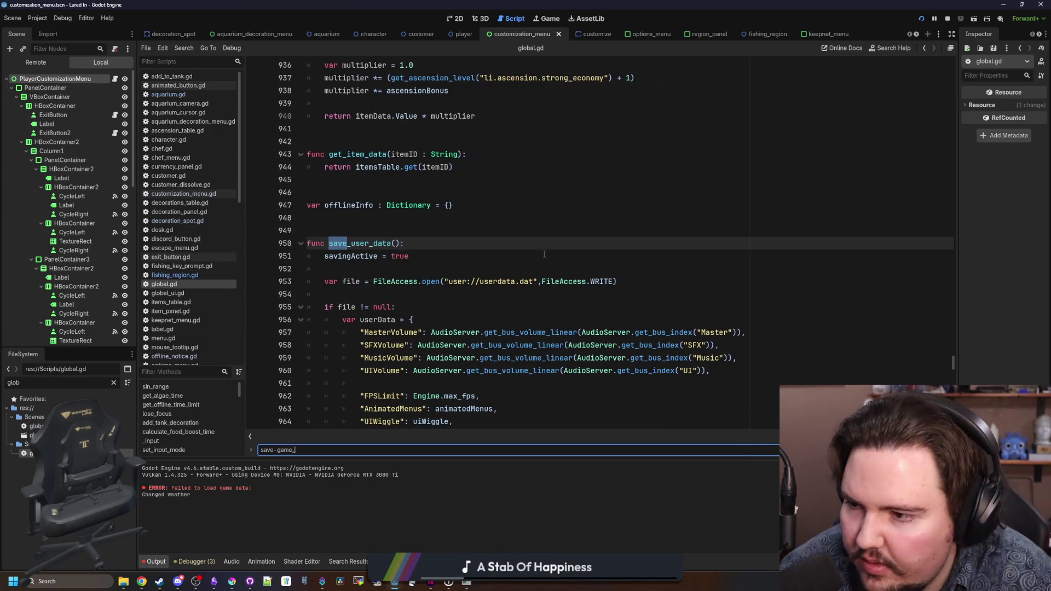
{"action": "left_click_drag", "start_coordinate": [296, 449], "coordinate": [262, 449]}
{"action": "type", "text": "save_g"}
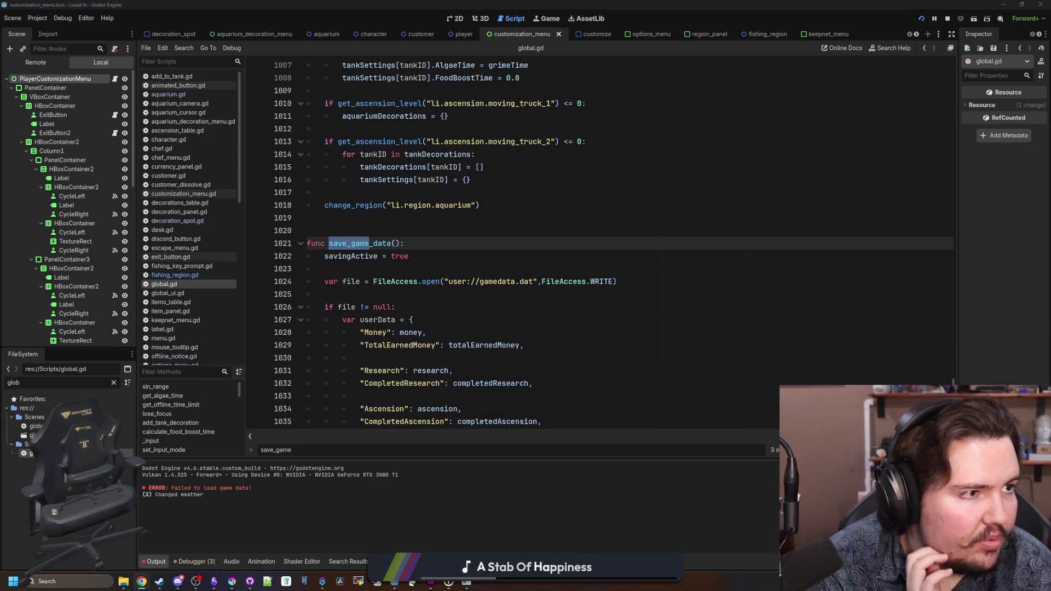
{"action": "key", "text": "super+2"}
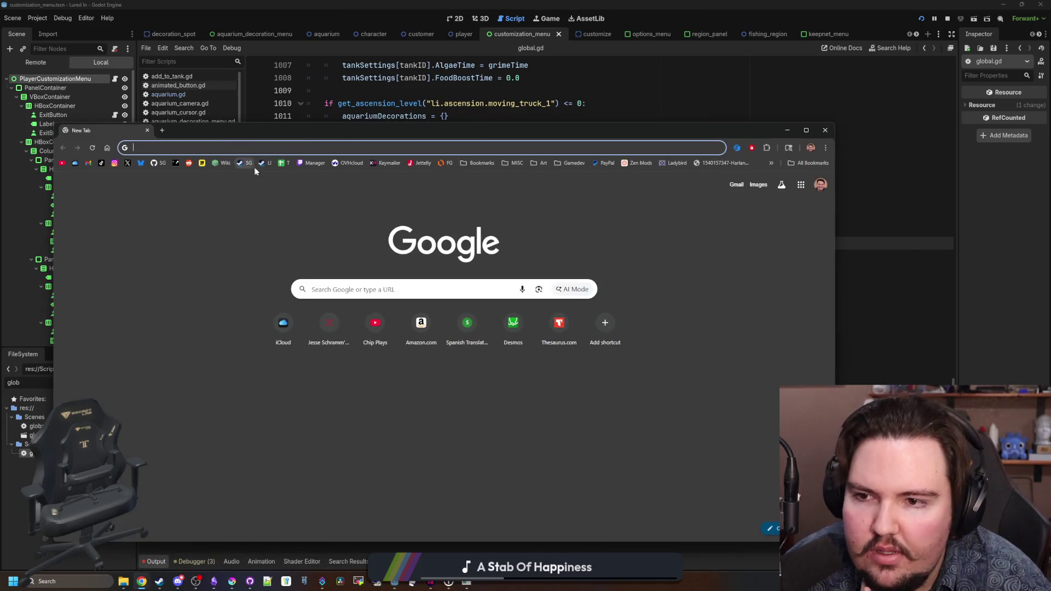
- Load the Lured In Steam store page maximized and scroll through it to the footer
{"action": "type", "text": "https://store.steampowered.com/app/4178020/Lured_In/"}
{"action": "key", "text": "Return"}
{"action": "double_click", "coordinate": [278, 131]}
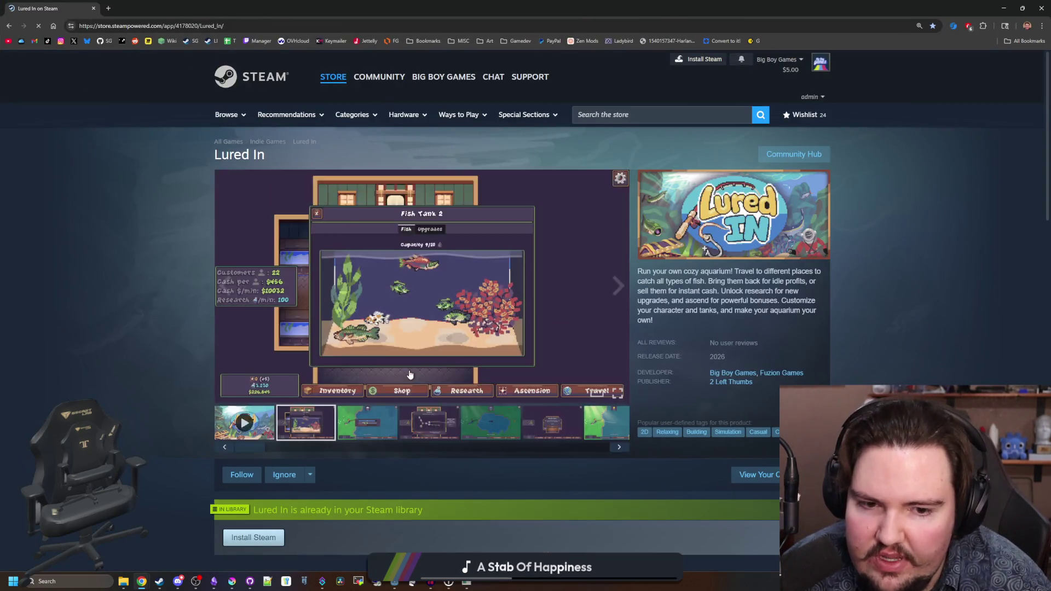
{"action": "scroll", "coordinate": [410, 375], "scroll_direction": "down", "scroll_amount": 5}
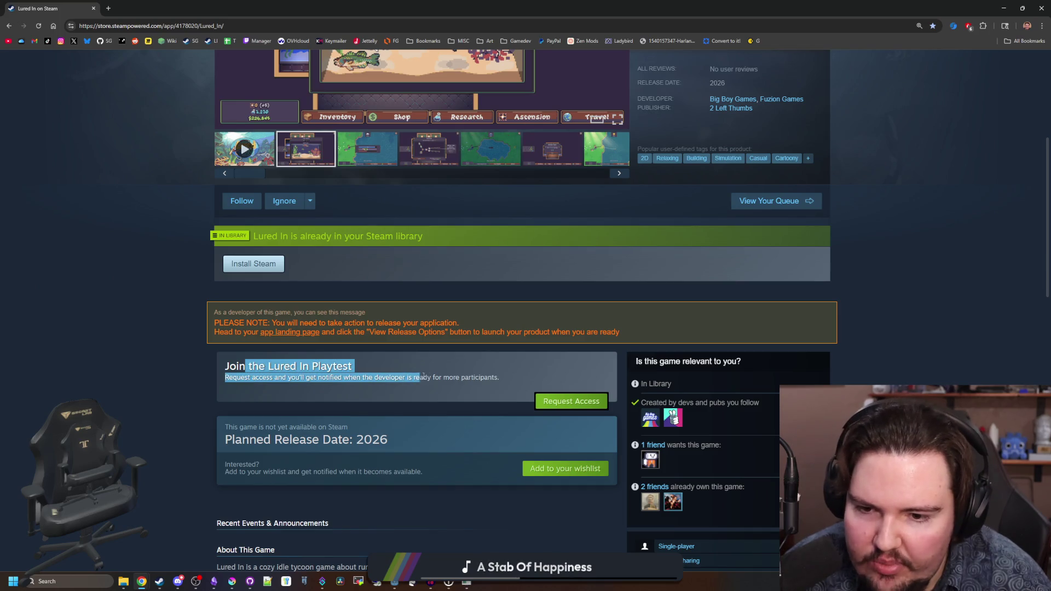
{"action": "scroll", "coordinate": [383, 375], "scroll_direction": "down", "scroll_amount": 10}
{"action": "scroll", "coordinate": [495, 374], "scroll_direction": "down", "scroll_amount": 6}
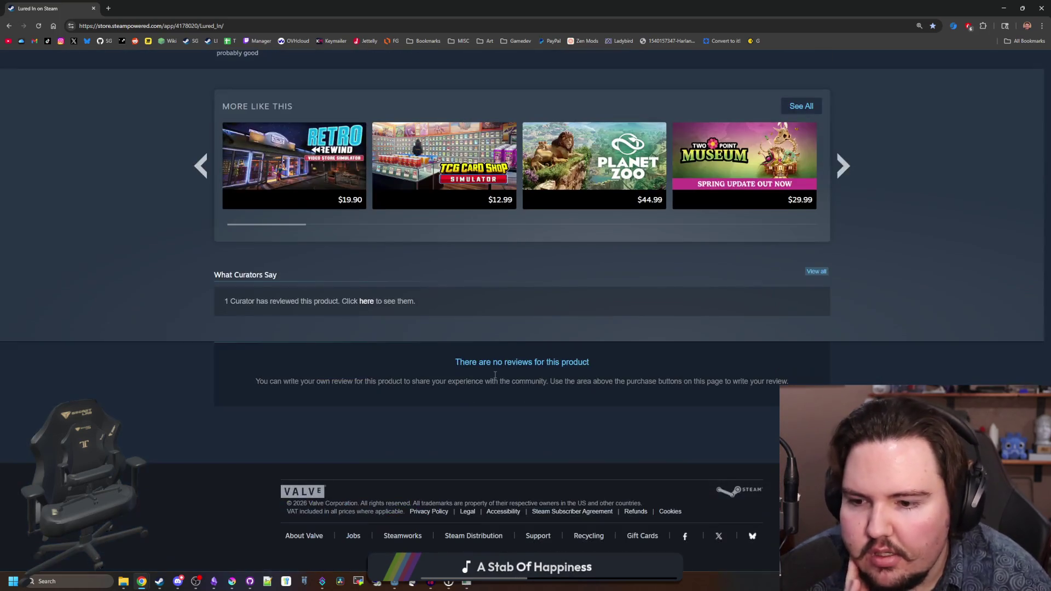
{"action": "key", "text": "Home"}
- Inspect the blank lines around save_game_data near line 1023, then load the Starground store page
{"action": "key", "text": "alt+Tab"}
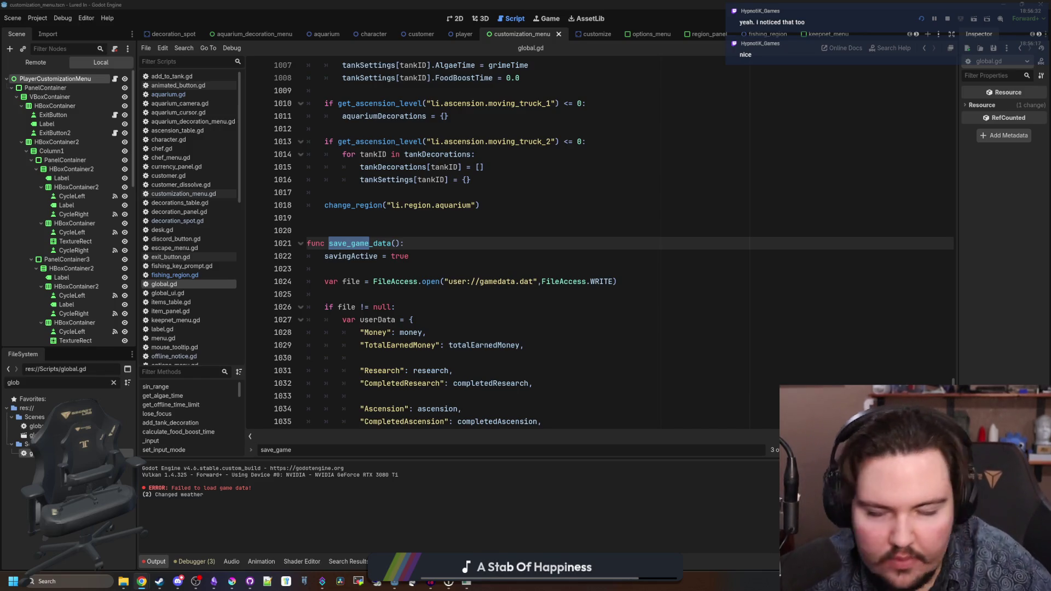
{"action": "left_click", "coordinate": [502, 265]}
{"action": "key", "text": "alt+Tab"}
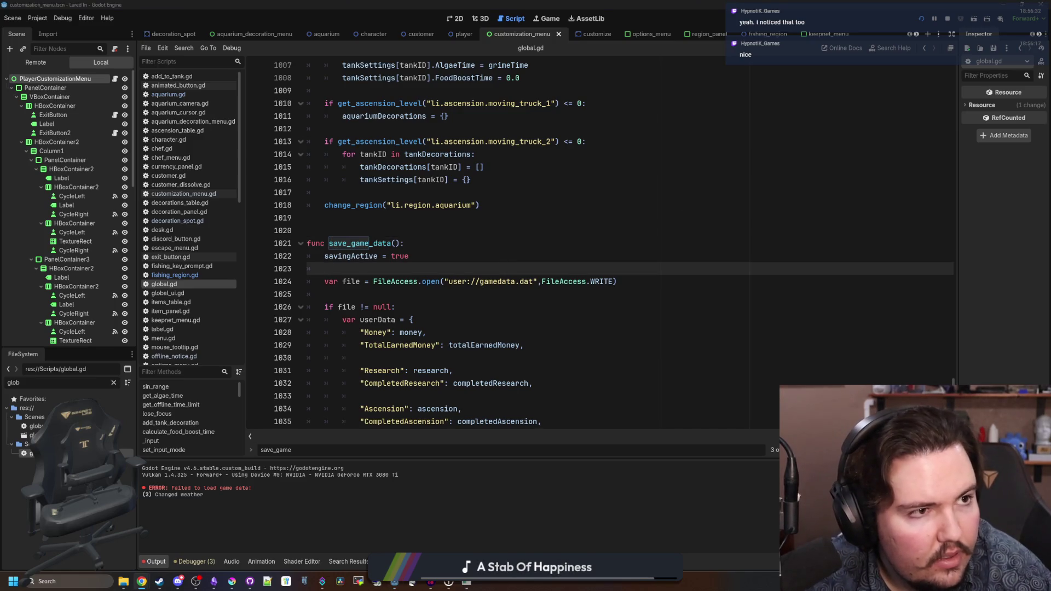
{"action": "key", "text": "alt+Tab"}
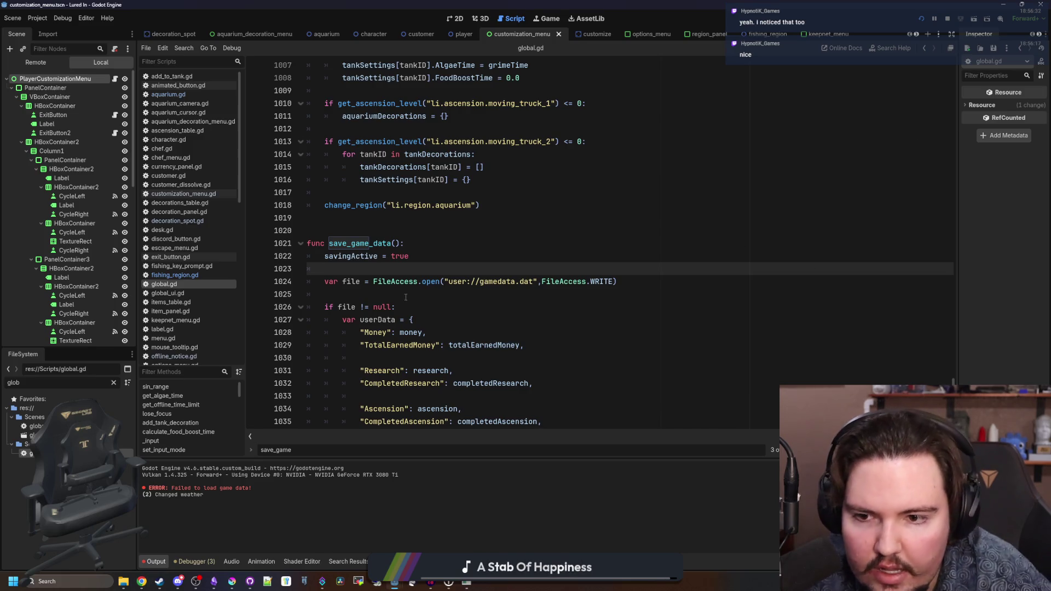
{"action": "left_click", "coordinate": [406, 297]}
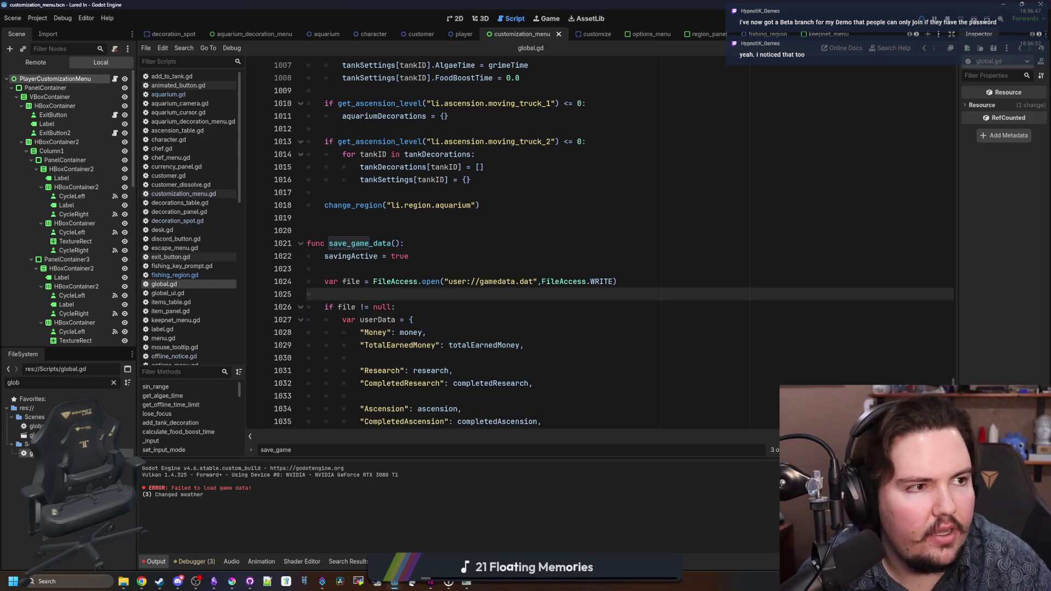
{"action": "left_click", "coordinate": [141, 581]}
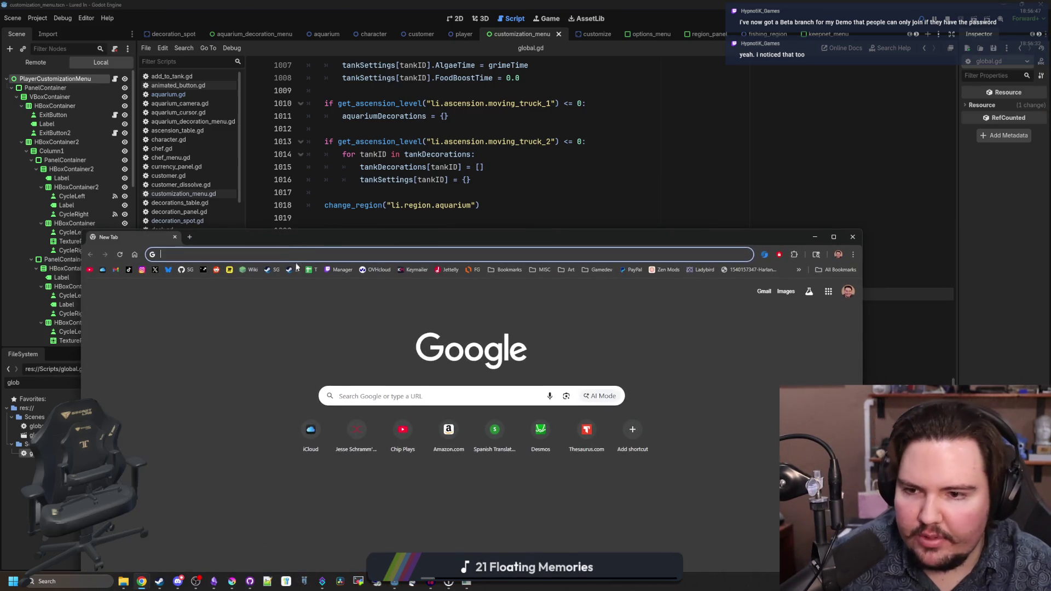
{"action": "left_click", "coordinate": [276, 272]}
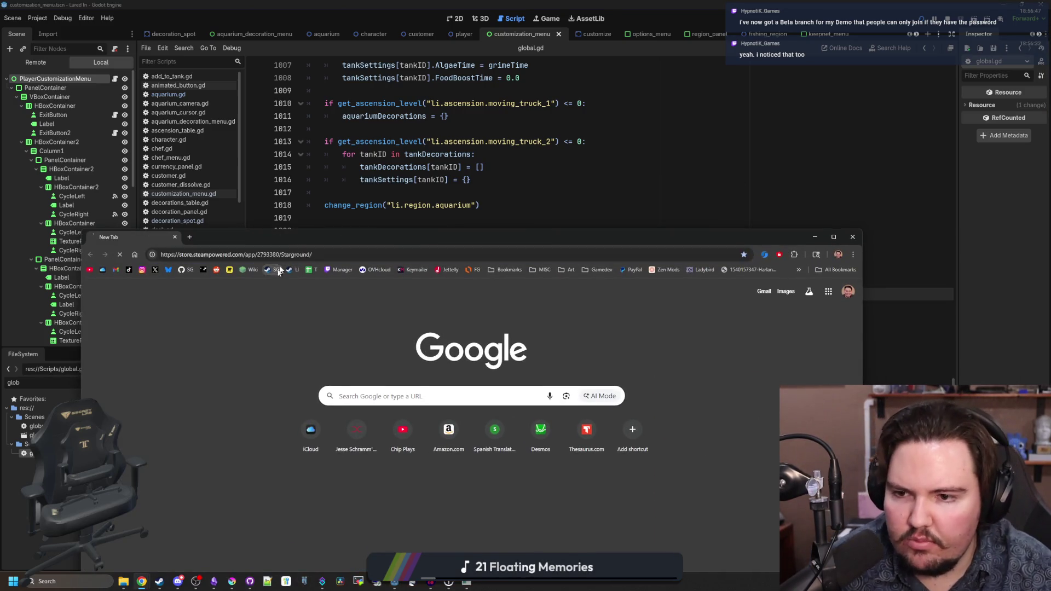
- Maximize the browser, search the store for 'wasteland b', and open Wasteland Bites
{"action": "left_click", "coordinate": [834, 237]}
{"action": "left_click", "coordinate": [723, 114]}
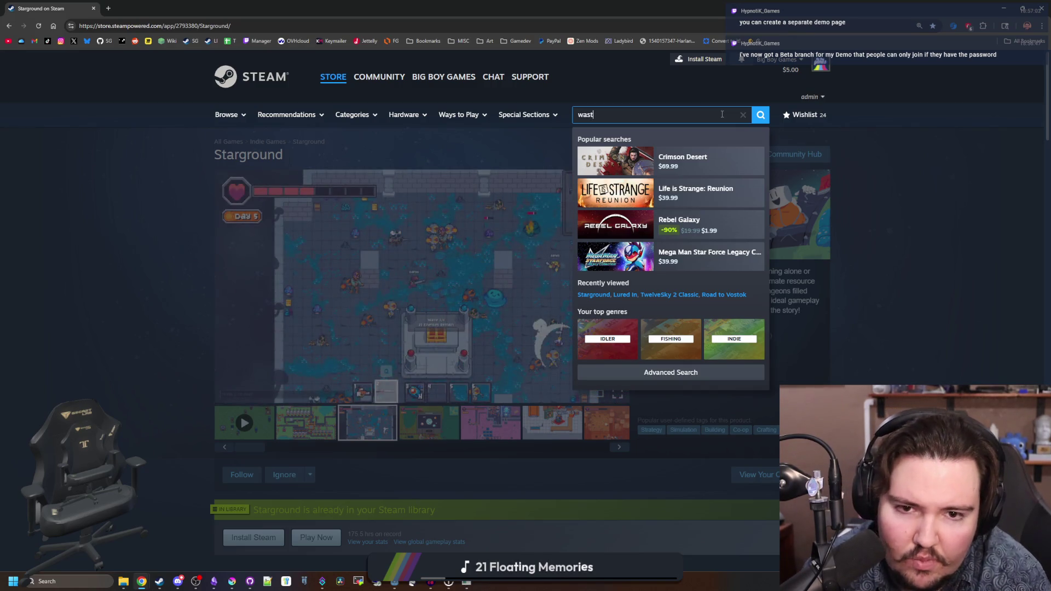
{"action": "type", "text": "elland b"}
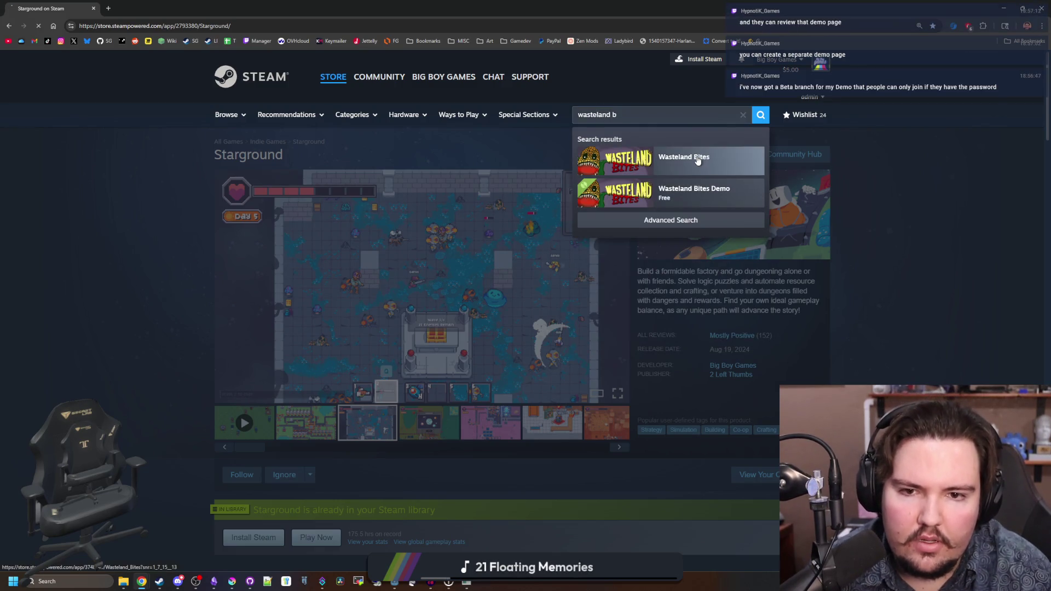
{"action": "left_click", "coordinate": [696, 157]}
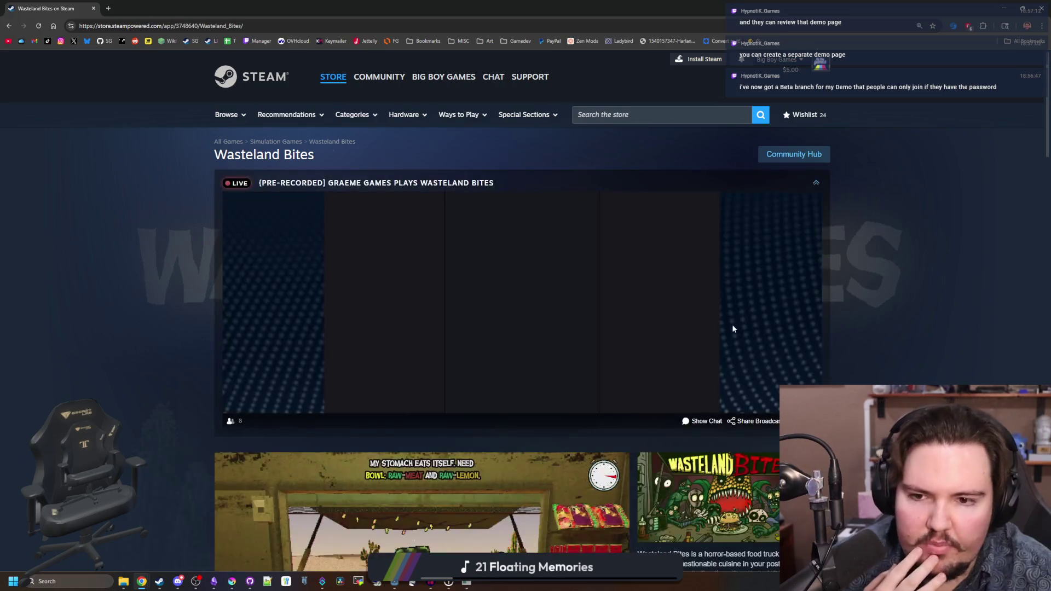
{"action": "scroll", "coordinate": [732, 324], "scroll_direction": "down", "scroll_amount": 6}
{"action": "scroll", "coordinate": [678, 370], "scroll_direction": "down", "scroll_amount": 3}
- Scroll through the Wasteland Bites Demo page, then restore the browser and return to global.gd
{"action": "left_click", "coordinate": [252, 323]}
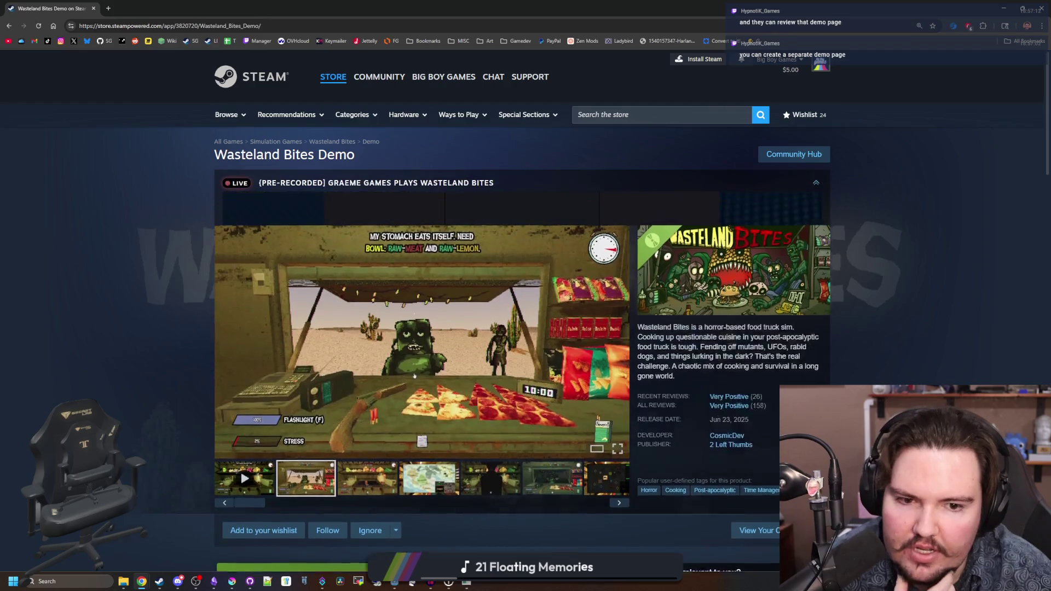
{"action": "scroll", "coordinate": [737, 323], "scroll_direction": "down", "scroll_amount": 4}
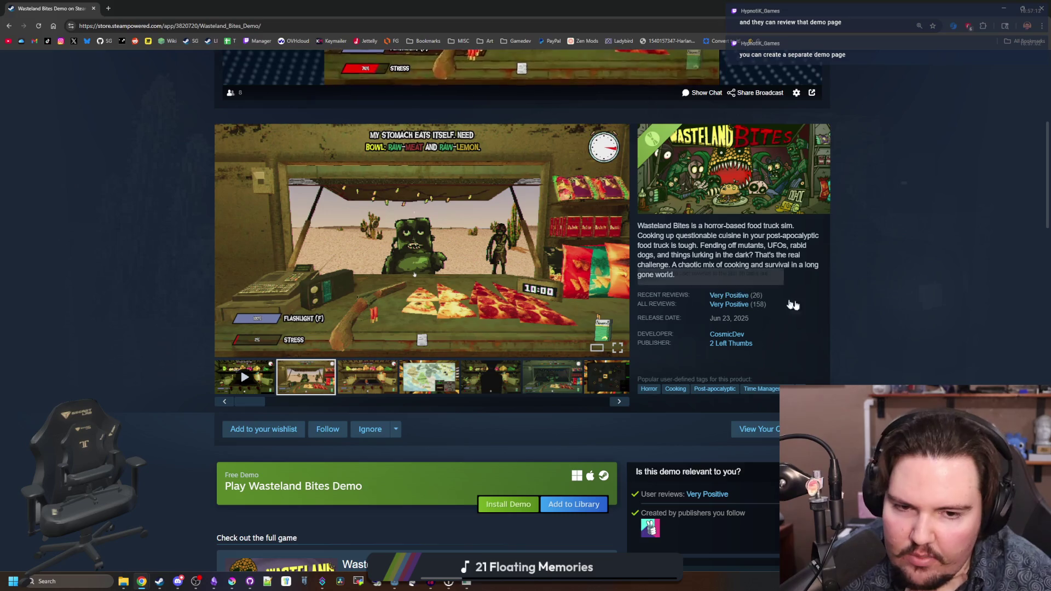
{"action": "scroll", "coordinate": [887, 310], "scroll_direction": "down", "scroll_amount": 5}
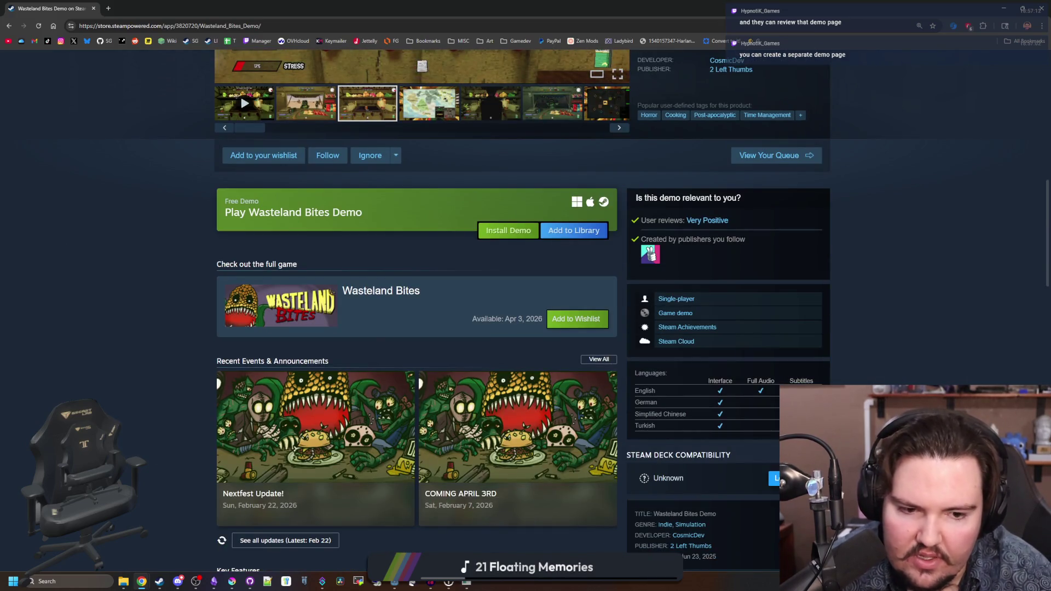
{"action": "scroll", "coordinate": [523, 307], "scroll_direction": "down", "scroll_amount": 4}
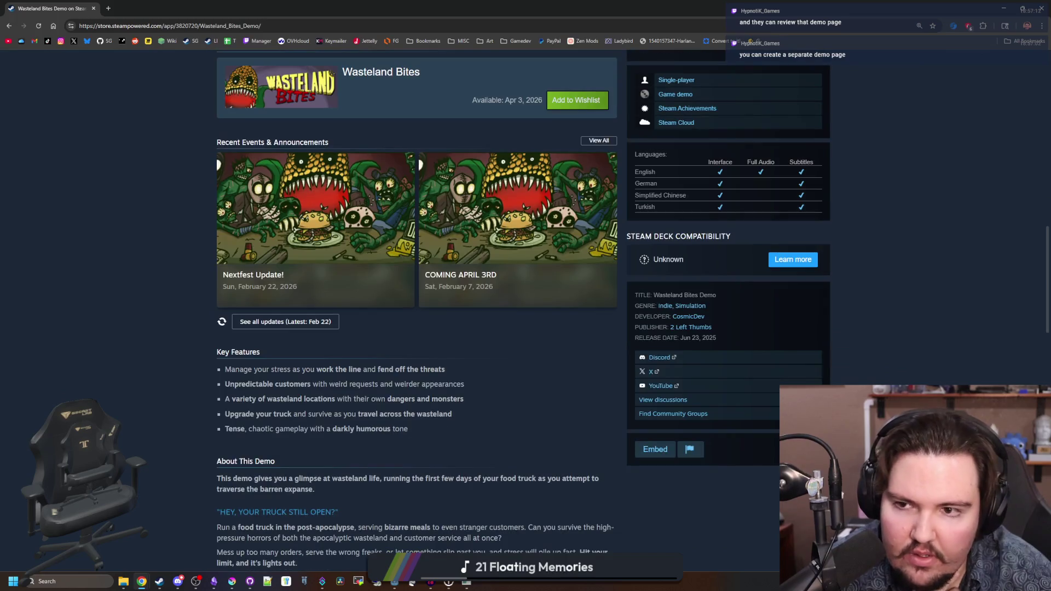
{"action": "scroll", "coordinate": [444, 350], "scroll_direction": "up", "scroll_amount": 5}
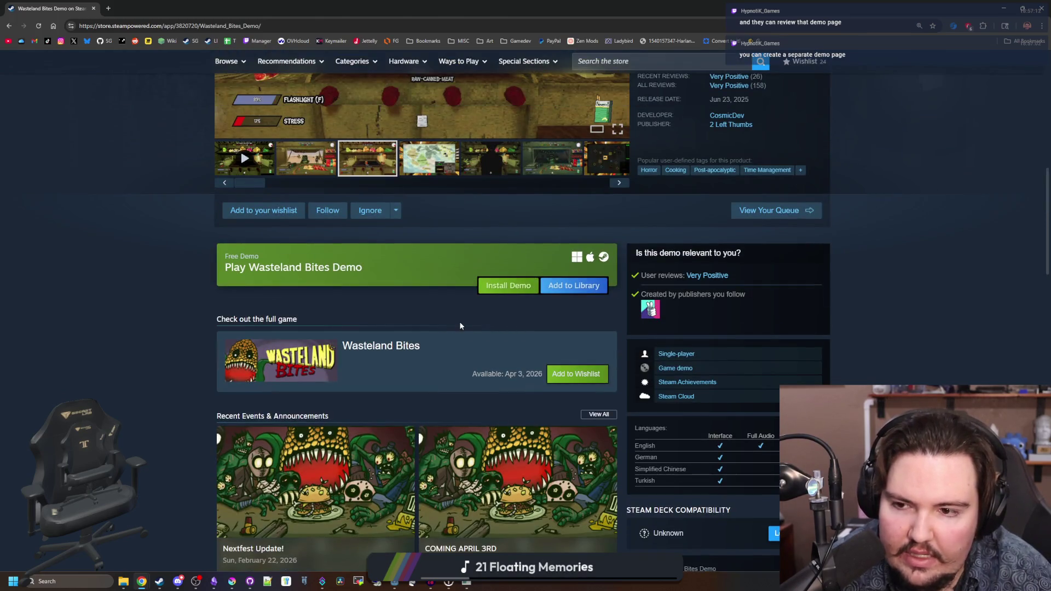
{"action": "scroll", "coordinate": [282, 279], "scroll_direction": "down", "scroll_amount": 20}
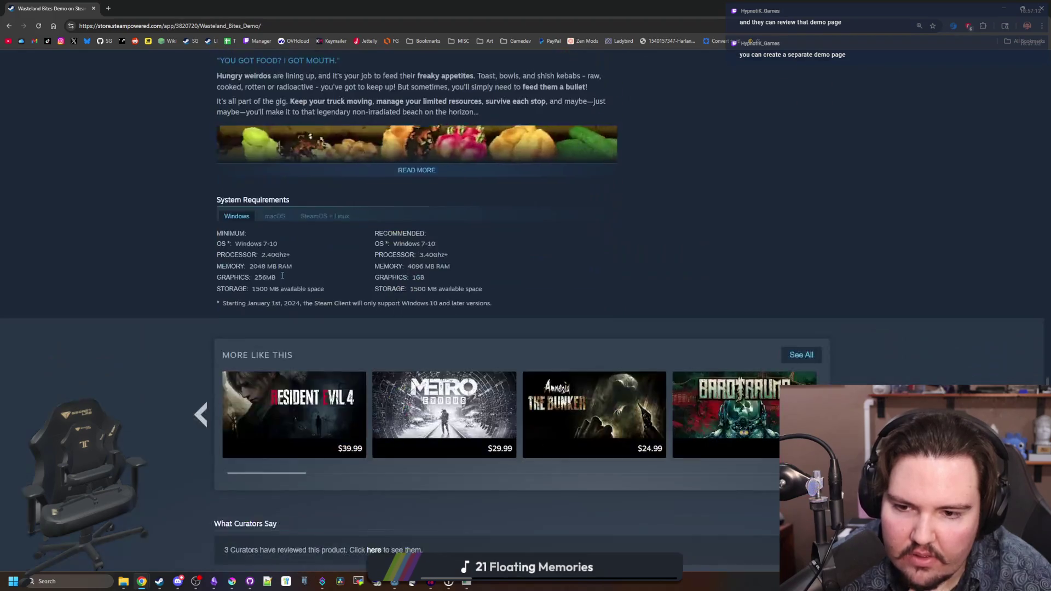
{"action": "scroll", "coordinate": [166, 284], "scroll_direction": "down", "scroll_amount": 5}
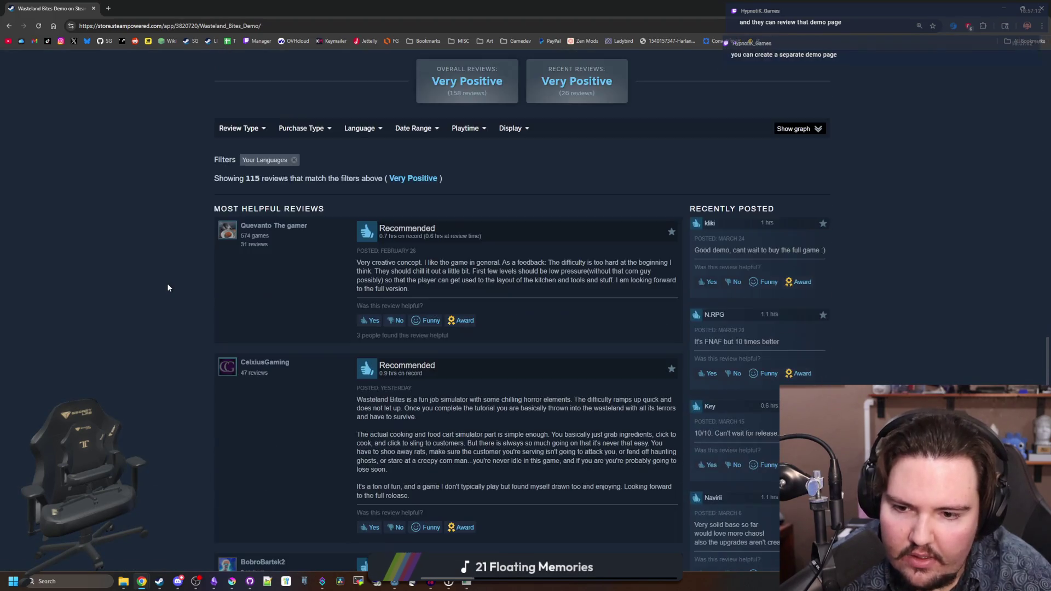
{"action": "scroll", "coordinate": [173, 276], "scroll_direction": "up", "scroll_amount": 13}
{"action": "scroll", "coordinate": [180, 267], "scroll_direction": "up", "scroll_amount": 15}
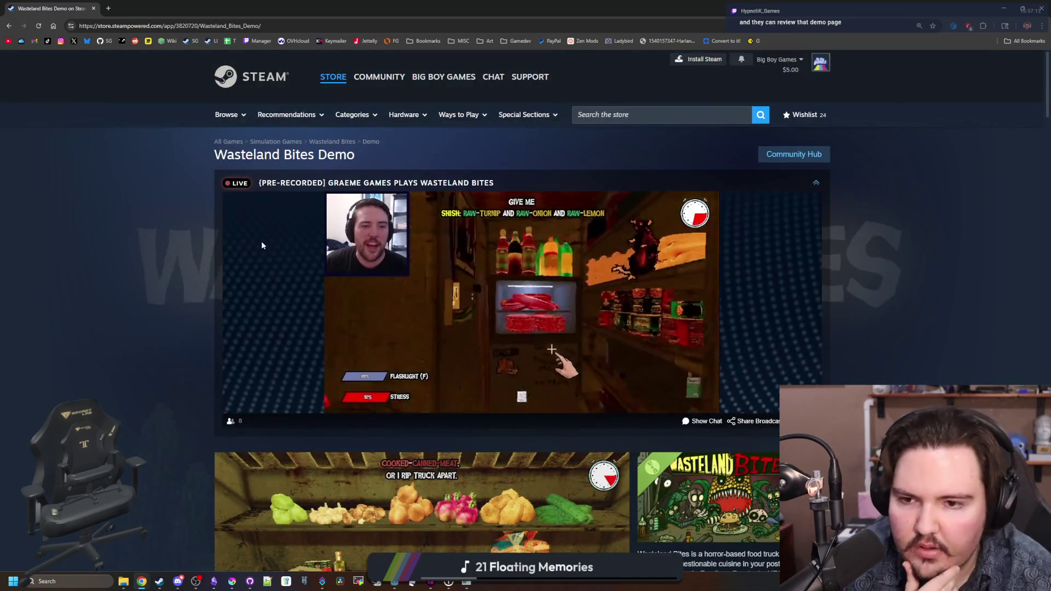
{"action": "key", "text": "super+Down"}
{"action": "key", "text": "super+Down"}
{"action": "left_click", "coordinate": [475, 256]}
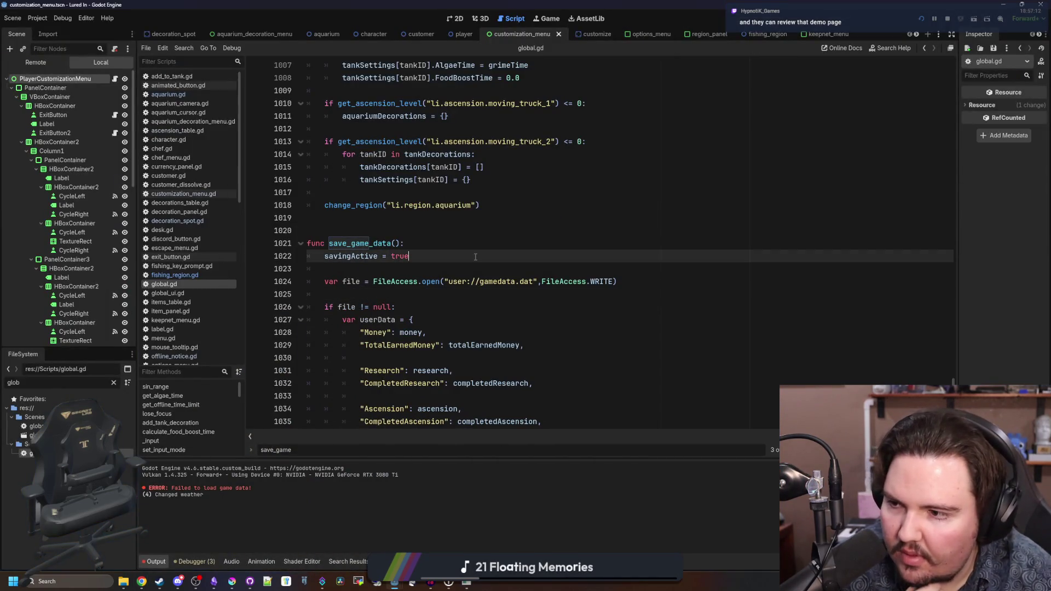
- Step through the blank lines around save_game_data, then switch back to the Starground store page
{"action": "left_click", "coordinate": [483, 250]}
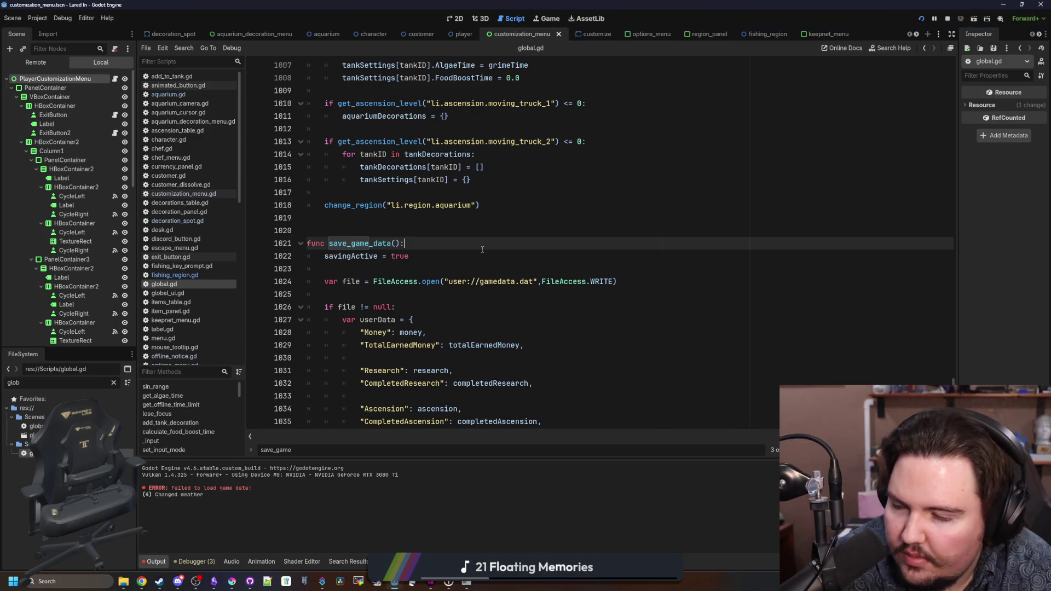
{"action": "left_click", "coordinate": [427, 236]}
{"action": "scroll", "coordinate": [427, 236], "scroll_direction": "down", "scroll_amount": 2}
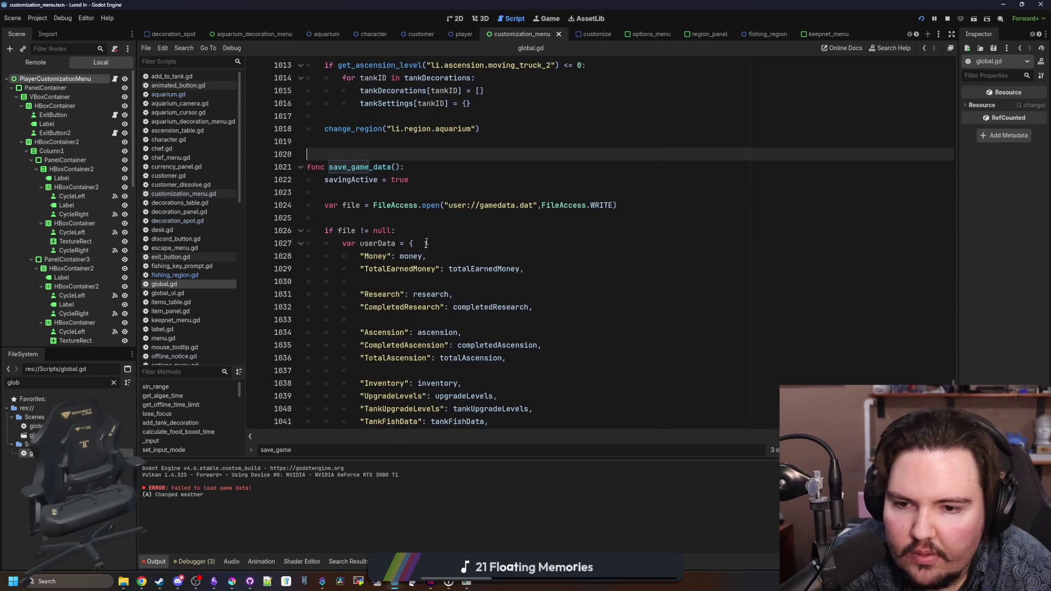
{"action": "left_click", "coordinate": [416, 219]}
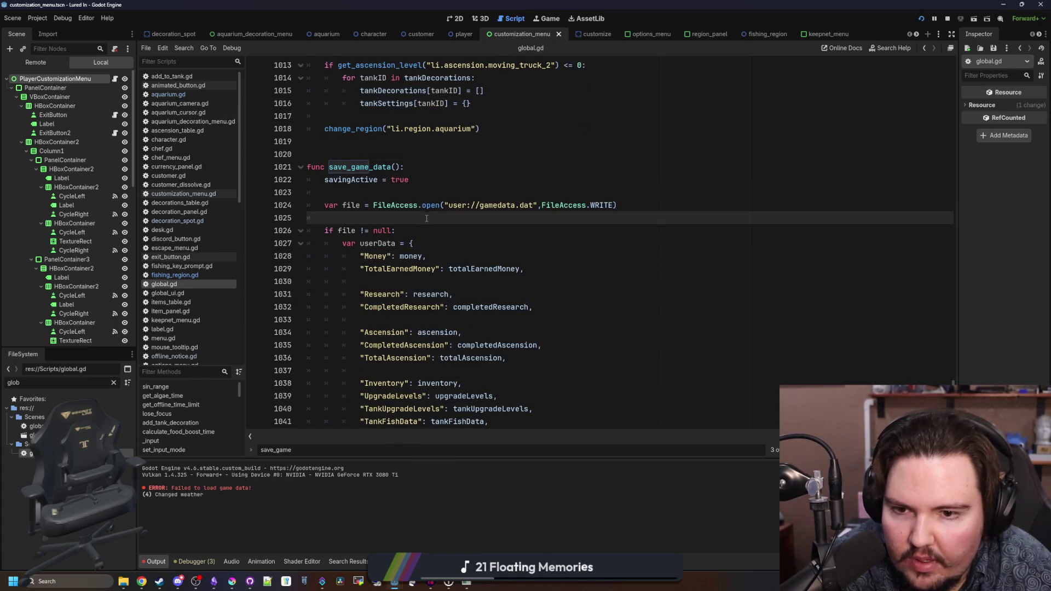
{"action": "left_click", "coordinate": [413, 192]}
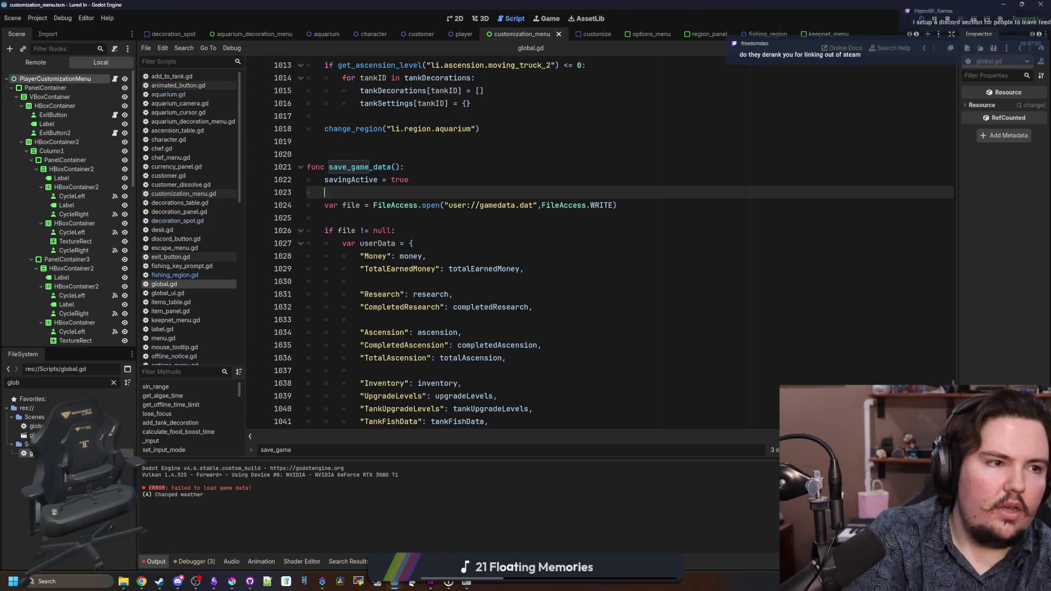
{"action": "key", "text": "alt+Tab"}
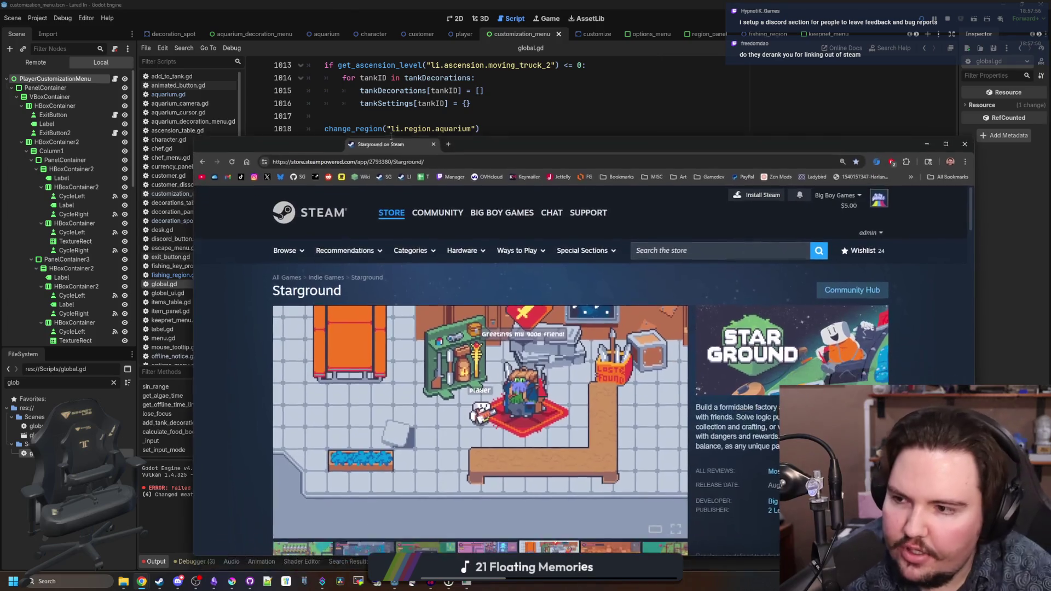
- Load the Lured In Steam store page from the pasted address and scroll through it
{"action": "left_click", "coordinate": [214, 30]}
{"action": "key", "text": "ctrl+v"}
{"action": "key", "text": "Return"}
{"action": "scroll", "coordinate": [257, 196], "scroll_direction": "down", "scroll_amount": 7}
{"action": "scroll", "coordinate": [316, 340], "scroll_direction": "down", "scroll_amount": 1}
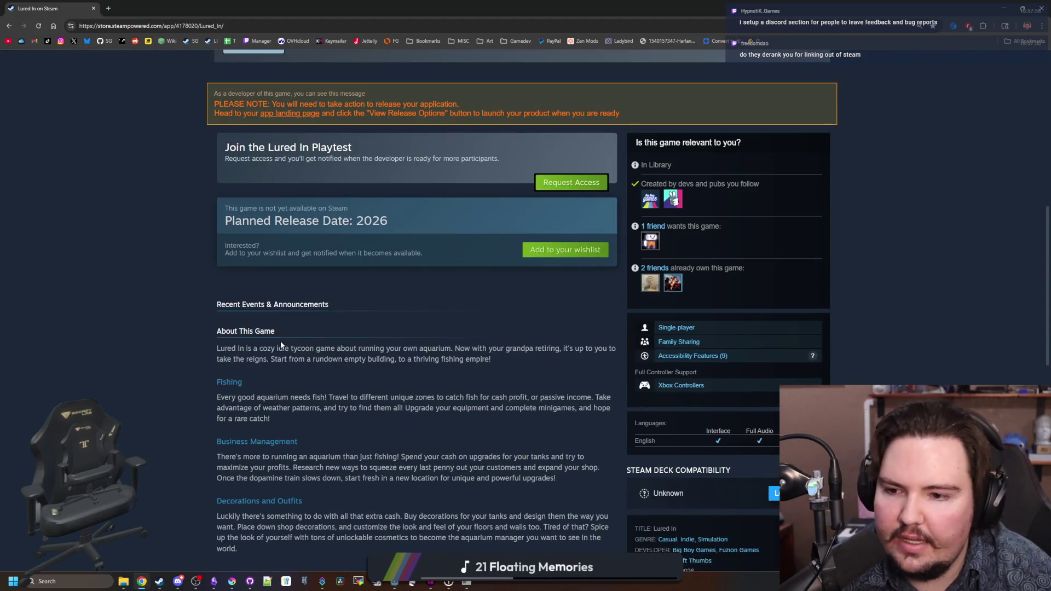
{"action": "left_click_drag", "start_coordinate": [227, 282], "coordinate": [434, 298]}
{"action": "left_click", "coordinate": [434, 298]}
{"action": "scroll", "coordinate": [257, 298], "scroll_direction": "down", "scroll_amount": 2}
{"action": "scroll", "coordinate": [322, 248], "scroll_direction": "up", "scroll_amount": 1}
{"action": "scroll", "coordinate": [322, 248], "scroll_direction": "up", "scroll_amount": 1}
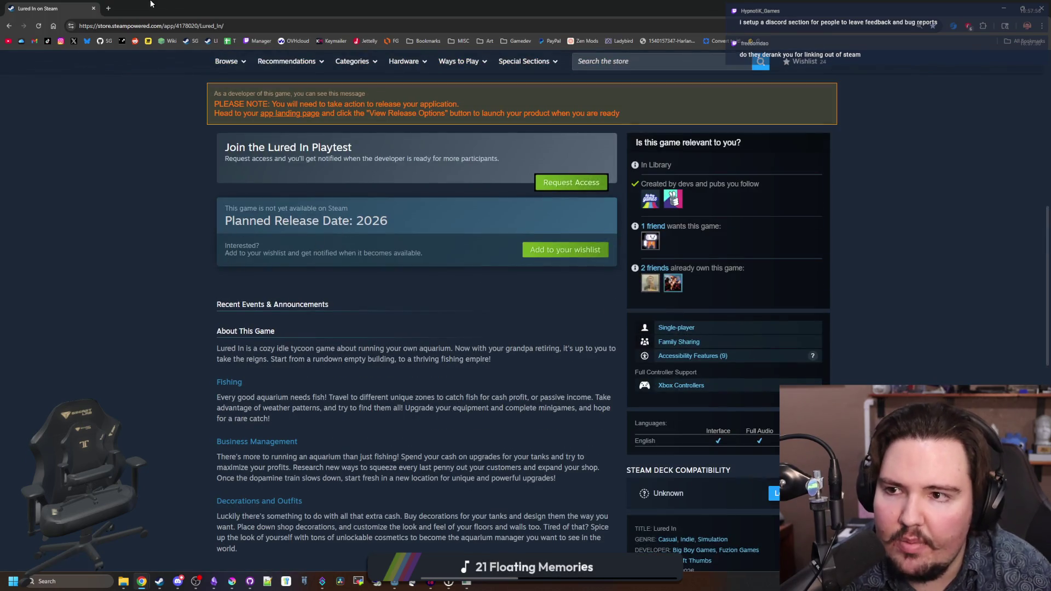
- Browse the Starground store page and expand its full roadmap image
{"action": "left_click", "coordinate": [186, 40]}
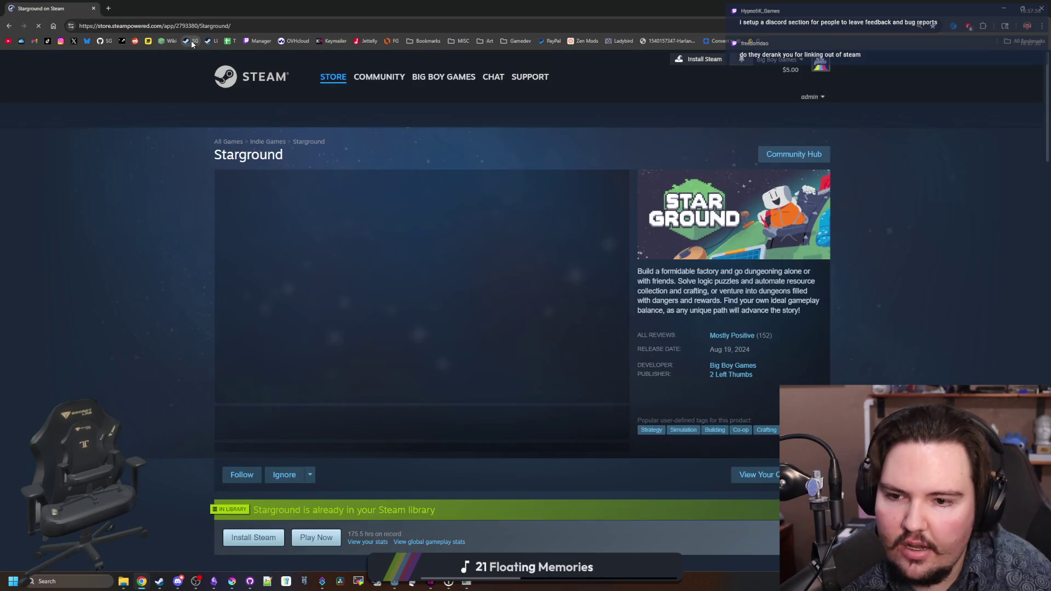
{"action": "scroll", "coordinate": [457, 227], "scroll_direction": "down", "scroll_amount": 10}
{"action": "scroll", "coordinate": [445, 242], "scroll_direction": "down", "scroll_amount": 9}
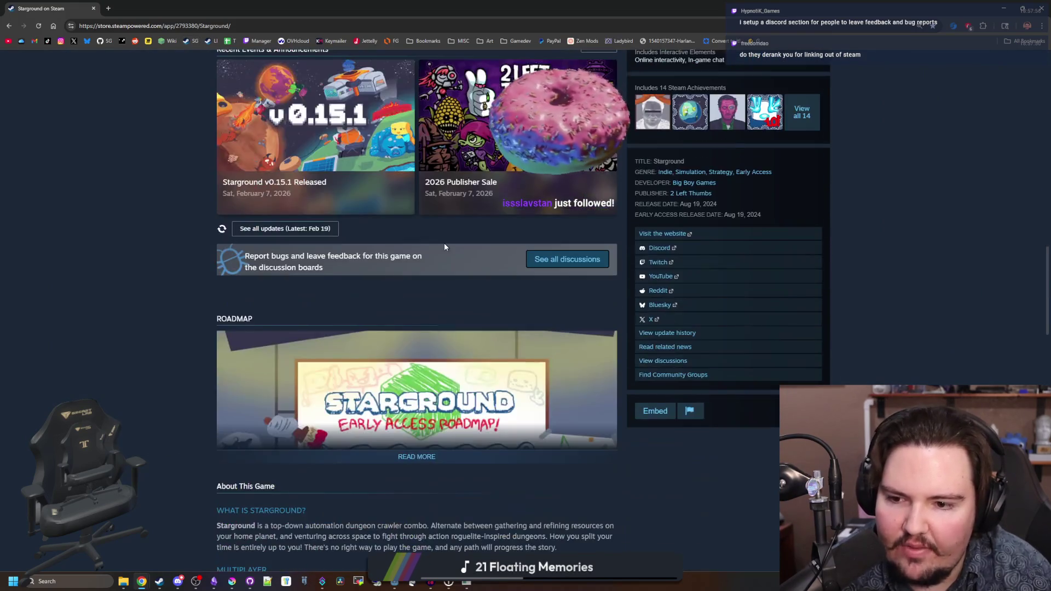
{"action": "scroll", "coordinate": [323, 294], "scroll_direction": "down", "scroll_amount": 3}
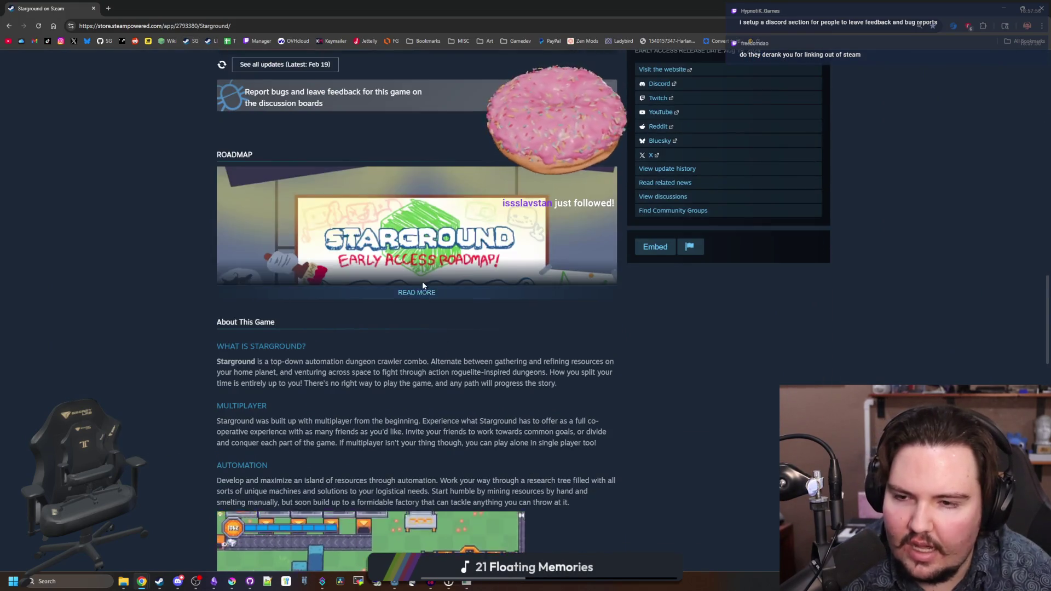
{"action": "left_click", "coordinate": [419, 292]}
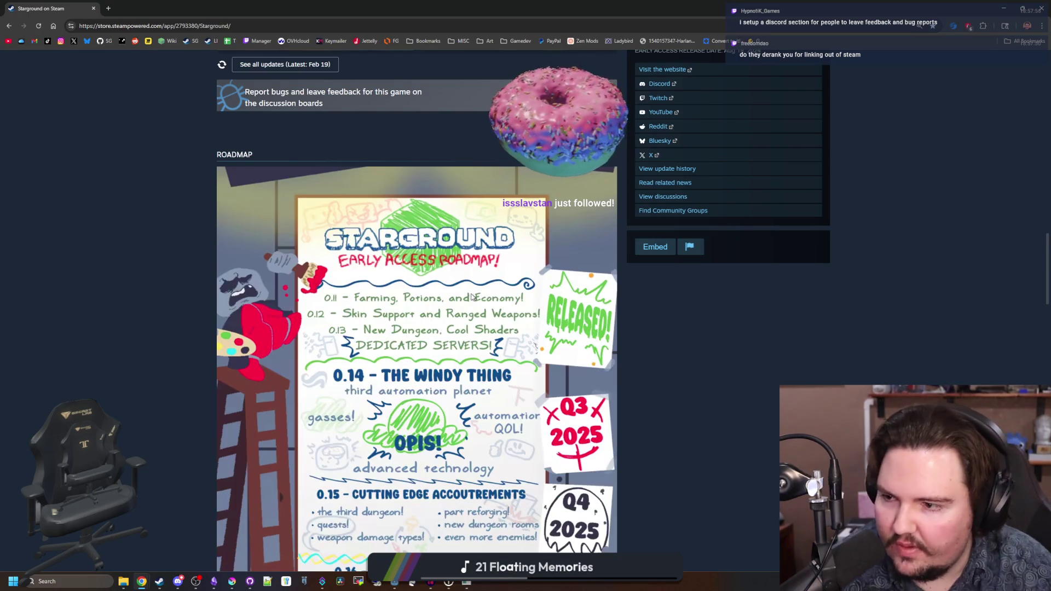
{"action": "scroll", "coordinate": [472, 297], "scroll_direction": "down", "scroll_amount": 15}
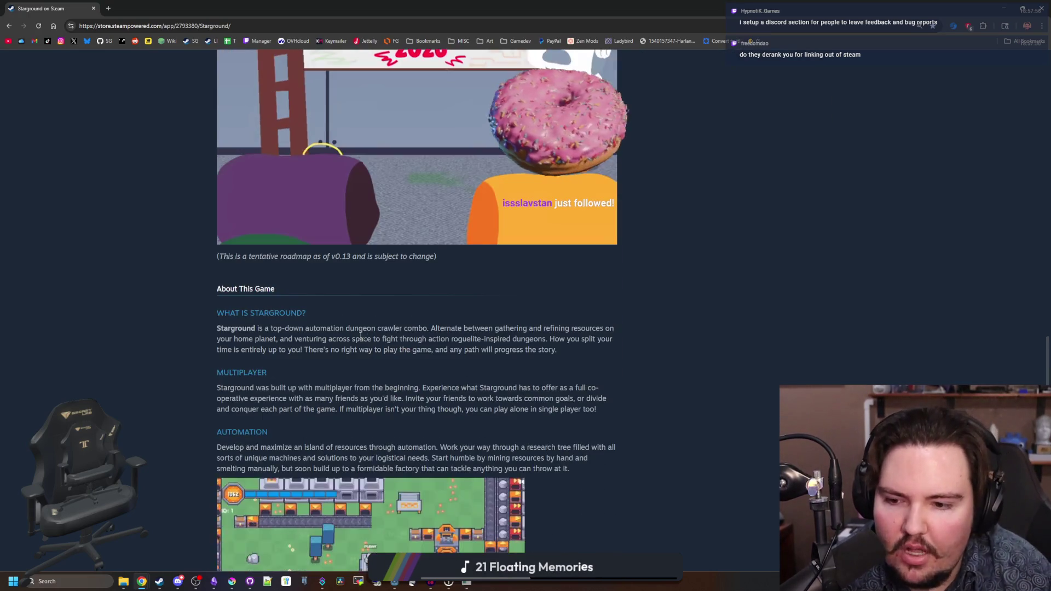
{"action": "scroll", "coordinate": [334, 172], "scroll_direction": "up", "scroll_amount": 20}
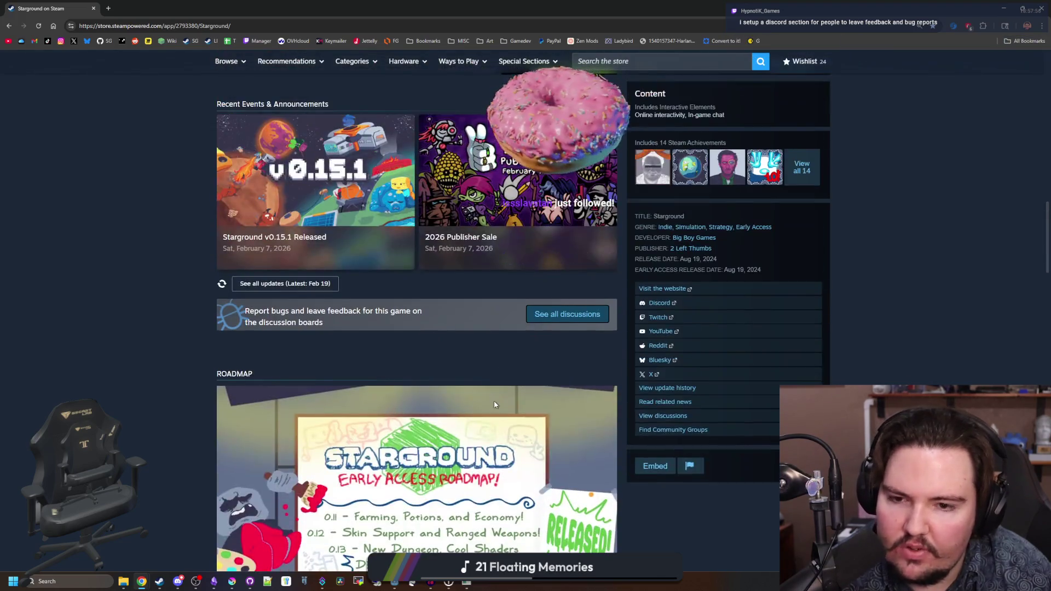
{"action": "scroll", "coordinate": [494, 404], "scroll_direction": "down", "scroll_amount": 20}
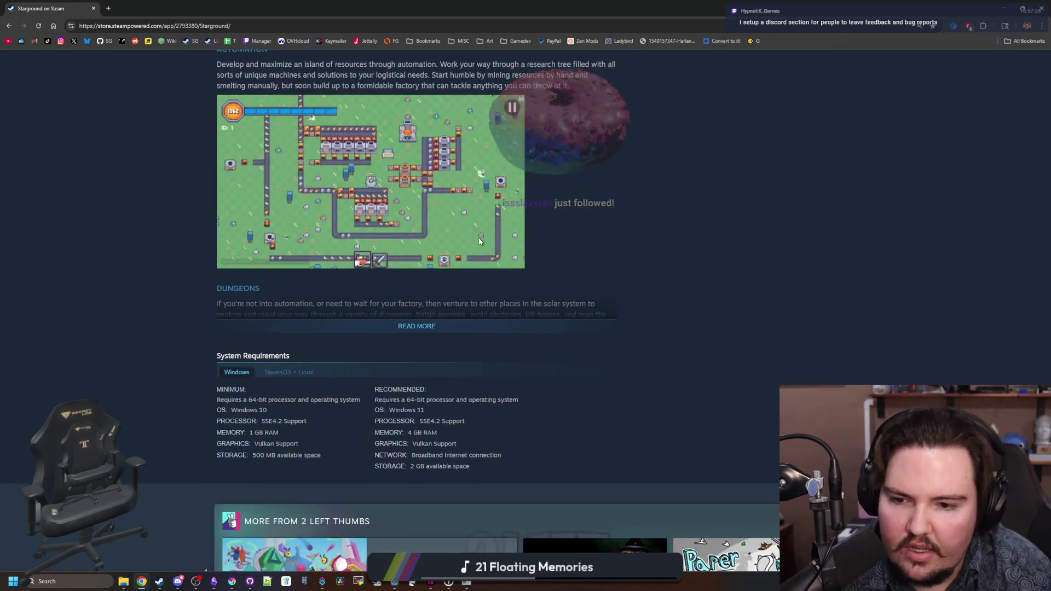
{"action": "scroll", "coordinate": [479, 241], "scroll_direction": "down", "scroll_amount": 6}
{"action": "scroll", "coordinate": [474, 220], "scroll_direction": "up", "scroll_amount": 3}
- Read Starground's expanded game description, then move the browser aside to reveal the Godot editor
{"action": "left_click", "coordinate": [422, 160]}
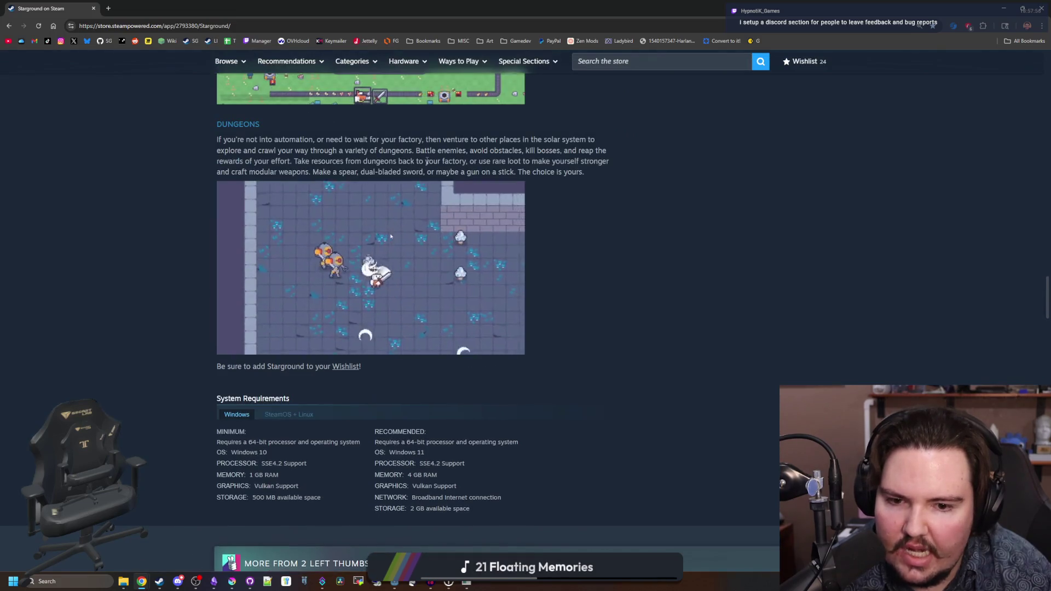
{"action": "scroll", "coordinate": [427, 161], "scroll_direction": "down", "scroll_amount": 3}
{"action": "left_click_drag", "start_coordinate": [355, 204], "coordinate": [341, 204]}
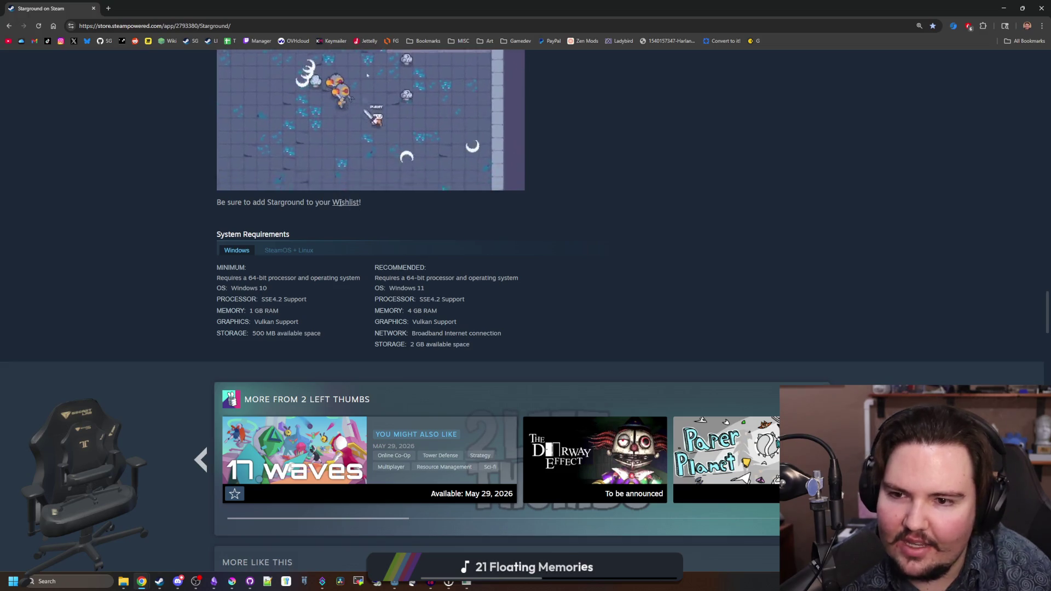
{"action": "scroll", "coordinate": [345, 208], "scroll_direction": "down", "scroll_amount": 5}
{"action": "scroll", "coordinate": [351, 213], "scroll_direction": "down", "scroll_amount": 4}
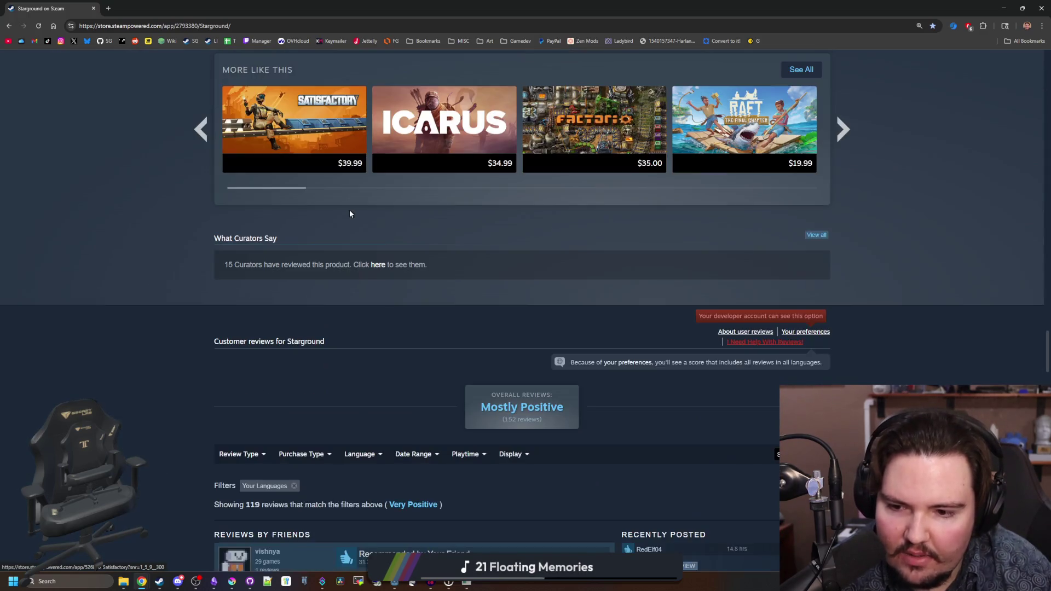
{"action": "scroll", "coordinate": [383, 230], "scroll_direction": "down", "scroll_amount": 5}
{"action": "scroll", "coordinate": [346, 291], "scroll_direction": "up", "scroll_amount": 9}
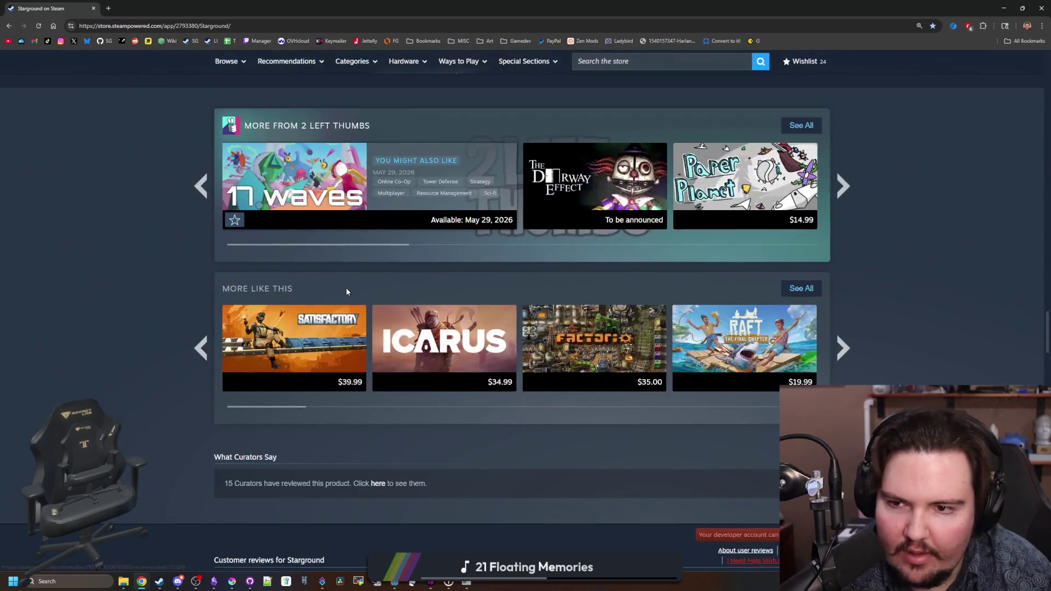
{"action": "scroll", "coordinate": [346, 291], "scroll_direction": "up", "scroll_amount": 15}
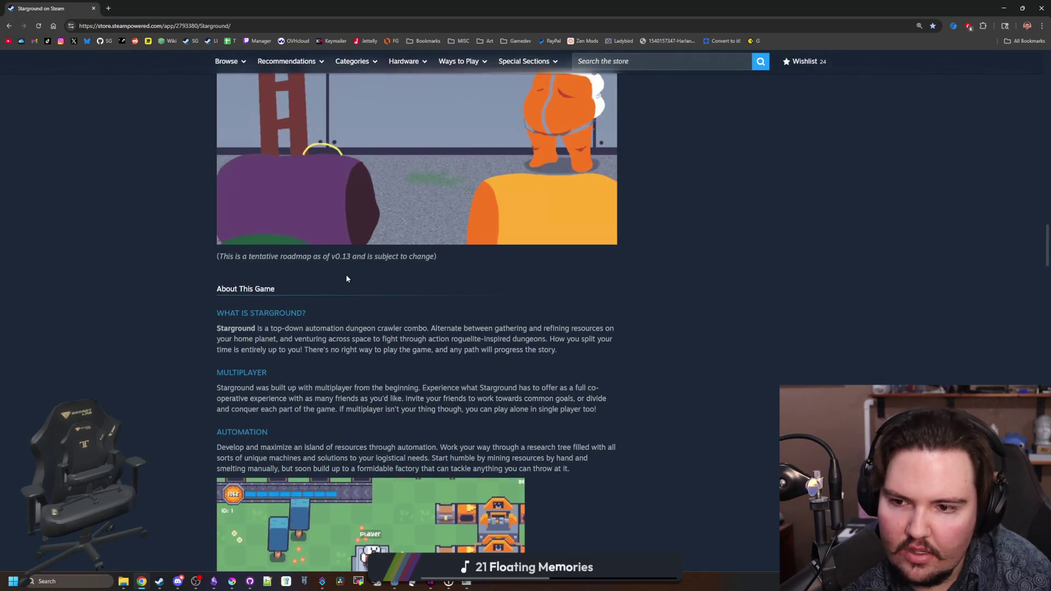
{"action": "scroll", "coordinate": [346, 279], "scroll_direction": "up", "scroll_amount": 18}
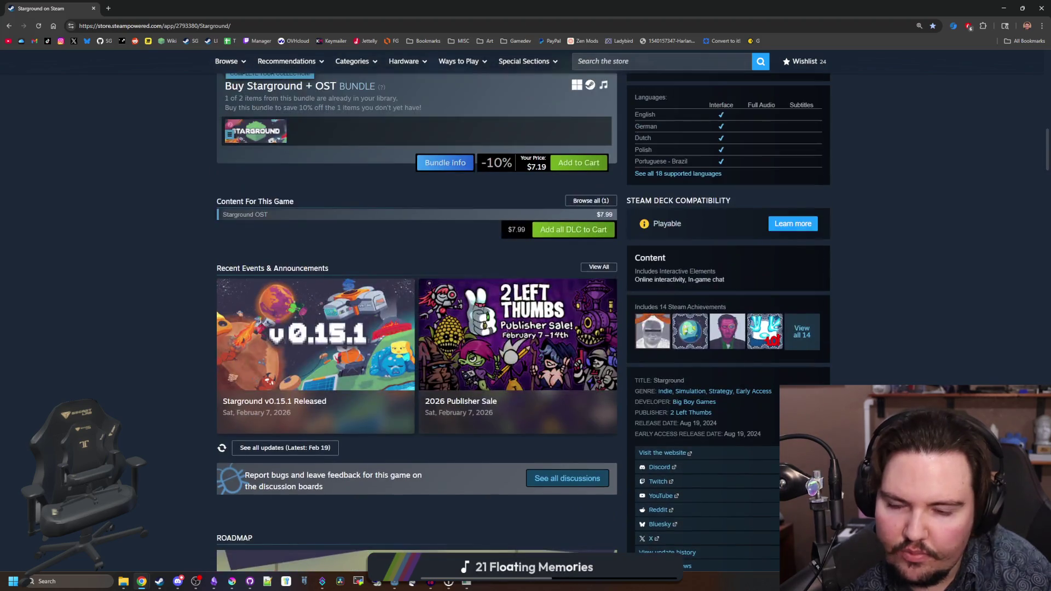
{"action": "scroll", "coordinate": [148, 278], "scroll_direction": "up", "scroll_amount": 4}
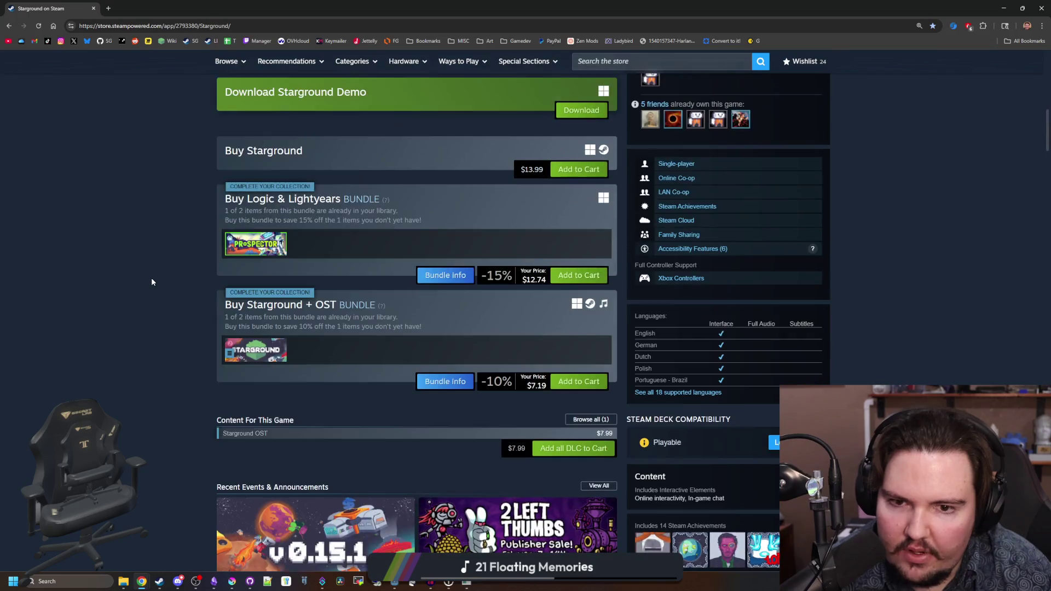
{"action": "scroll", "coordinate": [152, 282], "scroll_direction": "up", "scroll_amount": 3}
{"action": "scroll", "coordinate": [157, 281], "scroll_direction": "up", "scroll_amount": 3}
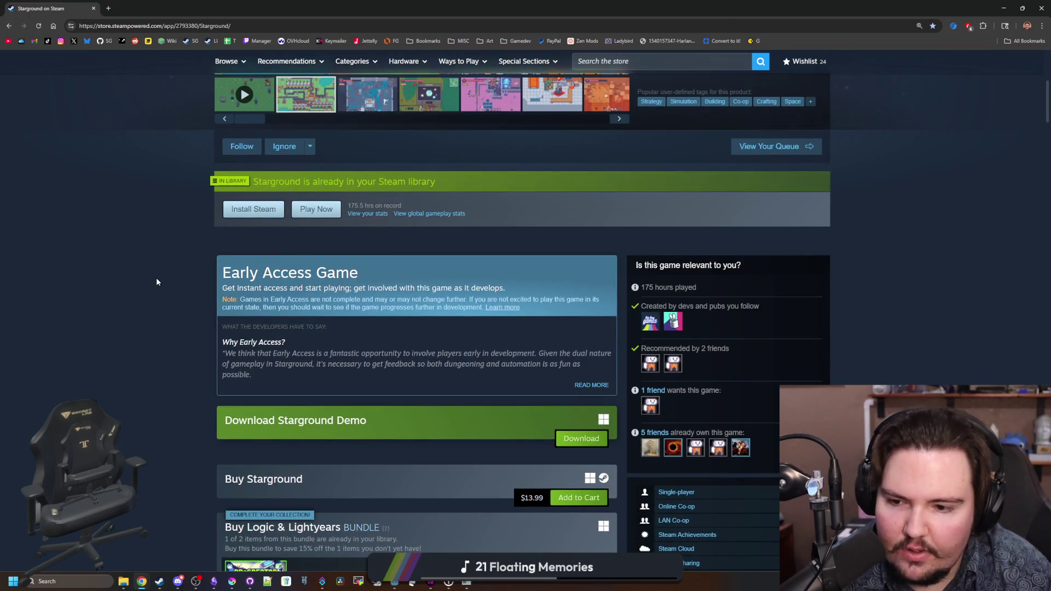
{"action": "scroll", "coordinate": [155, 284], "scroll_direction": "up", "scroll_amount": 3}
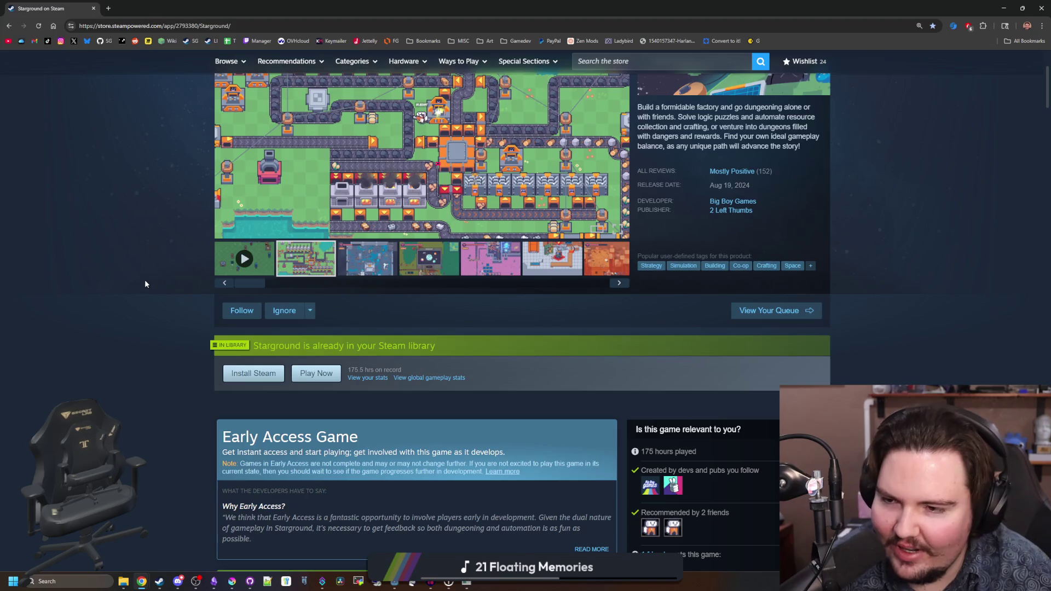
{"action": "scroll", "coordinate": [145, 280], "scroll_direction": "up", "scroll_amount": 3}
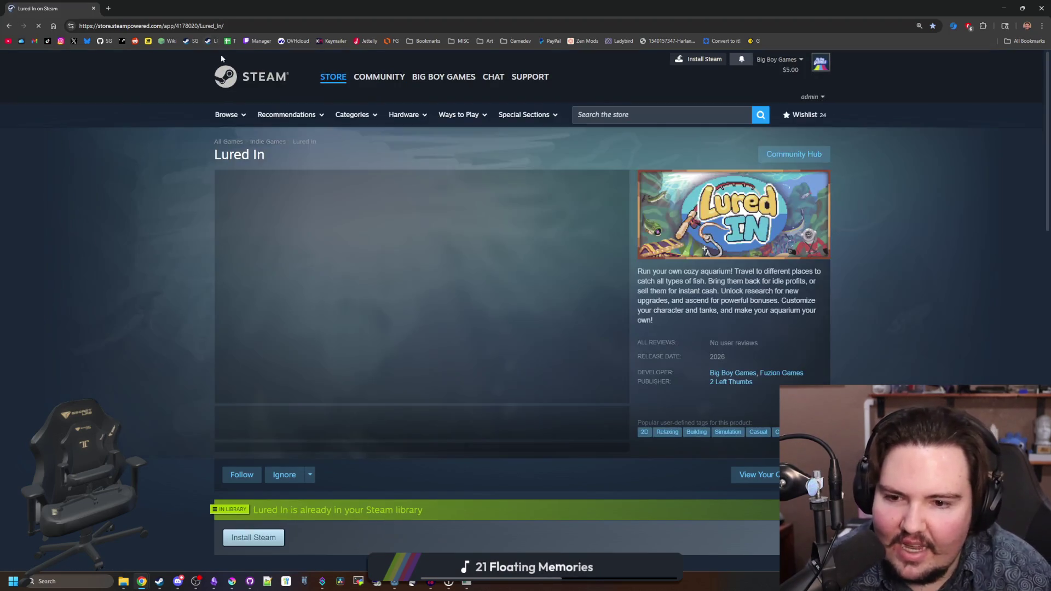
{"action": "scroll", "coordinate": [428, 232], "scroll_direction": "down", "scroll_amount": 5}
{"action": "scroll", "coordinate": [428, 233], "scroll_direction": "down", "scroll_amount": 2}
{"action": "scroll", "coordinate": [428, 232], "scroll_direction": "down", "scroll_amount": 1}
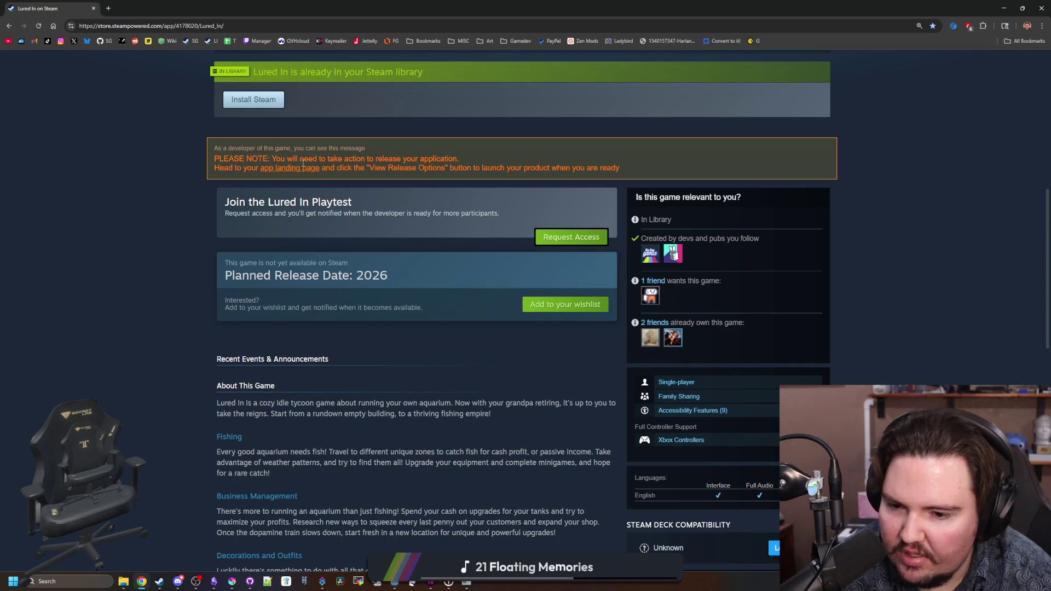
{"action": "left_click_drag", "start_coordinate": [378, 4], "coordinate": [999, 208]}
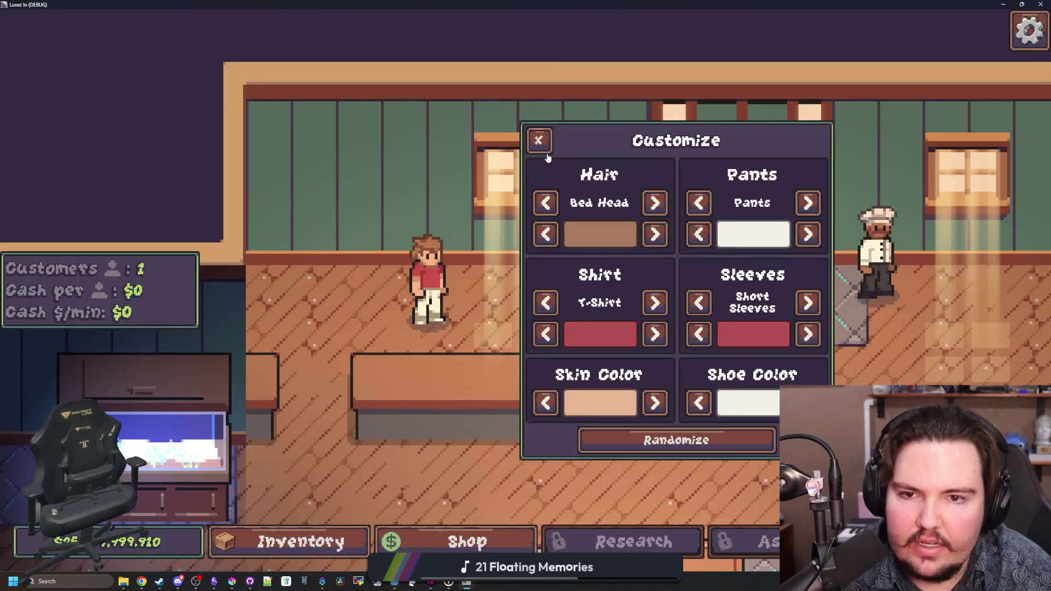
- In the running game, open the pause menu, test the Discord feedback link, and close the menu
{"action": "left_click", "coordinate": [538, 139]}
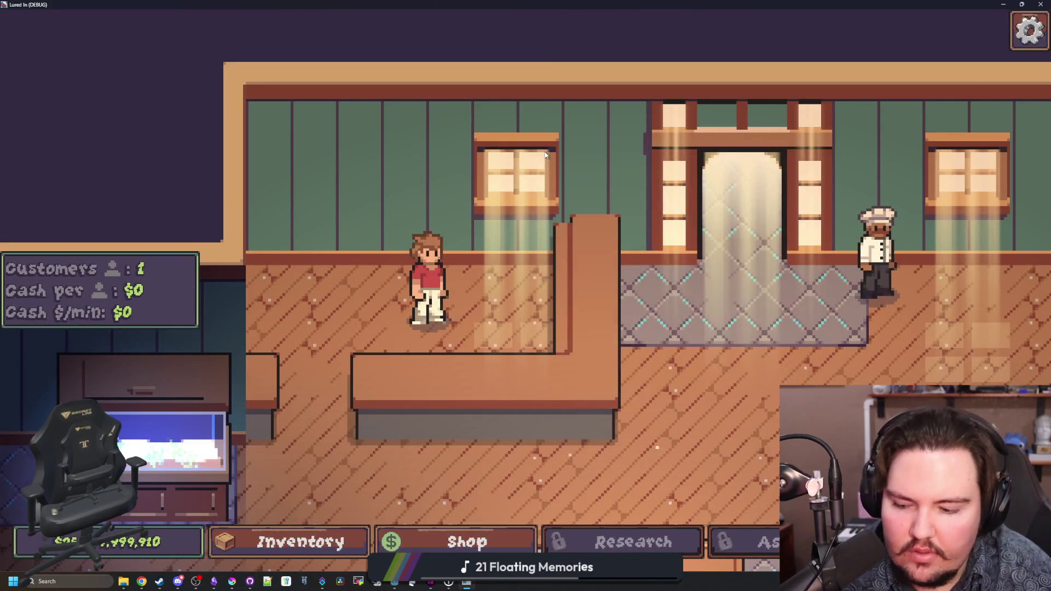
{"action": "key", "text": "Escape"}
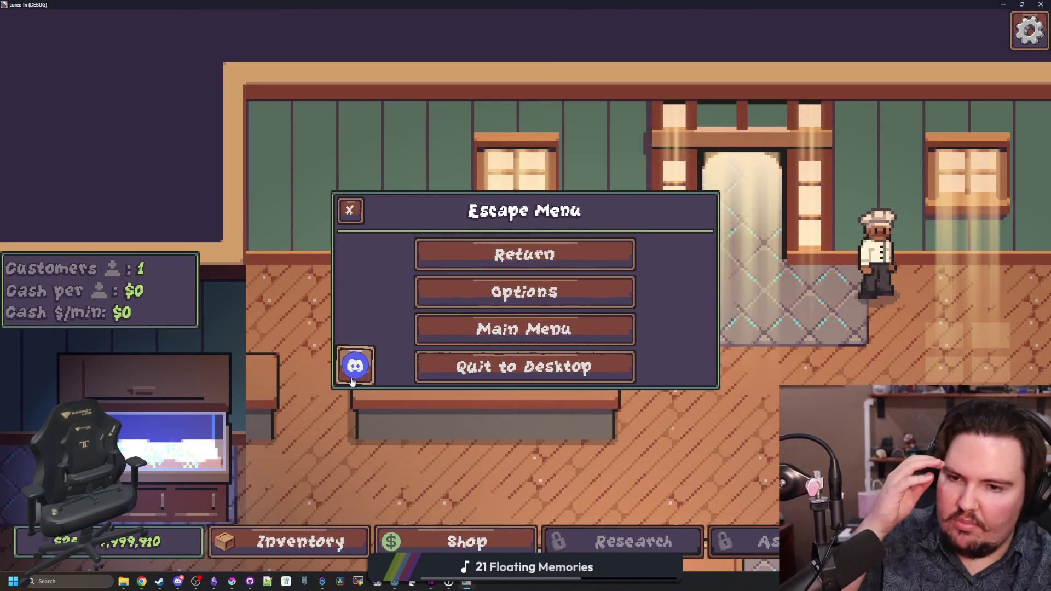
{"action": "left_click", "coordinate": [352, 380]}
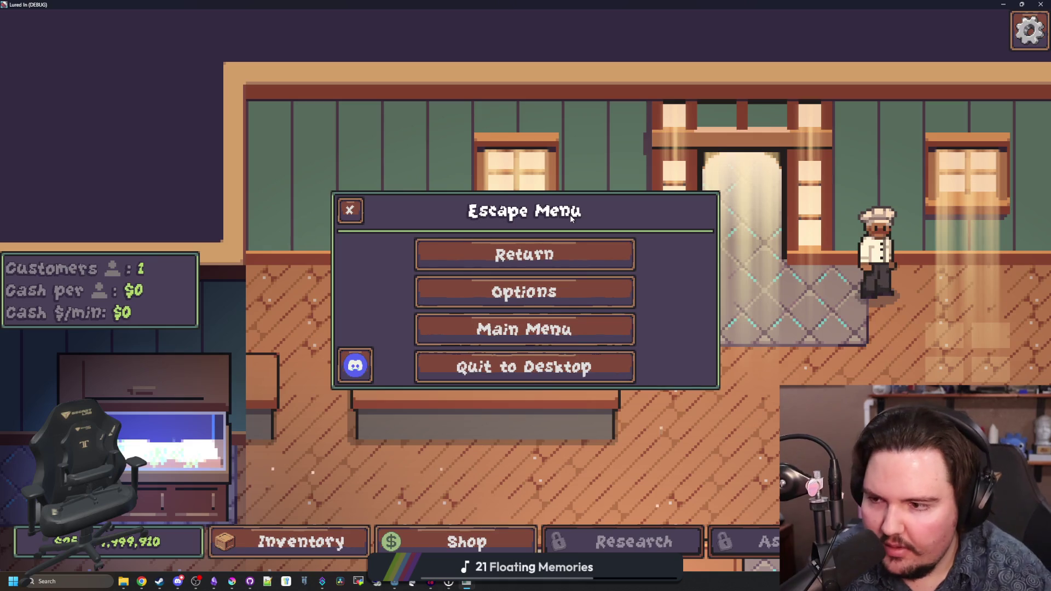
{"action": "left_click", "coordinate": [345, 208]}
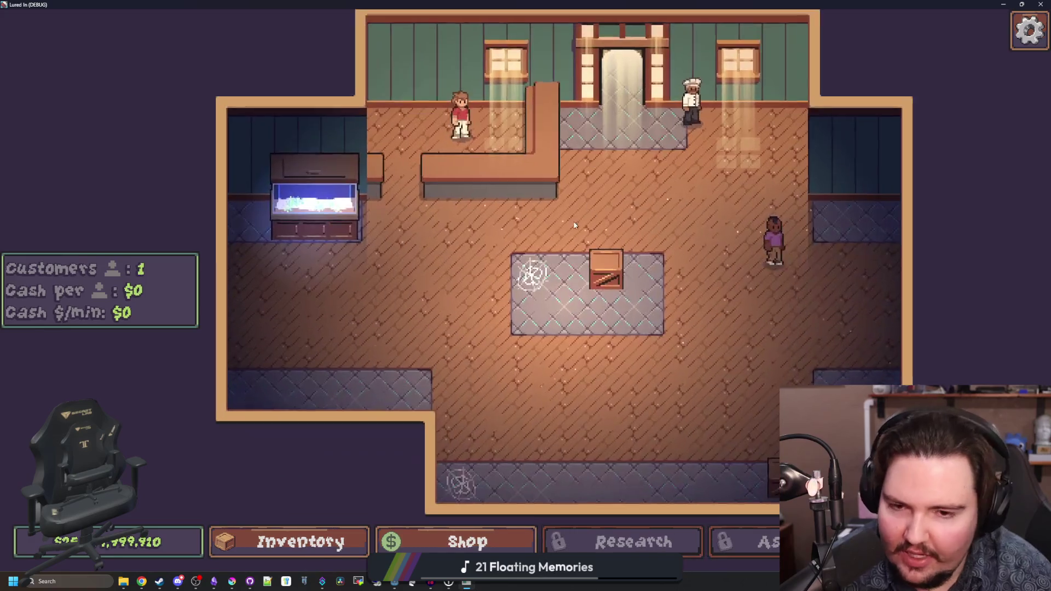
- Open the player's Customize panel, then check the TotalEarnedMoney line near line 1030 in global.gd
{"action": "scroll", "coordinate": [586, 285], "scroll_direction": "up", "scroll_amount": 3}
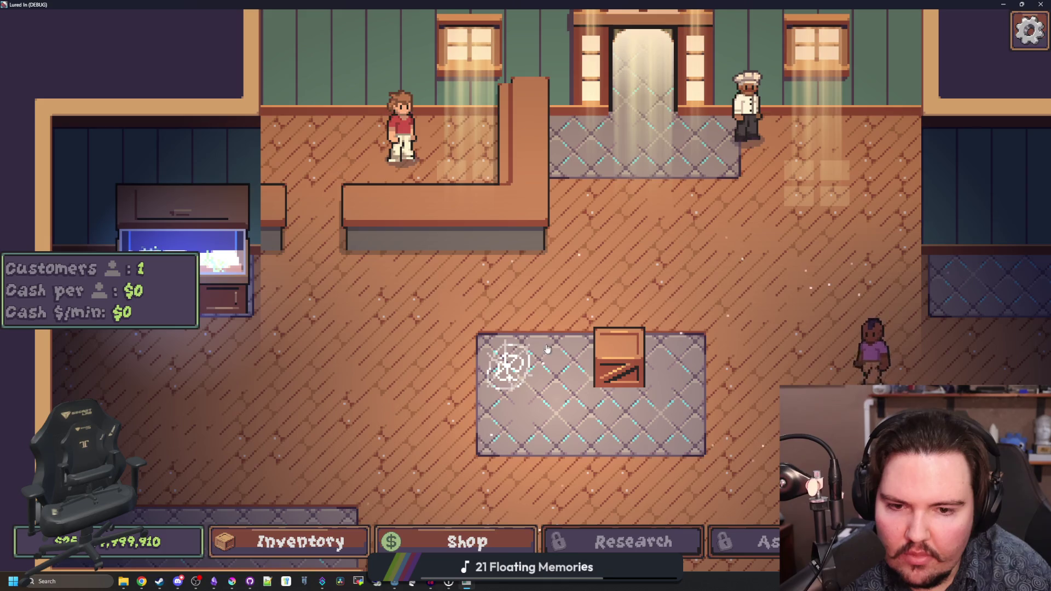
{"action": "scroll", "coordinate": [520, 329], "scroll_direction": "up", "scroll_amount": 2}
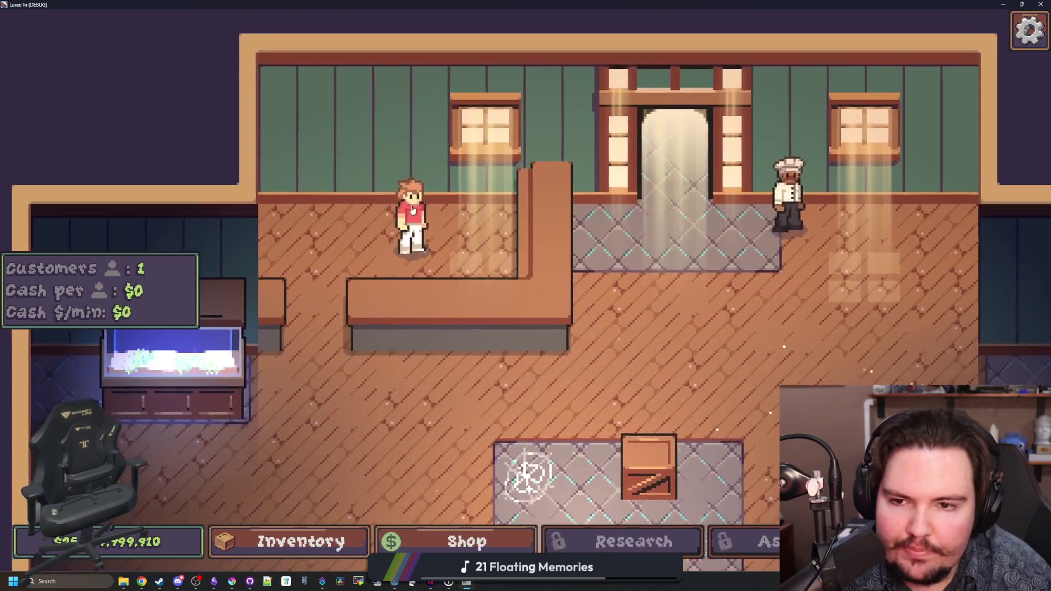
{"action": "left_click", "coordinate": [412, 210]}
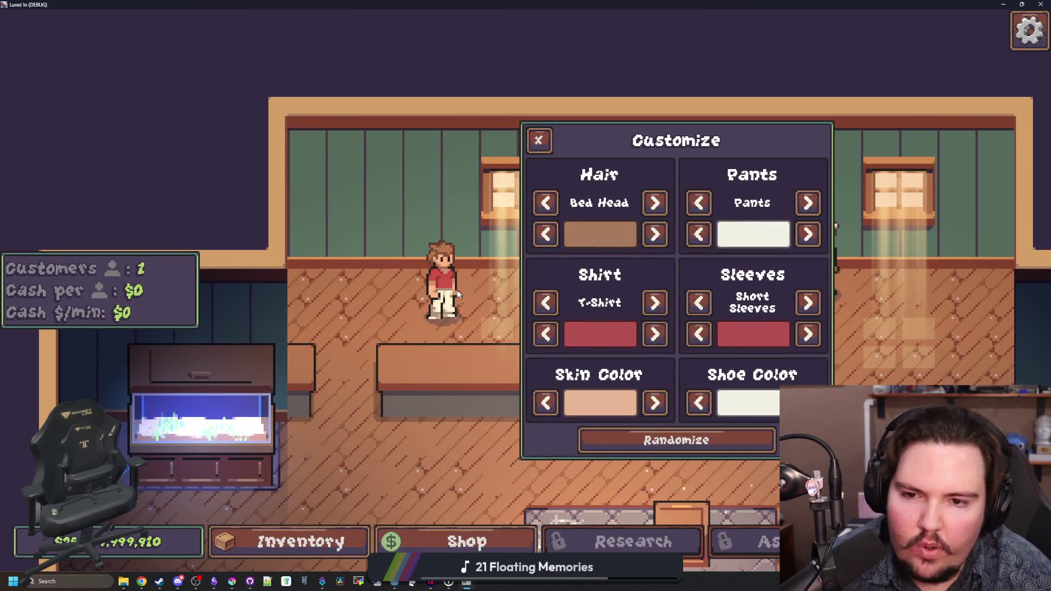
{"action": "key", "text": "alt+Tab"}
{"action": "left_click", "coordinate": [493, 283]}
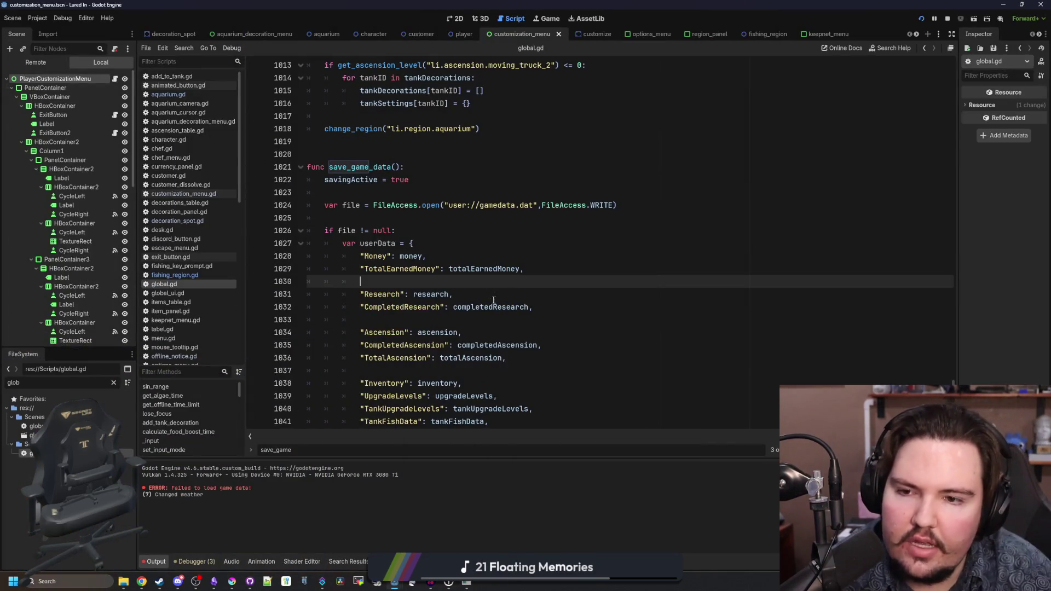
{"action": "key", "text": "Up"}
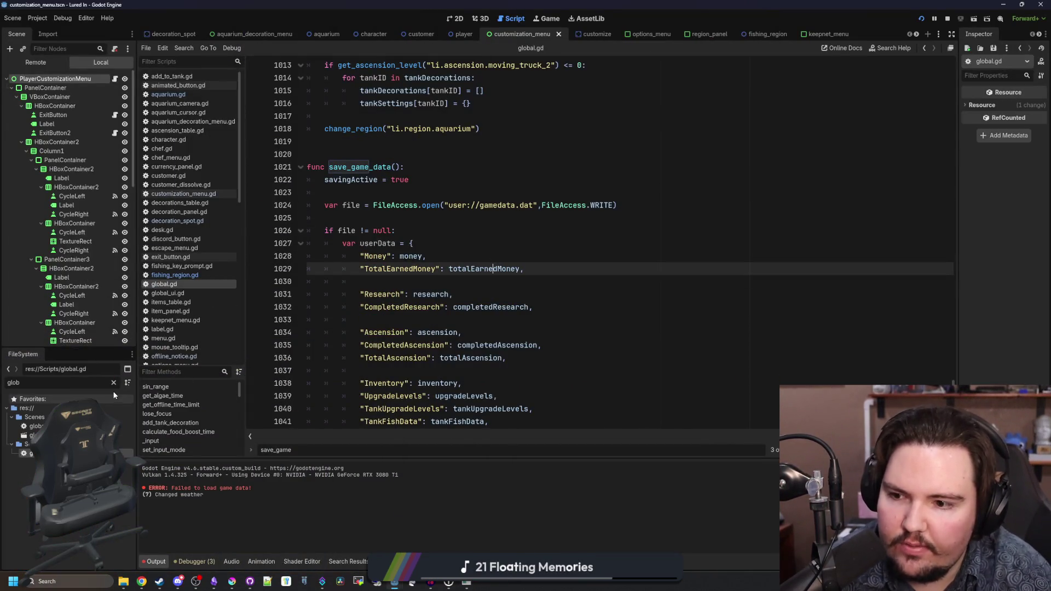
{"action": "left_click", "coordinate": [406, 286]}
- Close the Customize panel, restore the game to a smaller window and stop the run
{"action": "key", "text": "alt+Tab"}
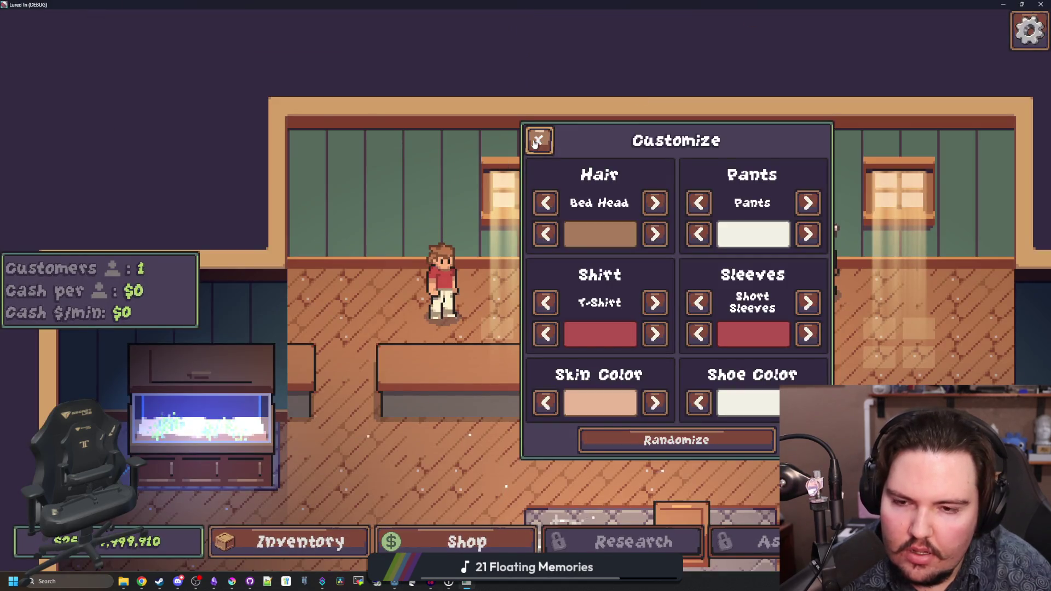
{"action": "left_click", "coordinate": [538, 141]}
{"action": "key", "text": "super+Down"}
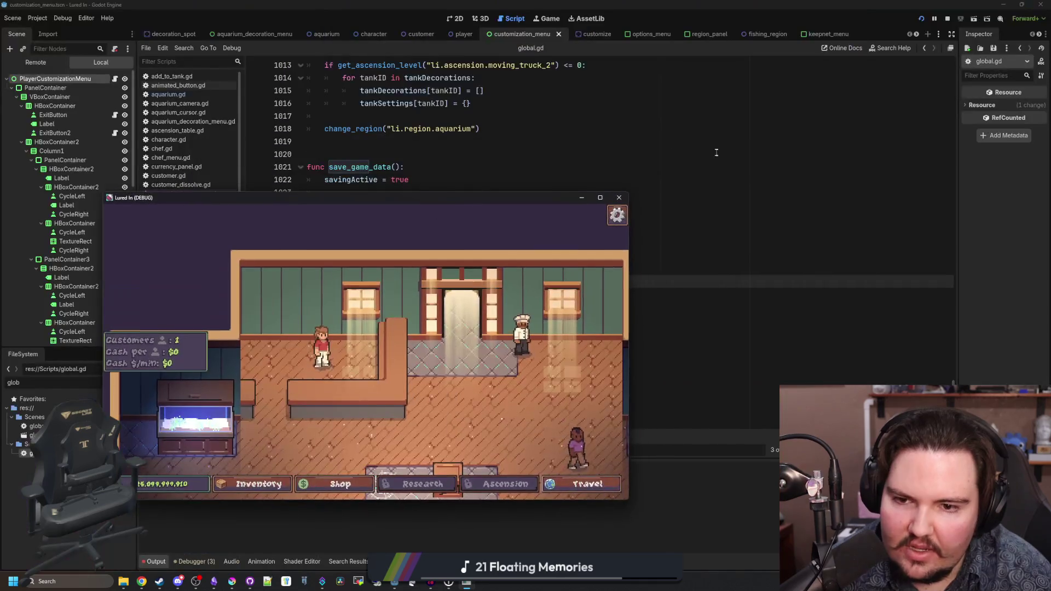
{"action": "left_click", "coordinate": [619, 197]}
- Save the project, delete gamedata.dat from the Lured In user-data folder, and close Explorer
{"action": "key", "text": "ctrl+s"}
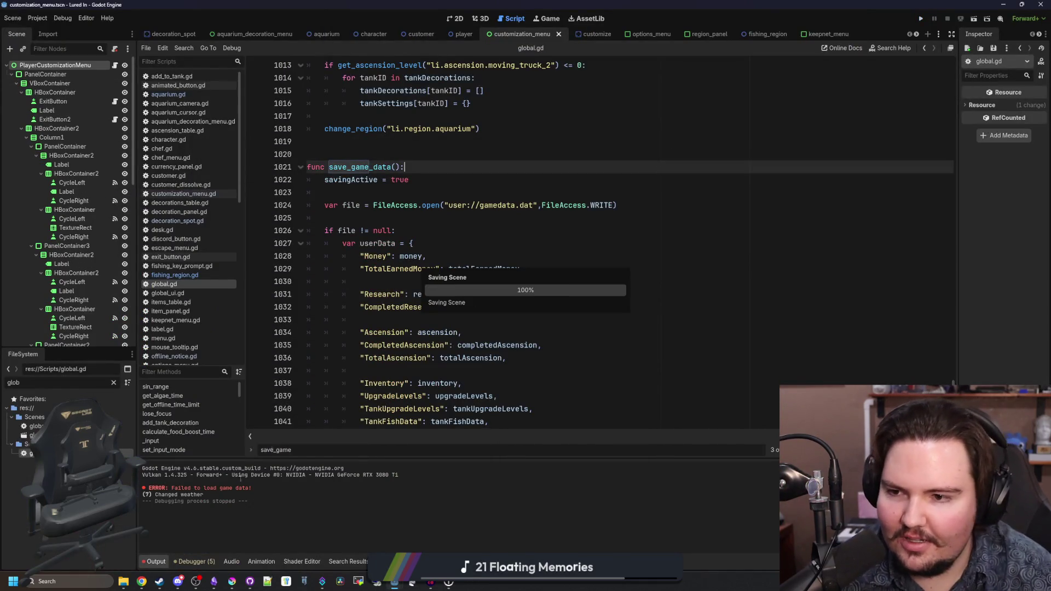
{"action": "left_click", "coordinate": [123, 582]}
{"action": "left_click", "coordinate": [242, 332]}
{"action": "key", "text": "Delete"}
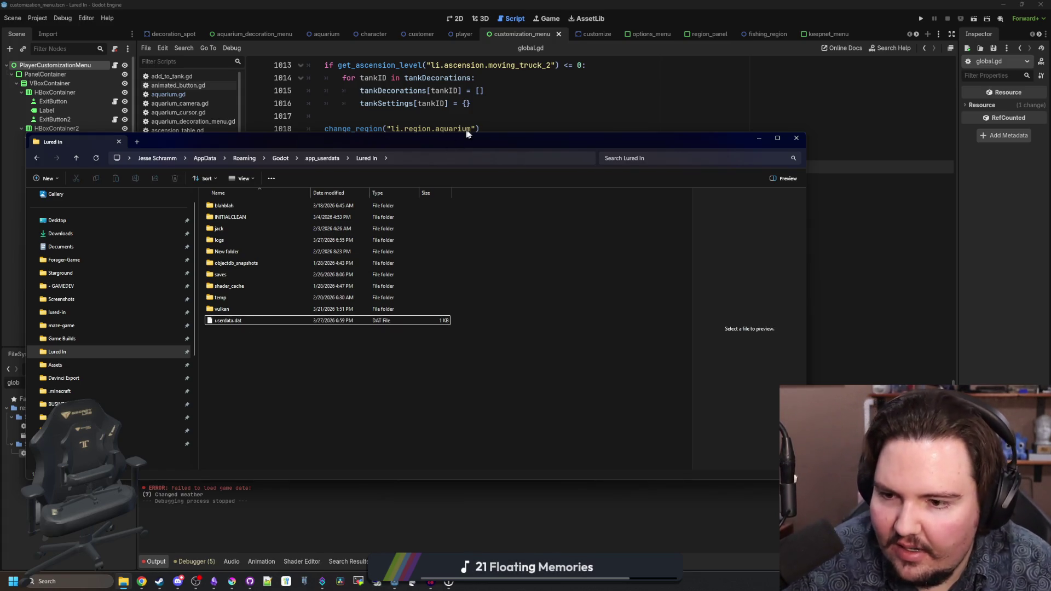
{"action": "left_click", "coordinate": [462, 134]}
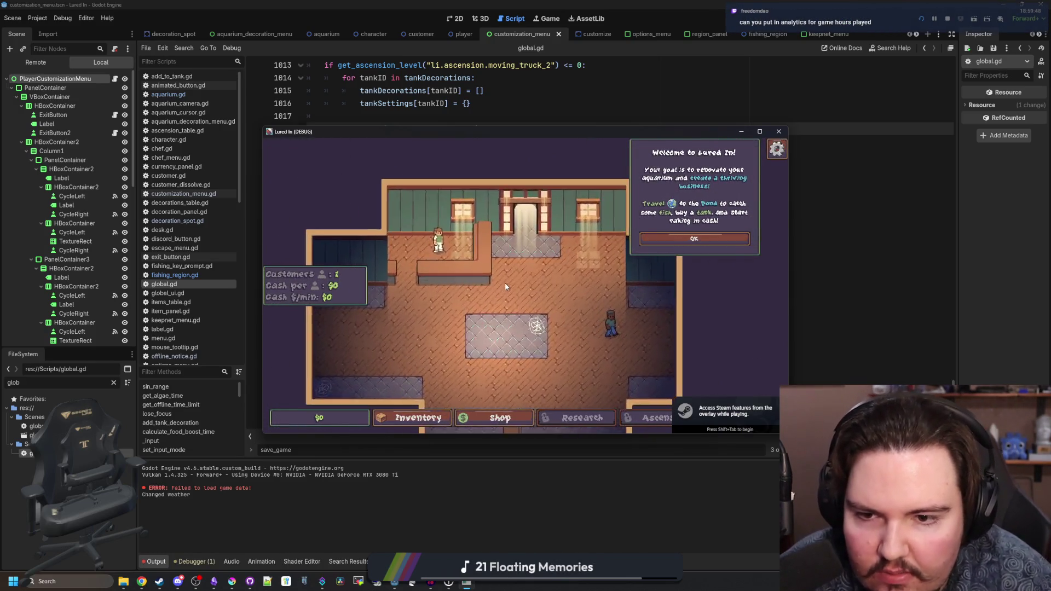
- Dismiss the Welcome to Lured In message, close the Customize panel and stop the game
{"action": "left_click", "coordinate": [652, 243]}
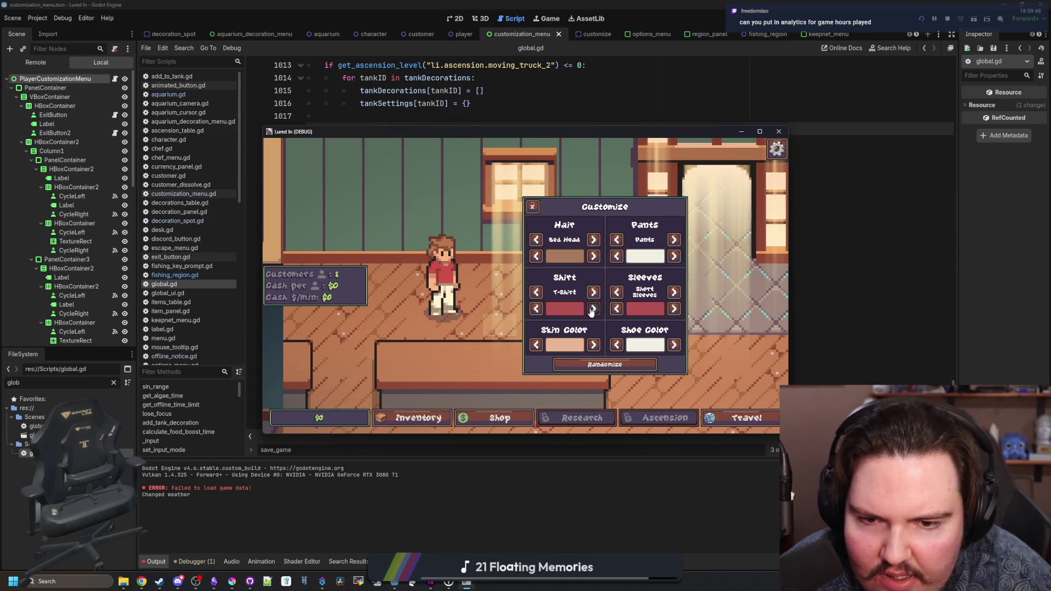
{"action": "left_click", "coordinate": [533, 207]}
{"action": "key", "text": "F8"}
- Review the Money lines around 1025-1026 in save_game_data, then switch to the Steamworks sales page
{"action": "left_click", "coordinate": [437, 231]}
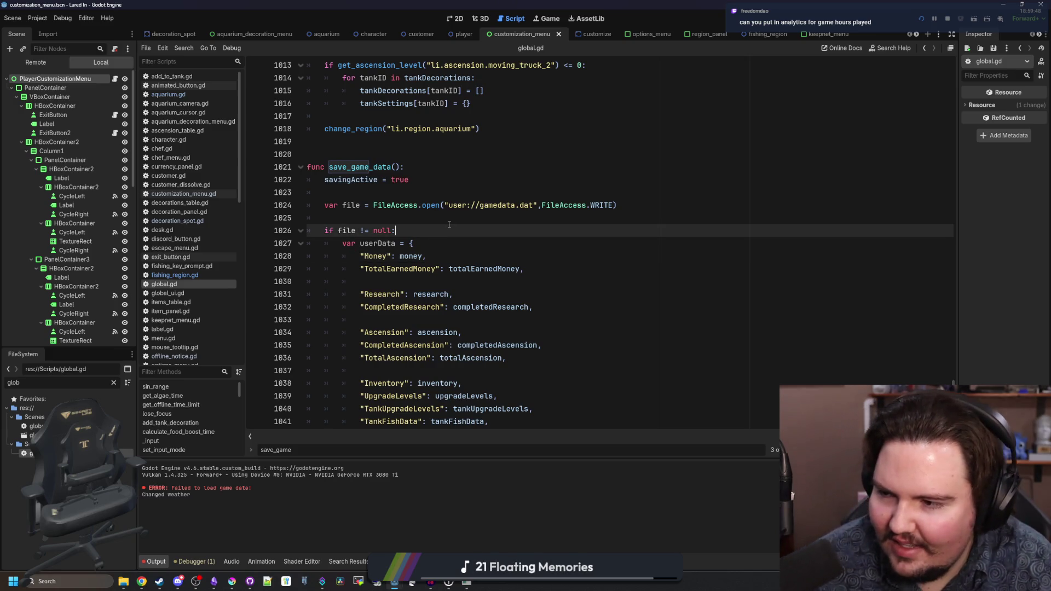
{"action": "key", "text": "Down"}
{"action": "key", "text": "Down"}
{"action": "key", "text": "End"}
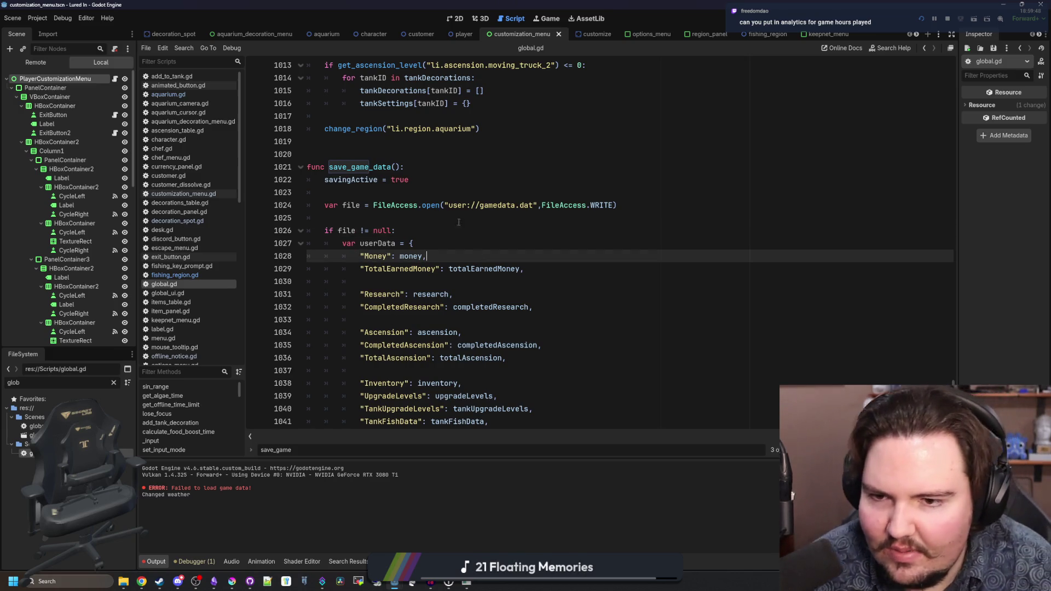
{"action": "left_click", "coordinate": [433, 230]}
{"action": "left_click", "coordinate": [431, 217]}
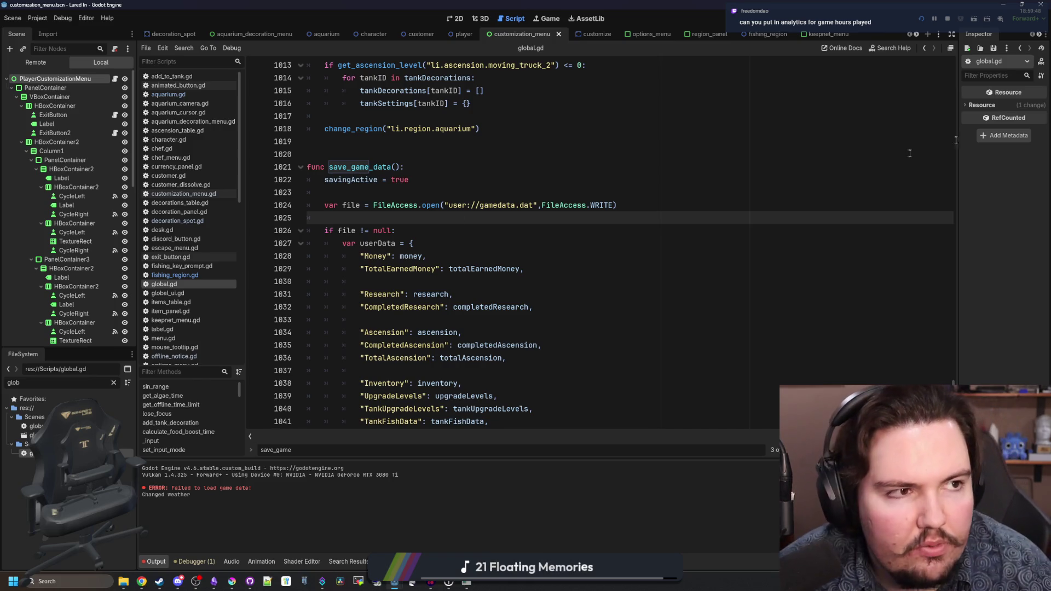
{"action": "key", "text": "alt+Tab"}
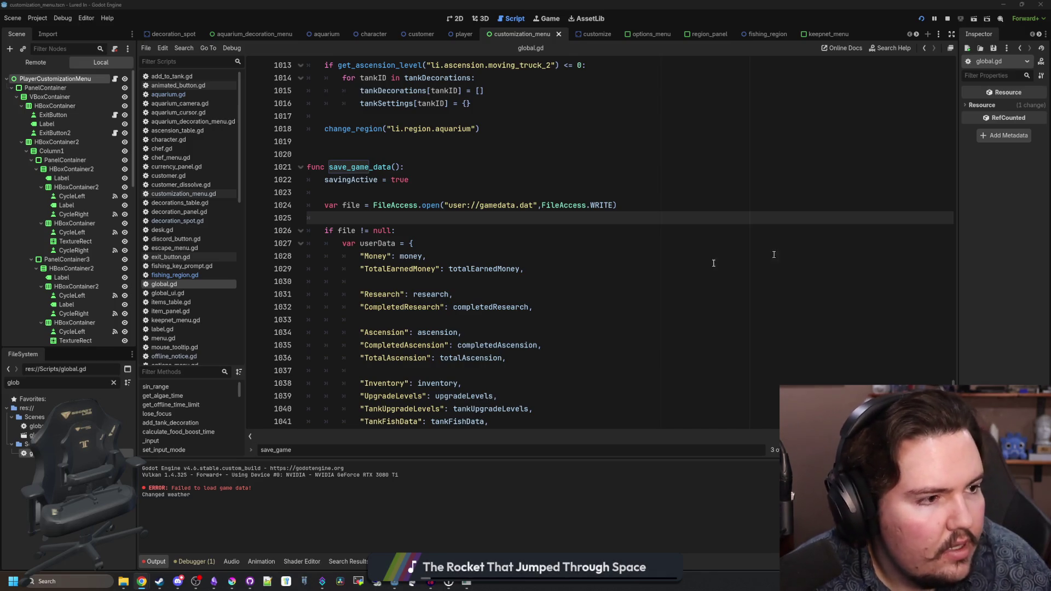
{"action": "key", "text": "alt+Tab"}
- Open lifetime play time stats and highlight the 19h 28m average, 3h 41m median and play-time rows
{"action": "left_click", "coordinate": [441, 249]}
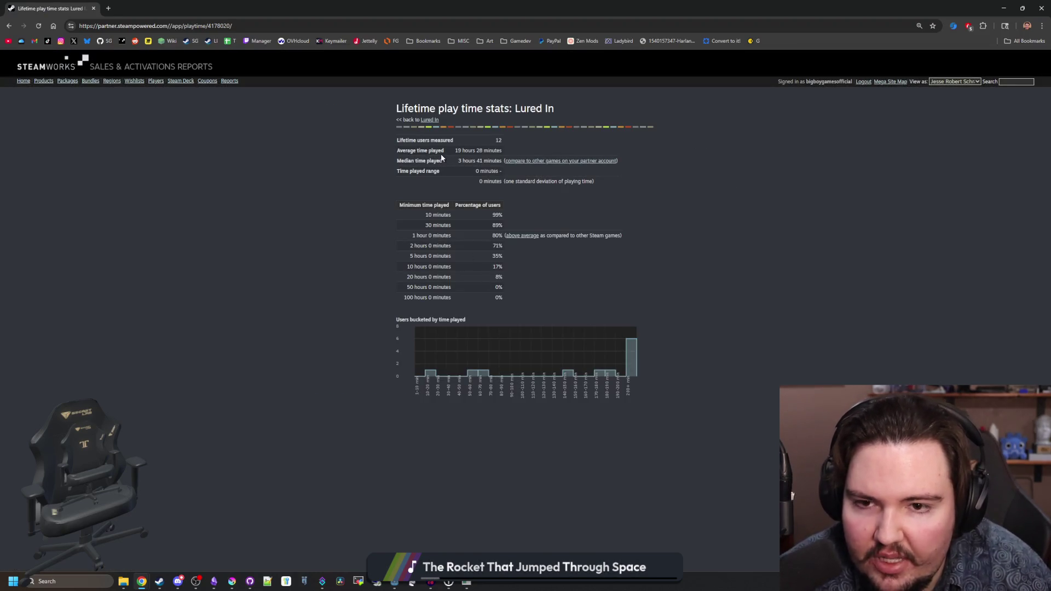
{"action": "mouse_move", "coordinate": [456, 150]}
{"action": "left_mouse_down"}
{"action": "mouse_move", "coordinate": [503, 150]}
{"action": "mouse_move", "coordinate": [490, 161]}
{"action": "left_mouse_up"}
{"action": "left_click", "coordinate": [505, 149]}
{"action": "left_click", "coordinate": [490, 161]}
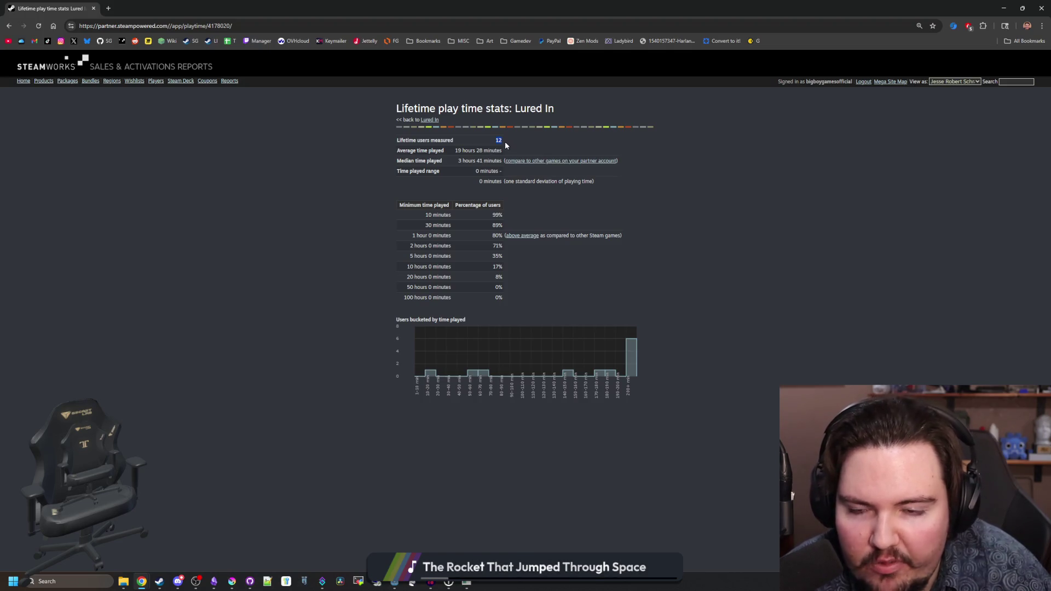
{"action": "left_click", "coordinate": [505, 144]}
{"action": "mouse_move", "coordinate": [490, 218]}
{"action": "left_mouse_down"}
{"action": "mouse_move", "coordinate": [506, 284]}
{"action": "mouse_move", "coordinate": [504, 299]}
{"action": "mouse_move", "coordinate": [484, 304]}
{"action": "mouse_move", "coordinate": [499, 286]}
{"action": "mouse_move", "coordinate": [479, 218]}
{"action": "left_mouse_up"}
{"action": "left_click", "coordinate": [490, 234]}
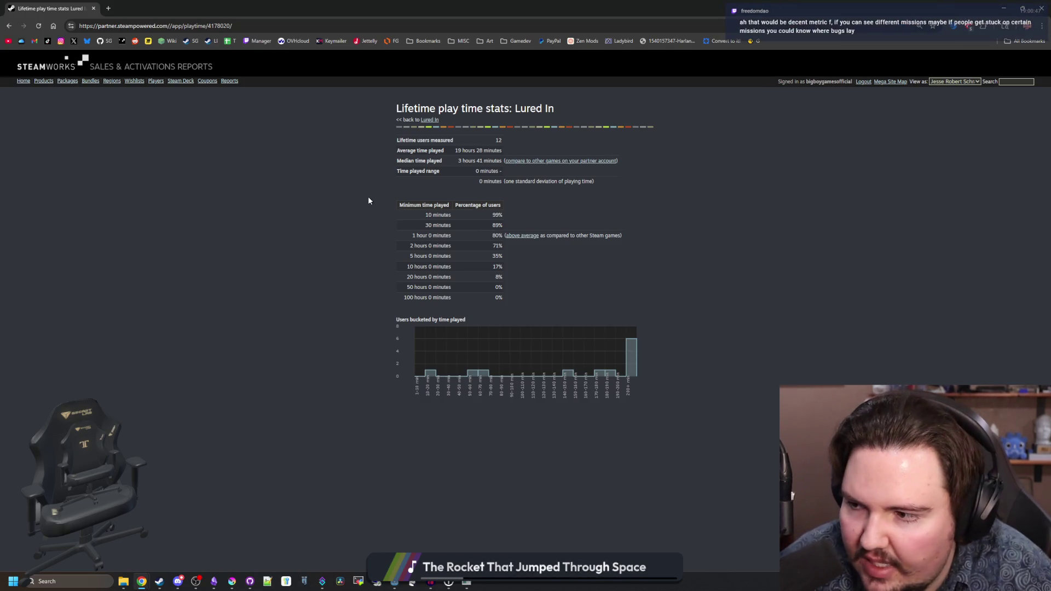
{"action": "left_click_drag", "start_coordinate": [54, 8], "coordinate": [410, 242]}
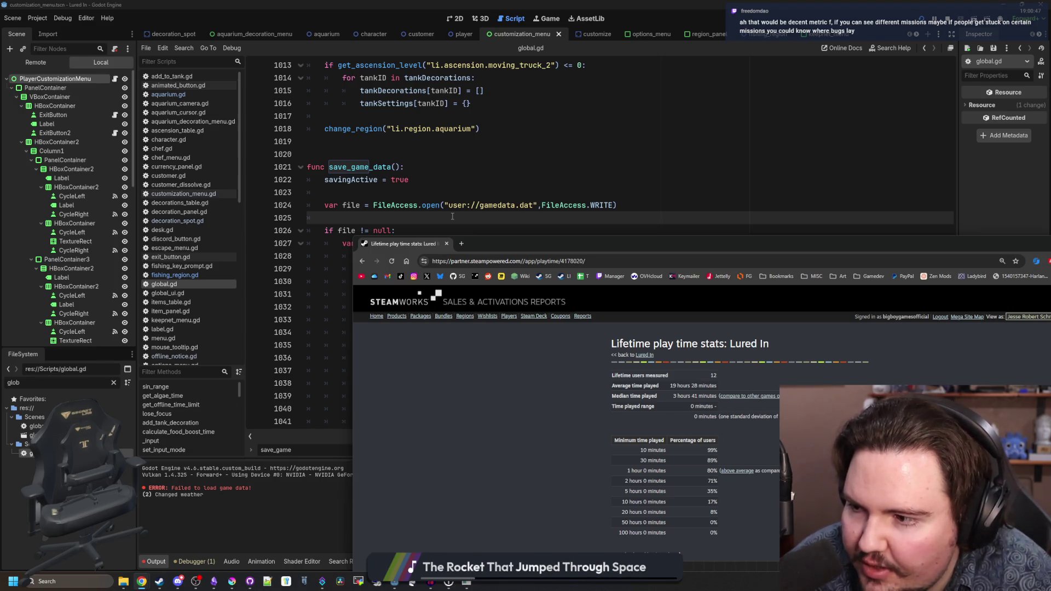
{"action": "mouse_move", "coordinate": [505, 241]}
{"action": "left_mouse_down"}
{"action": "mouse_move", "coordinate": [392, 122]}
{"action": "mouse_move", "coordinate": [305, 3]}
{"action": "left_mouse_up"}
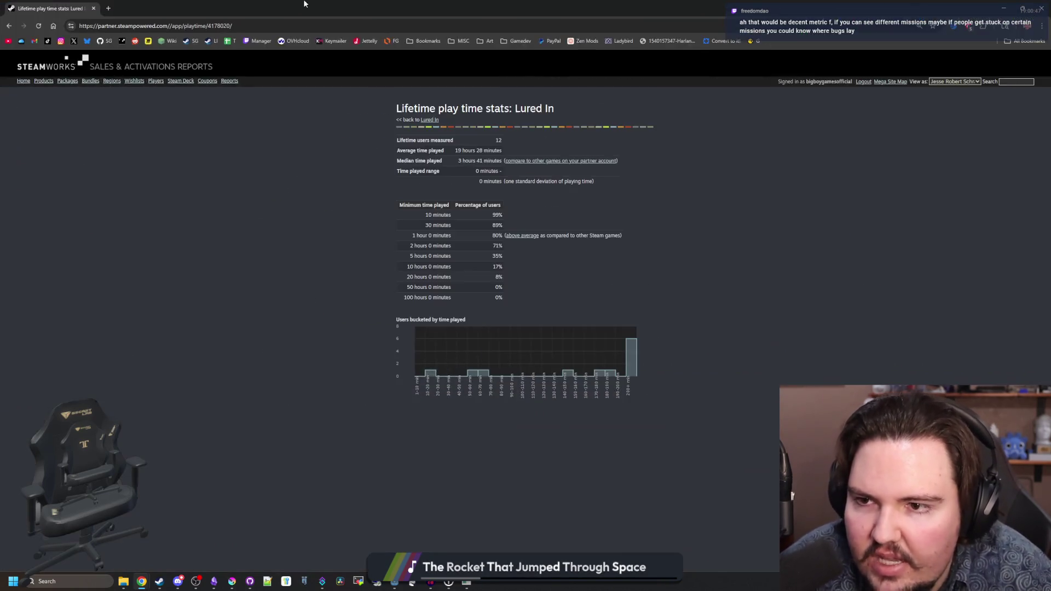
- Search Google for 'steamworks stats api' and open the Stats and Achievements documentation
{"action": "left_click", "coordinate": [303, 27]}
{"action": "type", "text": "steamwro"}
{"action": "key", "text": "BackSpace"}
{"action": "key", "text": "BackSpace"}
{"action": "type", "text": "rks stat "}
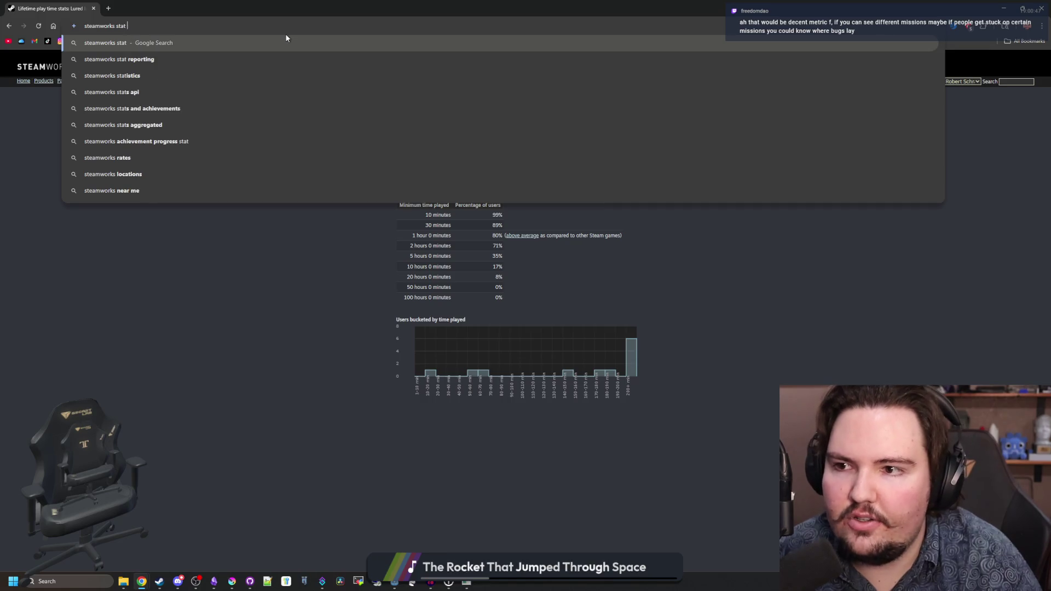
{"action": "type", "text": "s api"}
{"action": "key", "text": "Return"}
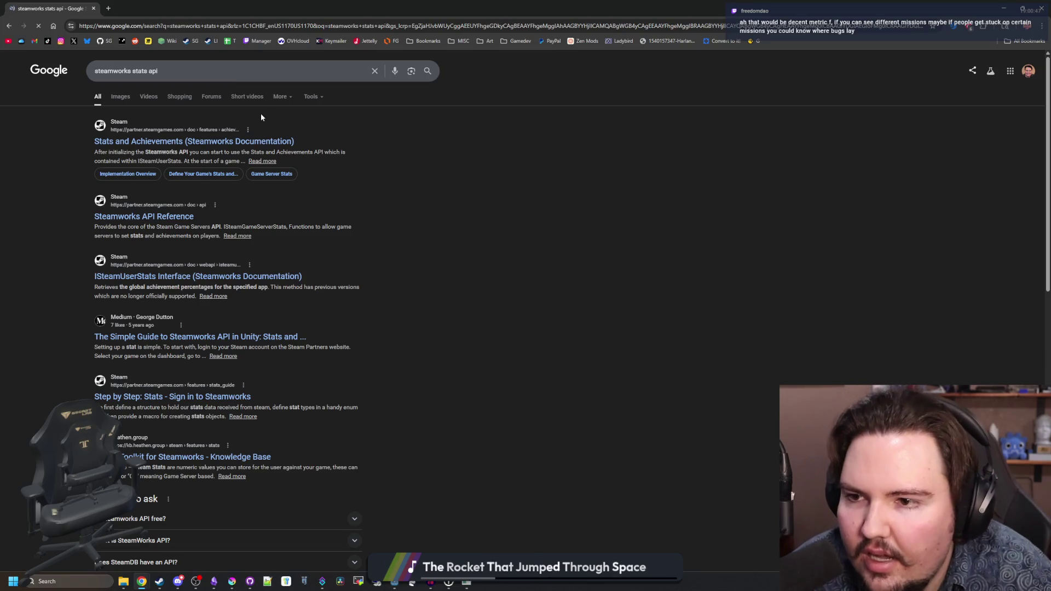
{"action": "left_click", "coordinate": [240, 143]}
- Read the stat properties, highlighting ID, Type and the Set By description
{"action": "scroll", "coordinate": [514, 324], "scroll_direction": "down", "scroll_amount": 3}
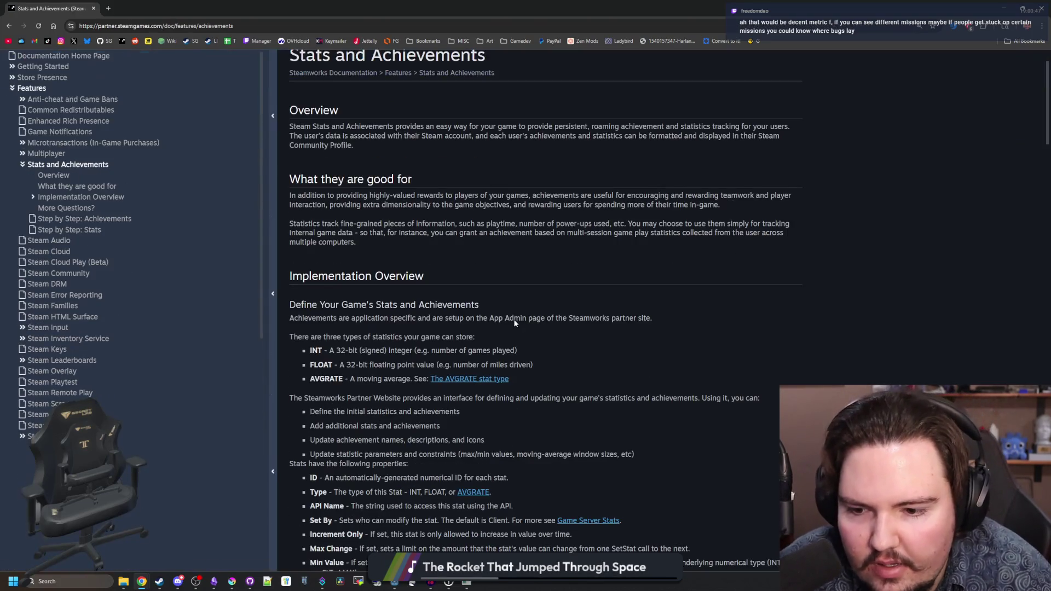
{"action": "scroll", "coordinate": [513, 327], "scroll_direction": "down", "scroll_amount": 1}
{"action": "scroll", "coordinate": [512, 328], "scroll_direction": "down", "scroll_amount": 7}
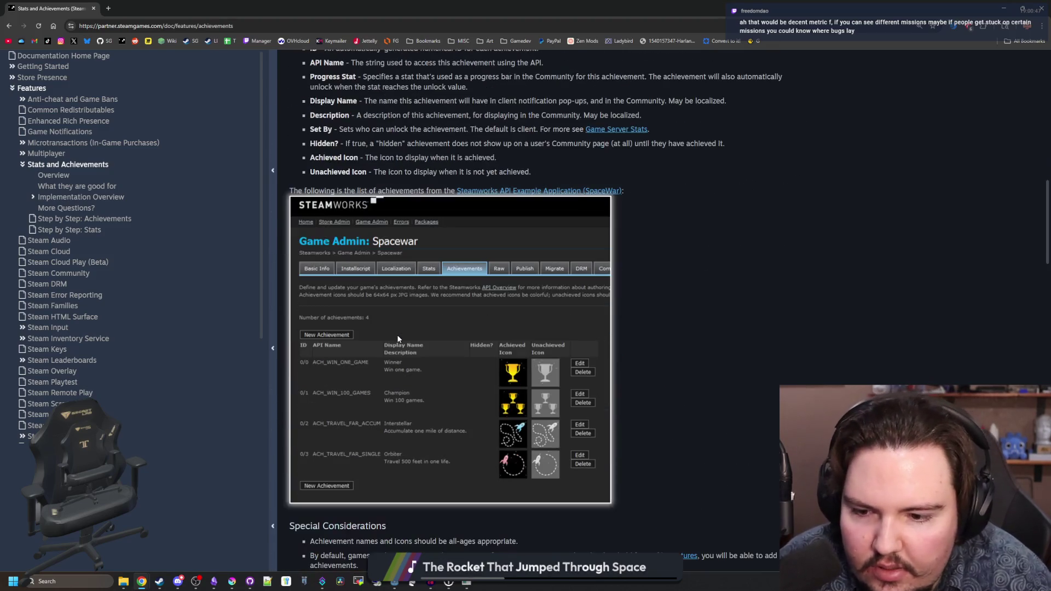
{"action": "scroll", "coordinate": [398, 339], "scroll_direction": "down", "scroll_amount": 10}
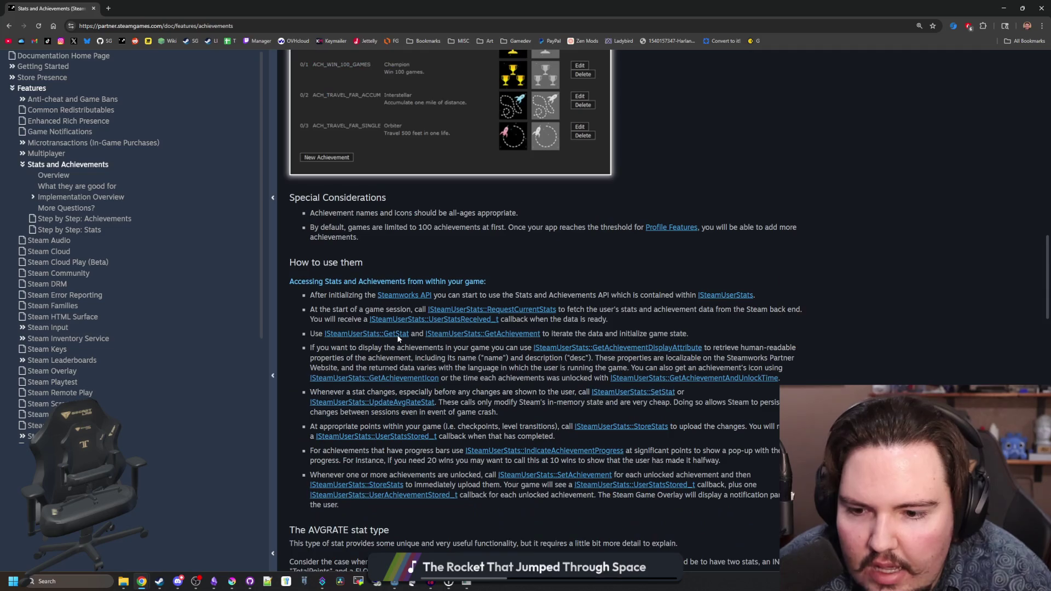
{"action": "scroll", "coordinate": [398, 339], "scroll_direction": "down", "scroll_amount": 15}
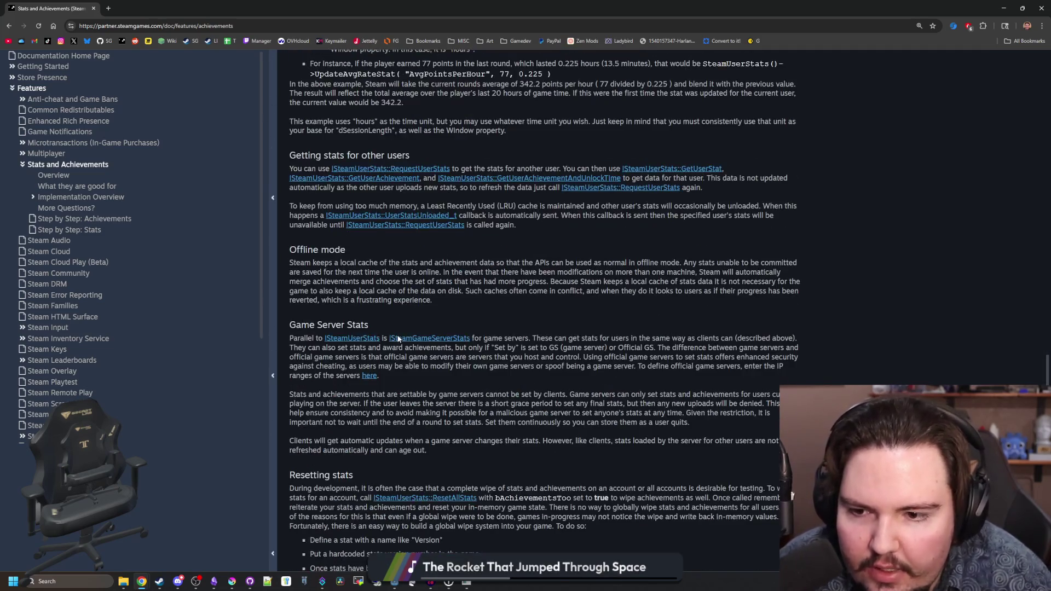
{"action": "scroll", "coordinate": [398, 339], "scroll_direction": "down", "scroll_amount": 12}
{"action": "scroll", "coordinate": [386, 321], "scroll_direction": "up", "scroll_amount": 20}
{"action": "left_click_drag", "start_coordinate": [307, 203], "coordinate": [384, 323]}
{"action": "left_click", "coordinate": [349, 207]}
{"action": "mouse_move", "coordinate": [511, 205]}
{"action": "left_mouse_down"}
{"action": "mouse_move", "coordinate": [408, 204]}
{"action": "mouse_move", "coordinate": [446, 219]}
{"action": "mouse_move", "coordinate": [408, 219]}
{"action": "mouse_move", "coordinate": [443, 227]}
{"action": "left_mouse_up"}
{"action": "left_click", "coordinate": [440, 219]}
{"action": "left_click", "coordinate": [444, 219]}
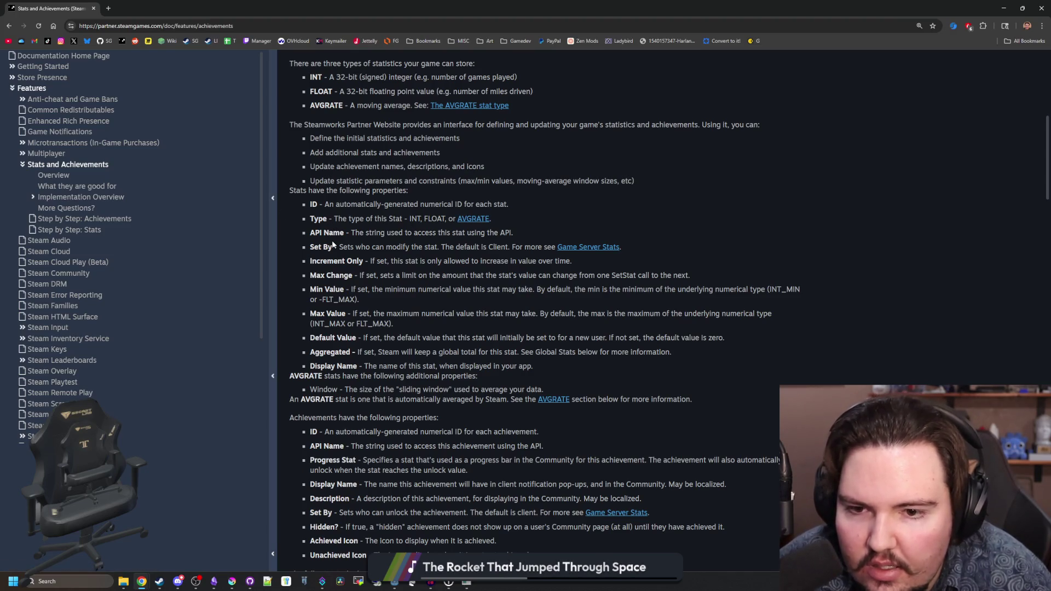
{"action": "left_click_drag", "start_coordinate": [343, 247], "coordinate": [480, 247]}
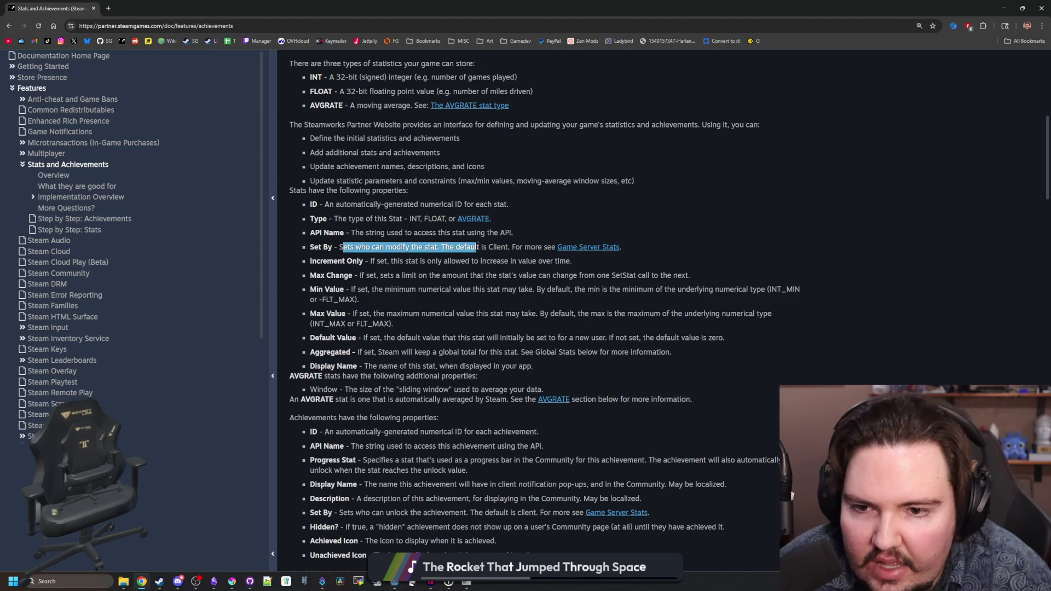
{"action": "left_click", "coordinate": [333, 260]}
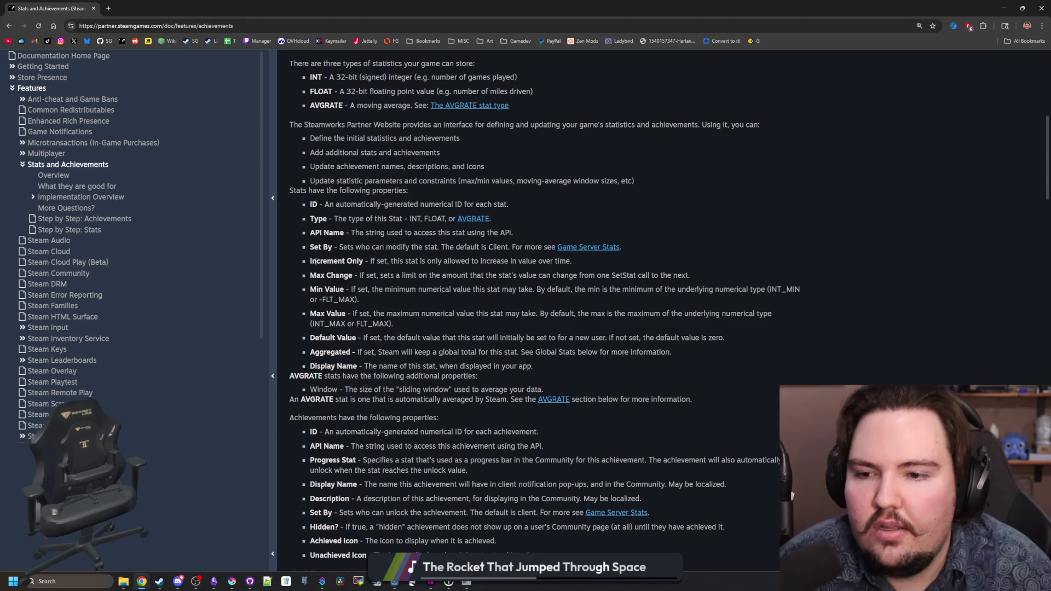
- Continue down the page through the Special Considerations bullets and the Offline mode paragraph
{"action": "scroll", "coordinate": [377, 265], "scroll_direction": "down", "scroll_amount": 3}
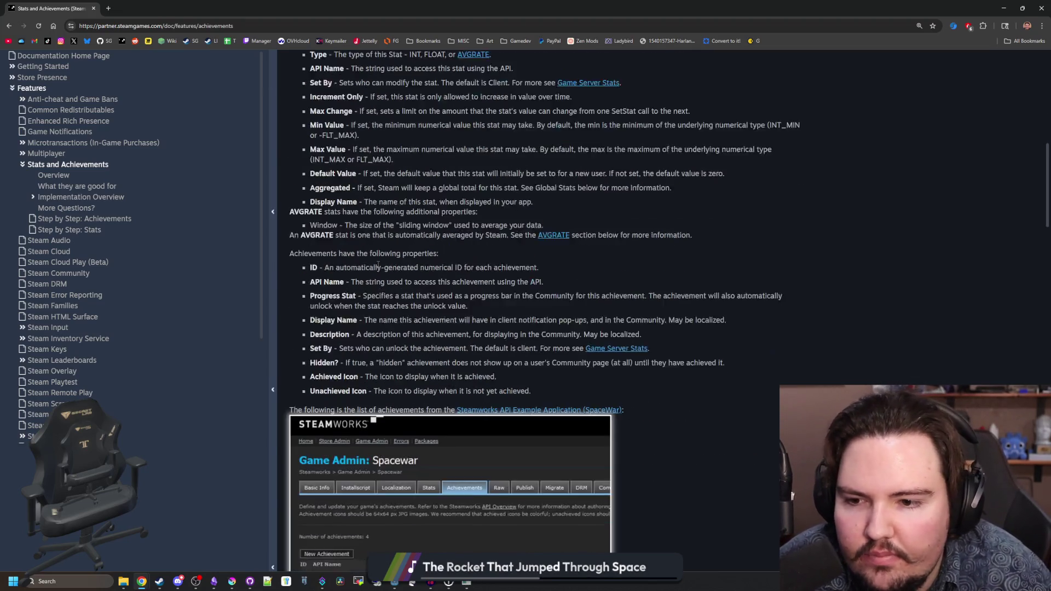
{"action": "scroll", "coordinate": [378, 265], "scroll_direction": "down", "scroll_amount": 4}
{"action": "scroll", "coordinate": [378, 267], "scroll_direction": "down", "scroll_amount": 2}
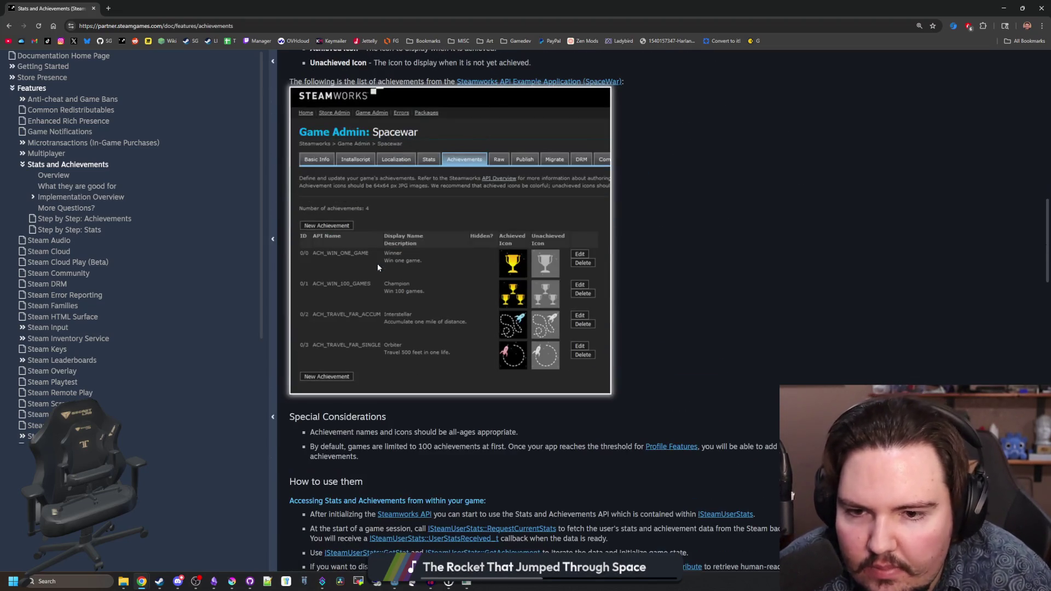
{"action": "scroll", "coordinate": [378, 267], "scroll_direction": "down", "scroll_amount": 2}
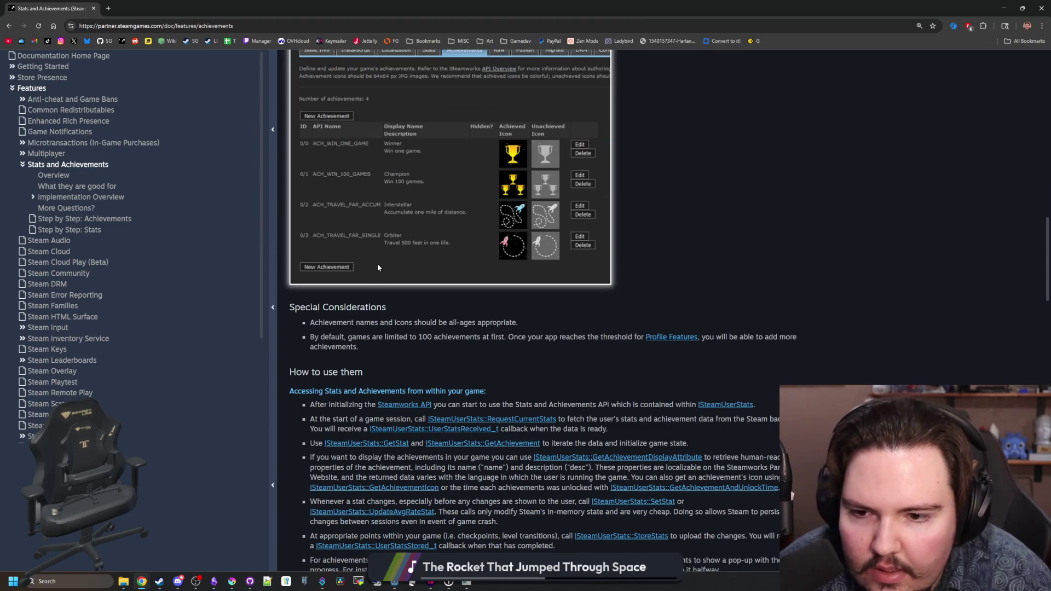
{"action": "left_click_drag", "start_coordinate": [368, 324], "coordinate": [490, 336]}
{"action": "left_click", "coordinate": [470, 336]}
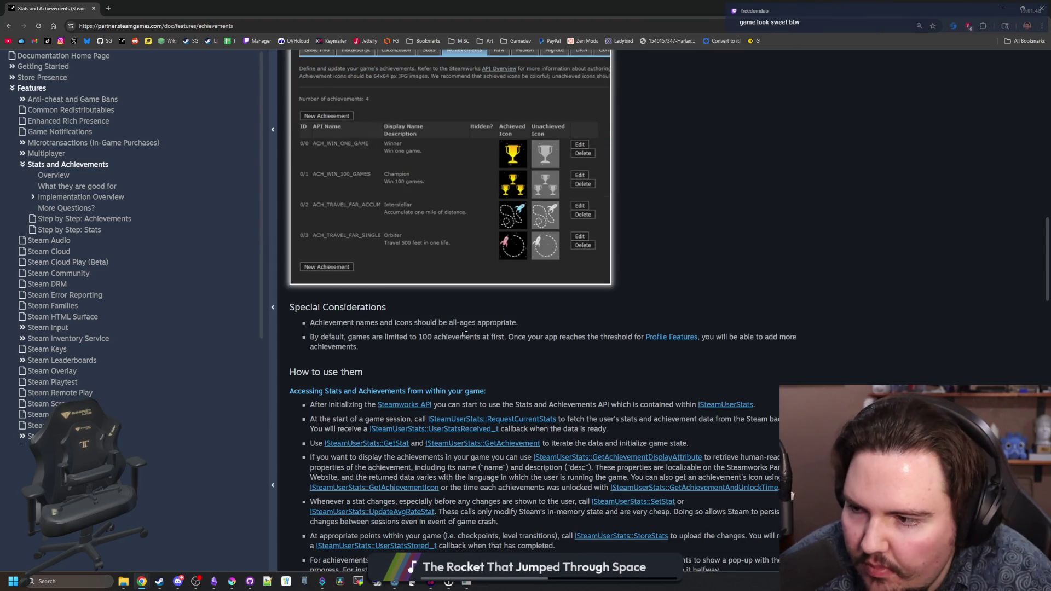
{"action": "scroll", "coordinate": [420, 336], "scroll_direction": "down", "scroll_amount": 20}
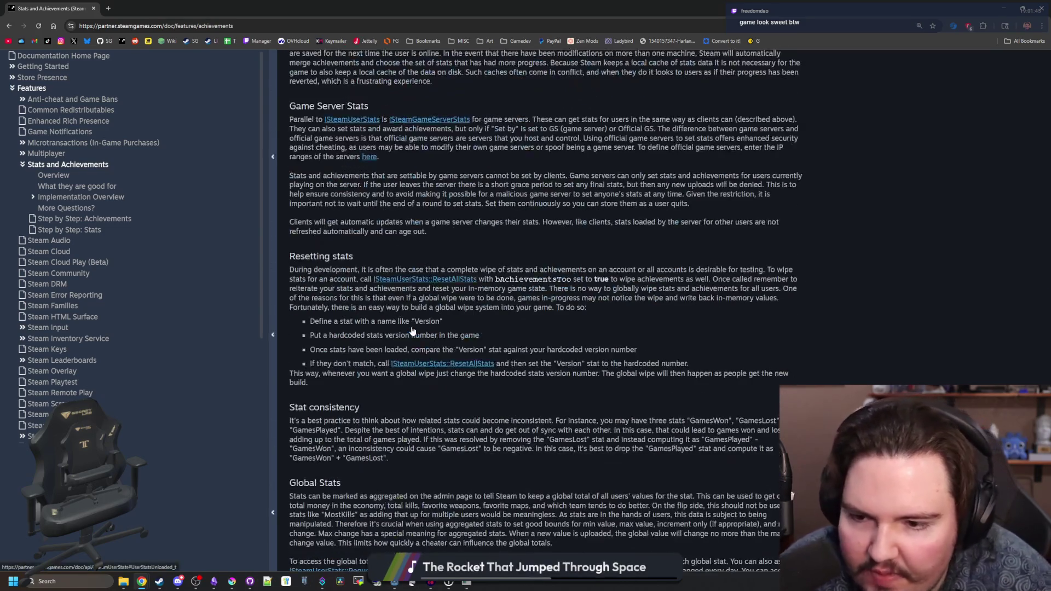
{"action": "scroll", "coordinate": [412, 330], "scroll_direction": "up", "scroll_amount": 12}
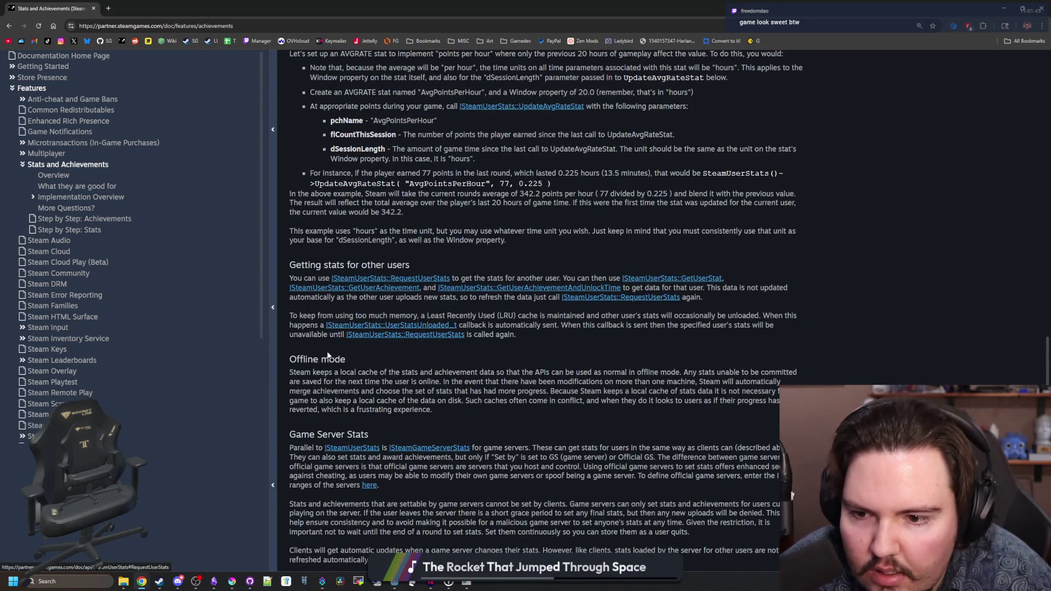
{"action": "mouse_move", "coordinate": [313, 370]}
{"action": "left_mouse_down"}
{"action": "mouse_move", "coordinate": [535, 374]}
{"action": "mouse_move", "coordinate": [756, 403]}
{"action": "mouse_move", "coordinate": [668, 415]}
{"action": "mouse_move", "coordinate": [680, 414]}
{"action": "mouse_move", "coordinate": [690, 392]}
{"action": "mouse_move", "coordinate": [330, 374]}
{"action": "mouse_move", "coordinate": [416, 367]}
{"action": "mouse_move", "coordinate": [514, 410]}
{"action": "left_mouse_up"}
{"action": "left_click", "coordinate": [515, 410]}
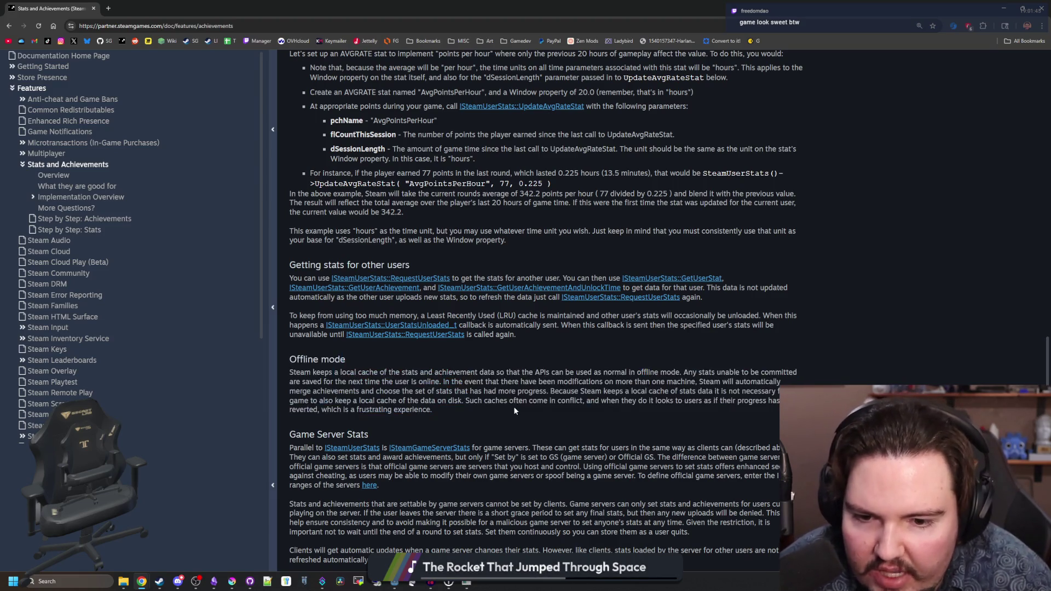
{"action": "scroll", "coordinate": [421, 366], "scroll_direction": "down", "scroll_amount": 4}
{"action": "scroll", "coordinate": [421, 366], "scroll_direction": "down", "scroll_amount": 8}
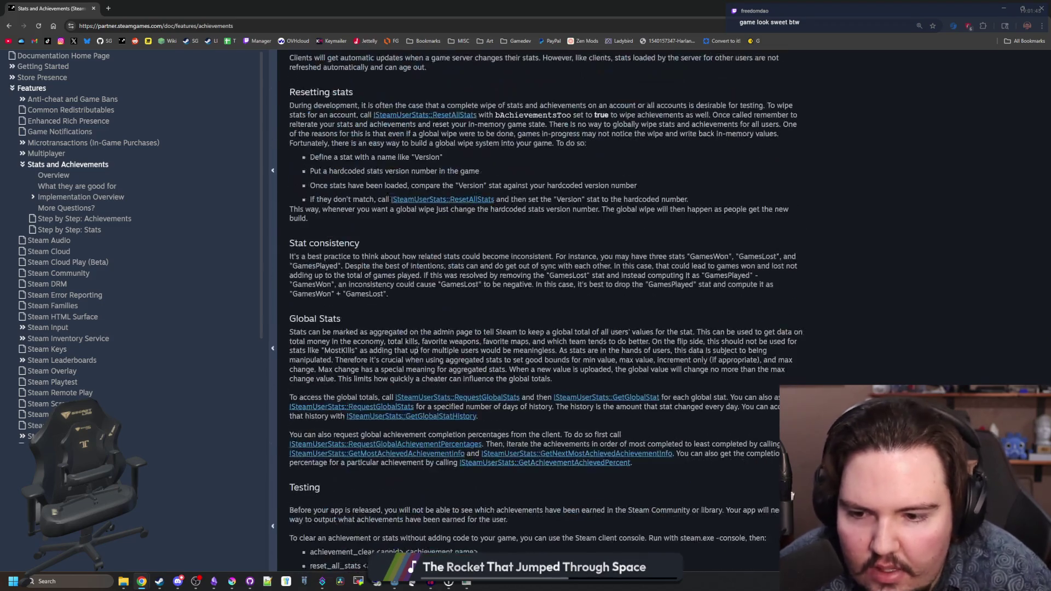
{"action": "scroll", "coordinate": [409, 364], "scroll_direction": "down", "scroll_amount": 3}
{"action": "scroll", "coordinate": [409, 364], "scroll_direction": "up", "scroll_amount": 20}
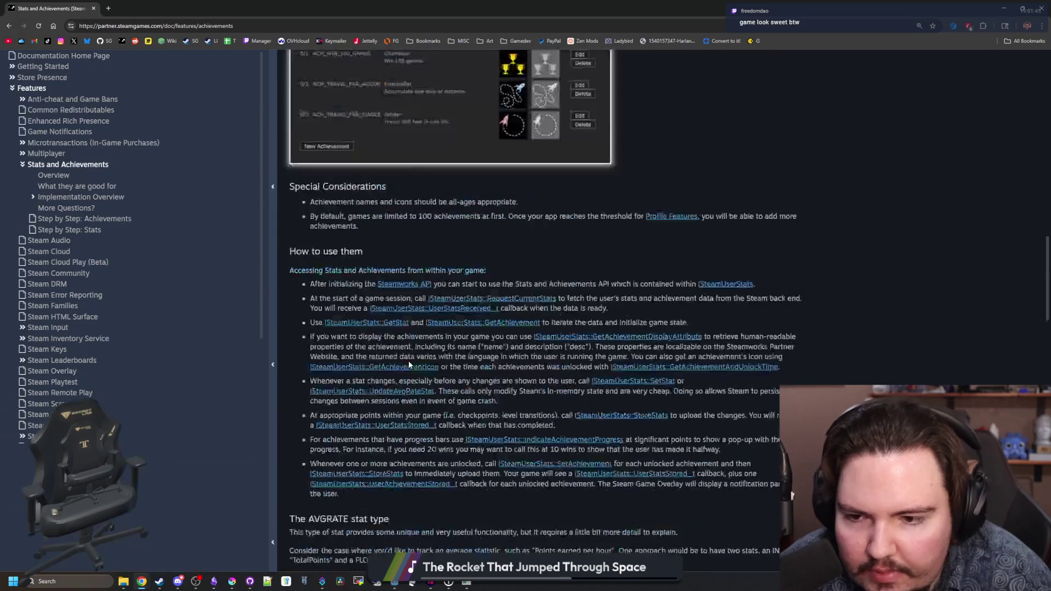
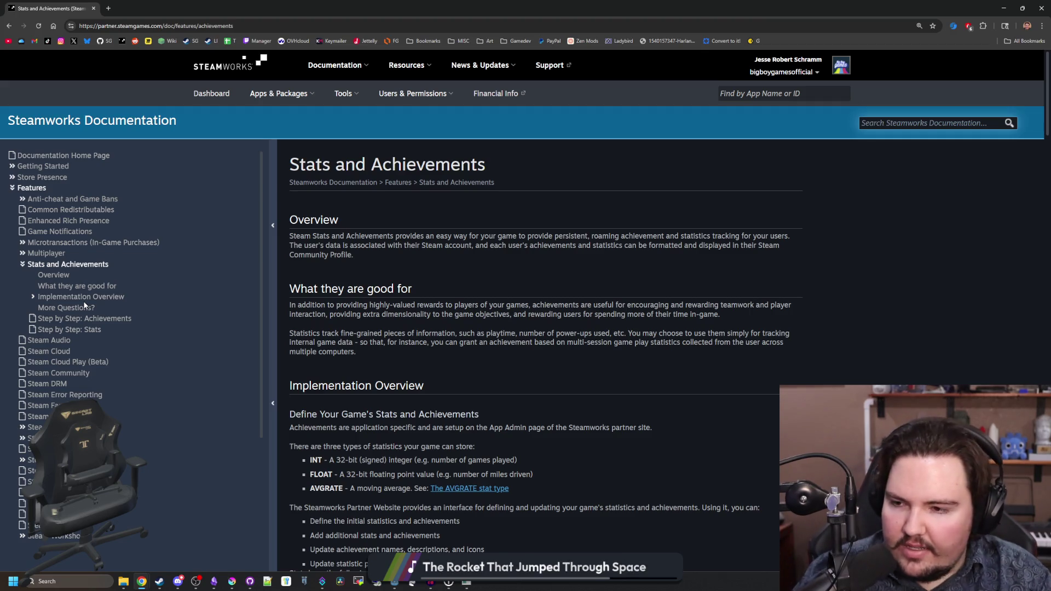
- Skim the Stats and Achievements page to the bottom and back, then go to Steam Audio
{"action": "scroll", "coordinate": [412, 328], "scroll_direction": "down", "scroll_amount": 9}
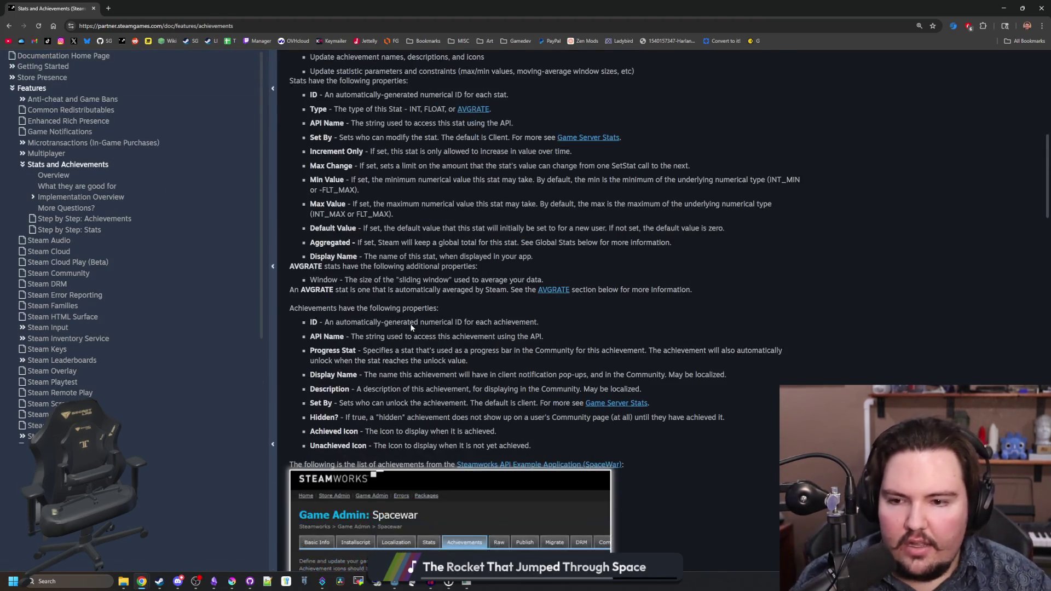
{"action": "scroll", "coordinate": [412, 327], "scroll_direction": "down", "scroll_amount": 15}
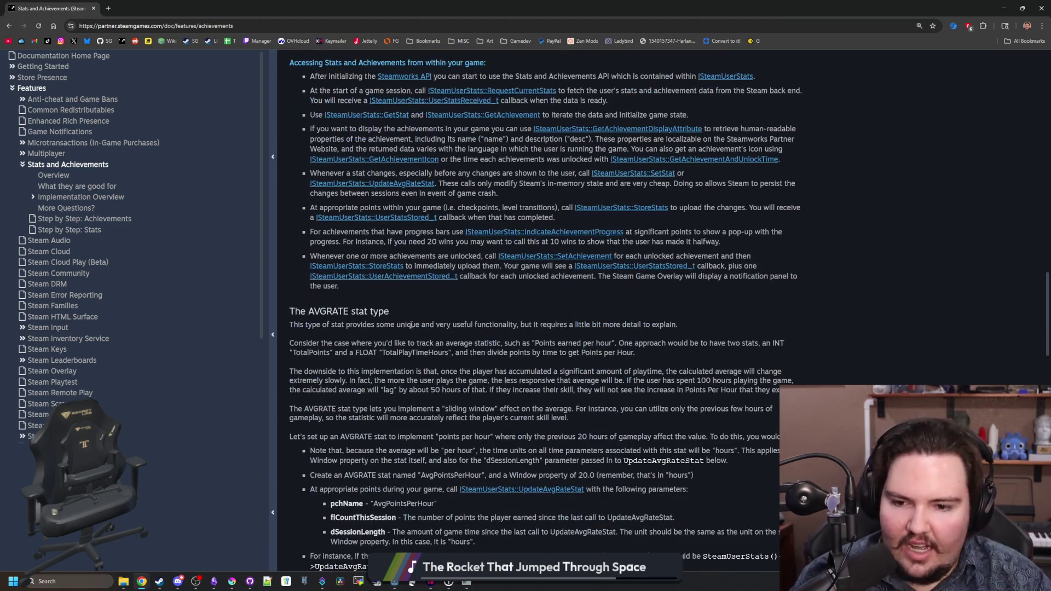
{"action": "scroll", "coordinate": [412, 325], "scroll_direction": "down", "scroll_amount": 15}
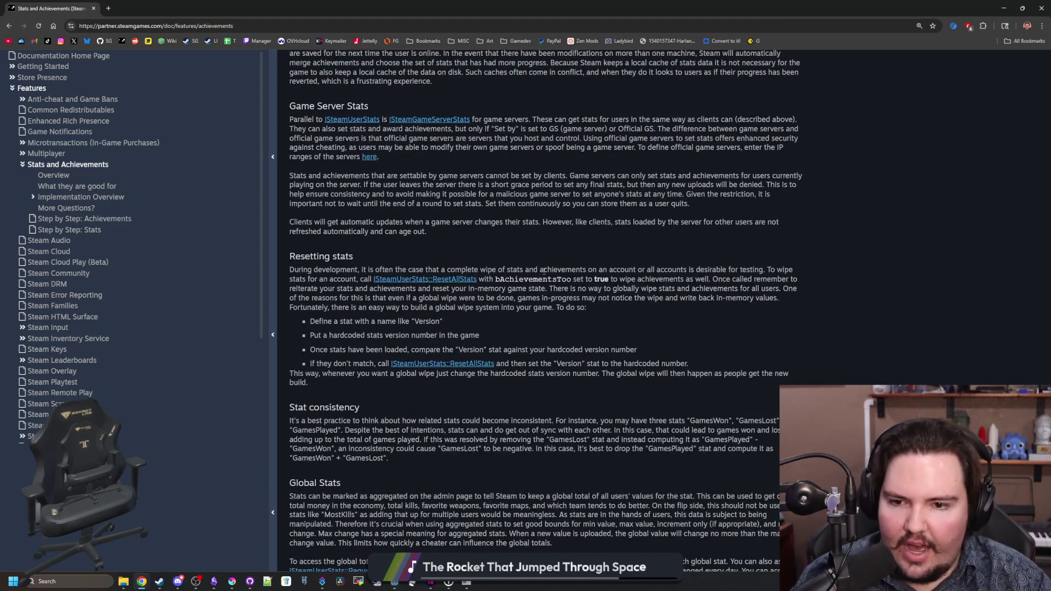
{"action": "scroll", "coordinate": [544, 271], "scroll_direction": "down", "scroll_amount": 15}
{"action": "scroll", "coordinate": [544, 271], "scroll_direction": "up", "scroll_amount": 20}
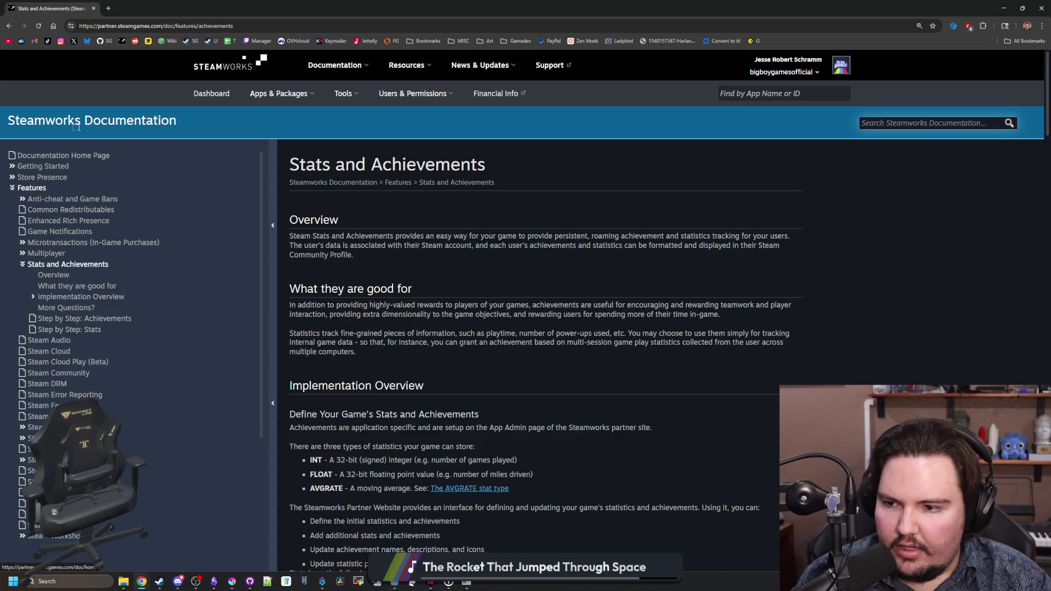
{"action": "left_click", "coordinate": [67, 336]}
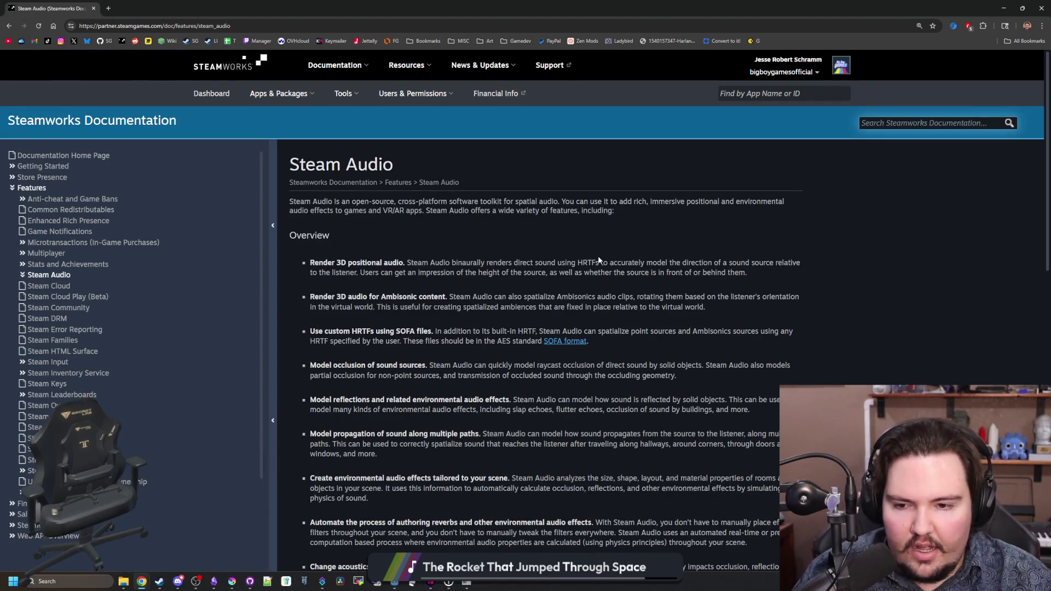
- Skim the Steam Audio page and move on to the Steam HTML Surface page
{"action": "scroll", "coordinate": [449, 264], "scroll_direction": "down", "scroll_amount": 10}
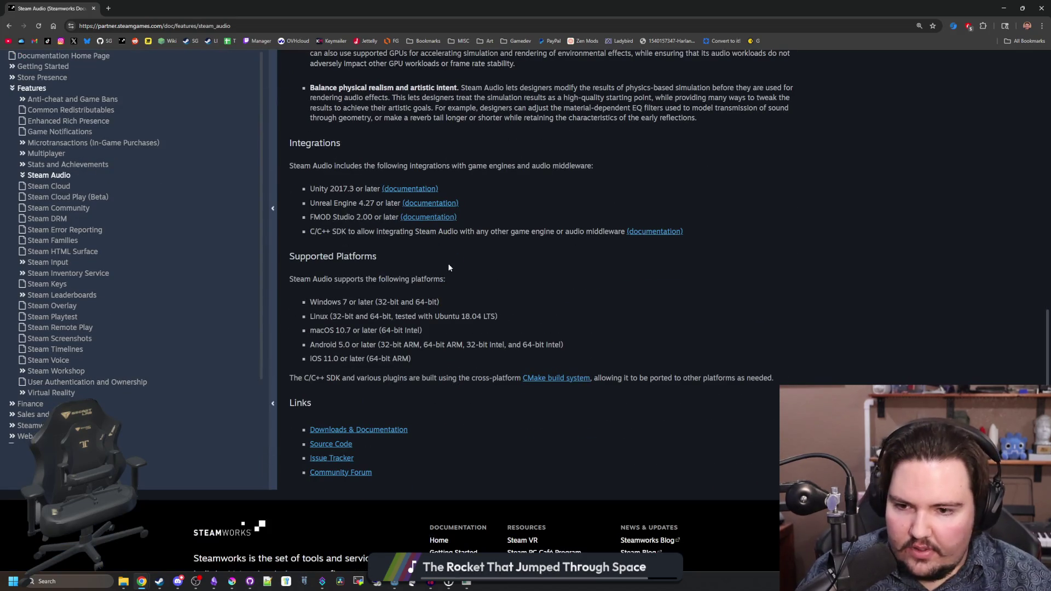
{"action": "scroll", "coordinate": [438, 298], "scroll_direction": "up", "scroll_amount": 7}
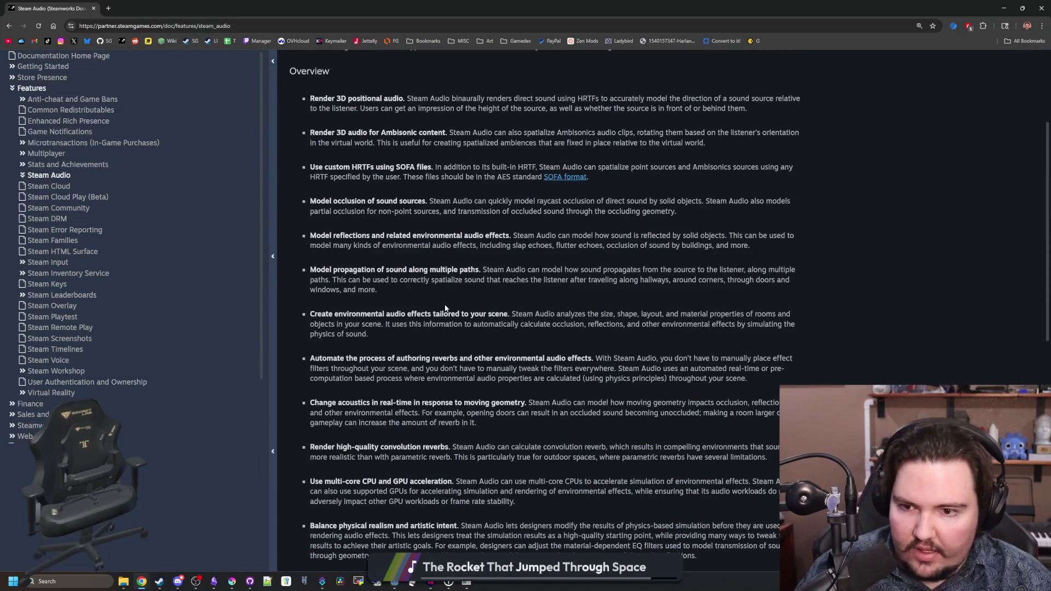
{"action": "scroll", "coordinate": [447, 307], "scroll_direction": "up", "scroll_amount": 3}
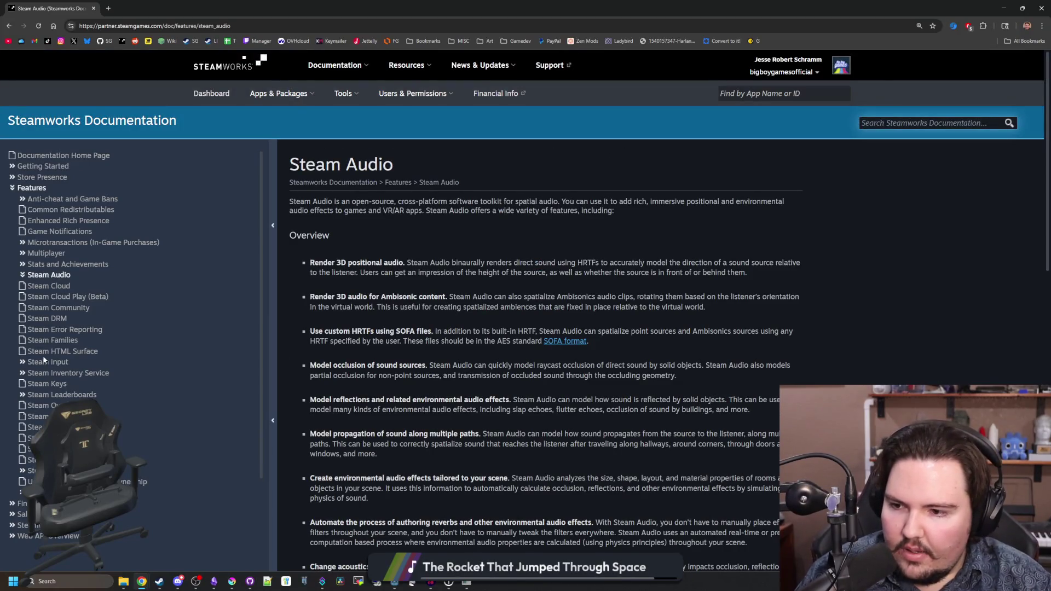
{"action": "left_click", "coordinate": [88, 355]}
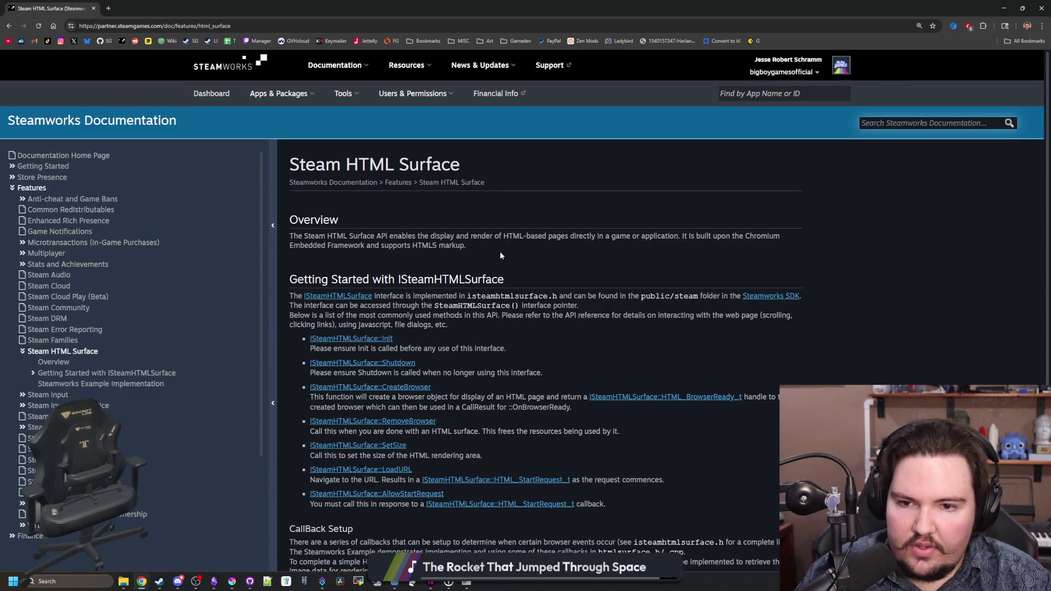
- Highlight and read the Steam HTML Surface Overview, then clear the selection
{"action": "mouse_move", "coordinate": [514, 237]}
{"action": "left_mouse_down"}
{"action": "mouse_move", "coordinate": [656, 237]}
{"action": "mouse_move", "coordinate": [290, 237]}
{"action": "mouse_move", "coordinate": [721, 237]}
{"action": "mouse_move", "coordinate": [460, 246]}
{"action": "mouse_move", "coordinate": [676, 235]}
{"action": "left_mouse_up"}
{"action": "left_click", "coordinate": [460, 245]}
{"action": "left_click", "coordinate": [626, 269]}
{"action": "scroll", "coordinate": [626, 269], "scroll_direction": "down", "scroll_amount": 5}
{"action": "scroll", "coordinate": [415, 265], "scroll_direction": "up", "scroll_amount": 5}
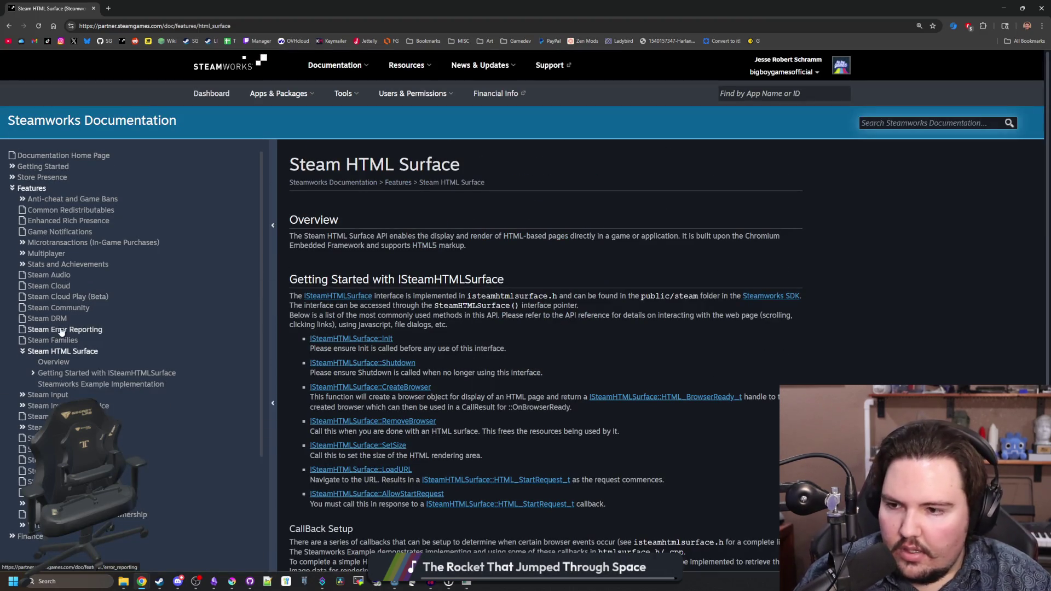
- Open Steam Cloud, then read through the Steam Cloud Play (Beta) page
{"action": "left_click", "coordinate": [61, 291]}
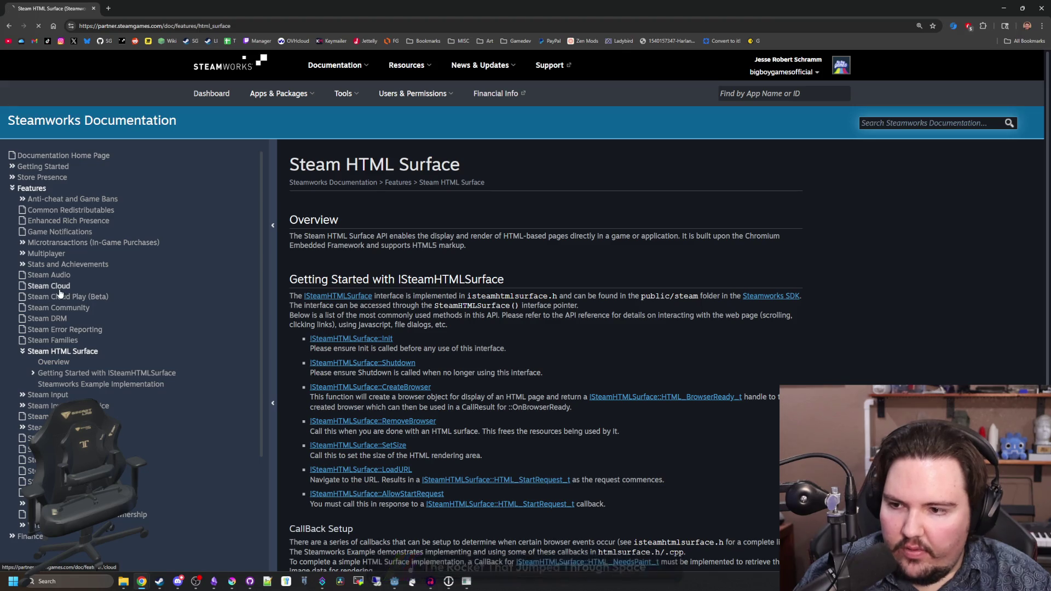
{"action": "left_click", "coordinate": [81, 373]}
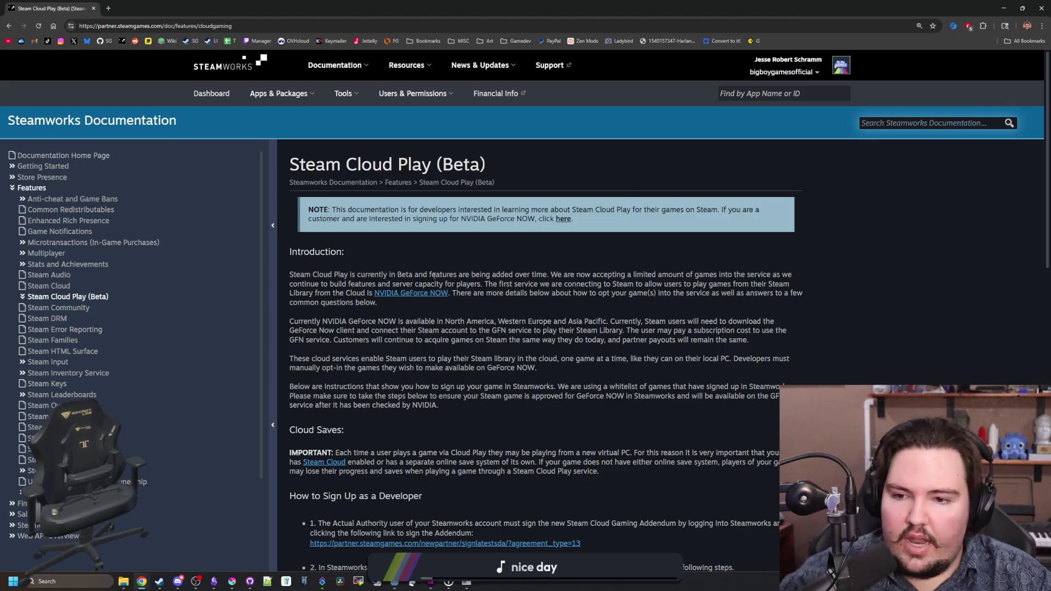
{"action": "scroll", "coordinate": [438, 274], "scroll_direction": "down", "scroll_amount": 4}
{"action": "scroll", "coordinate": [455, 265], "scroll_direction": "down", "scroll_amount": 5}
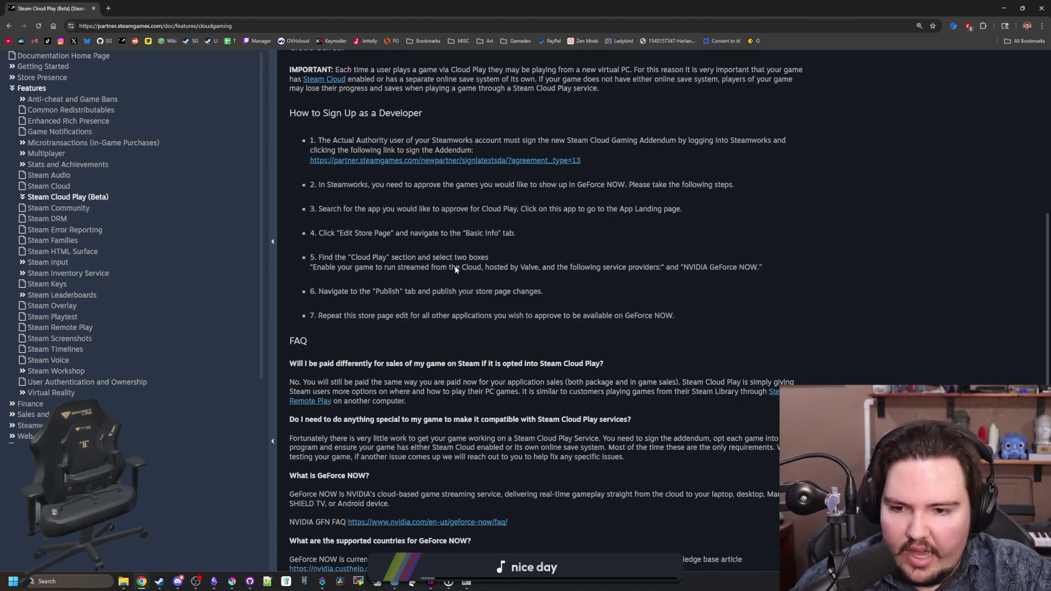
{"action": "scroll", "coordinate": [455, 266], "scroll_direction": "down", "scroll_amount": 2}
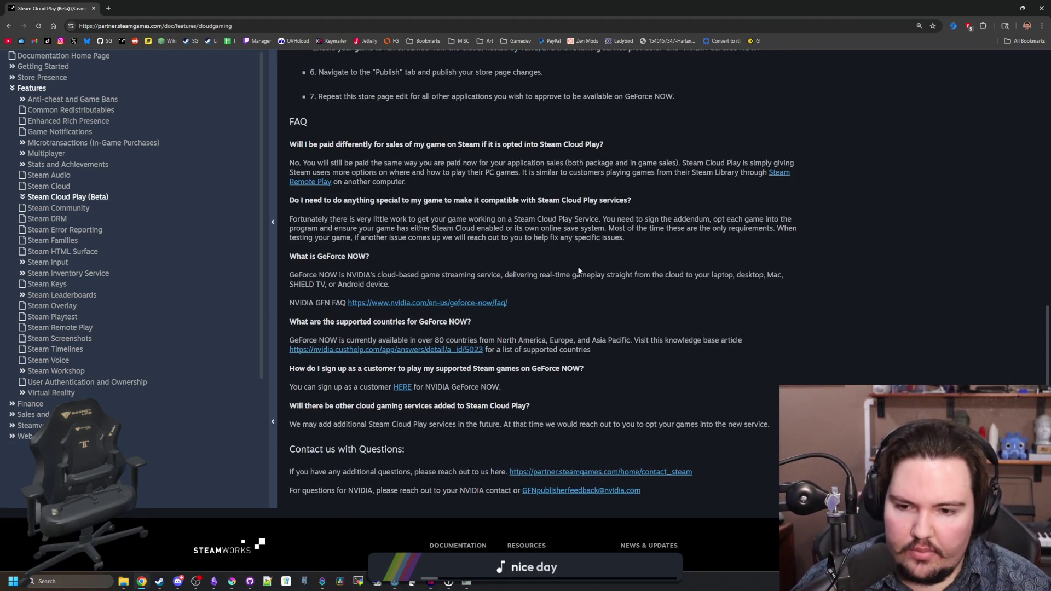
{"action": "scroll", "coordinate": [578, 270], "scroll_direction": "up", "scroll_amount": 11}
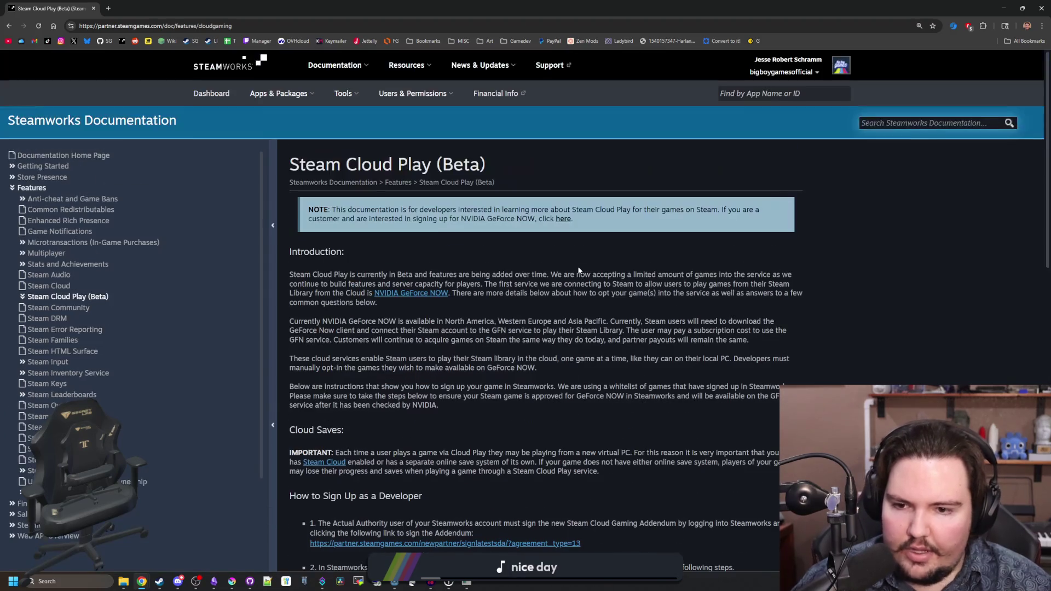
{"action": "scroll", "coordinate": [565, 281], "scroll_direction": "down", "scroll_amount": 4}
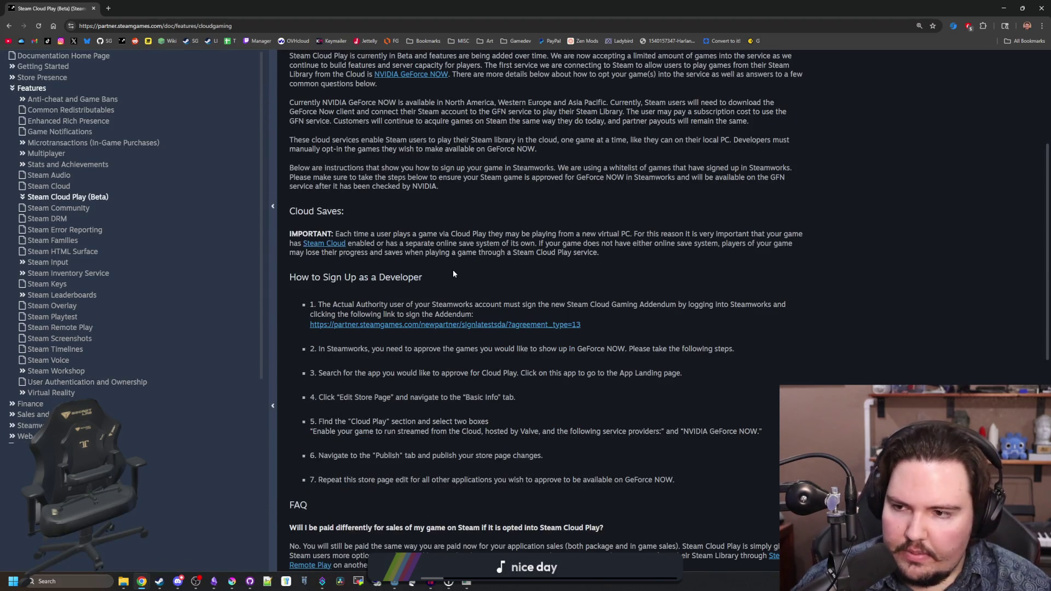
{"action": "scroll", "coordinate": [452, 269], "scroll_direction": "up", "scroll_amount": 4}
- Visit Steam Audio, Microtransactions and Common Redistributables, then highlight the ISteamHTMLSurface sentence
{"action": "left_click", "coordinate": [68, 280]}
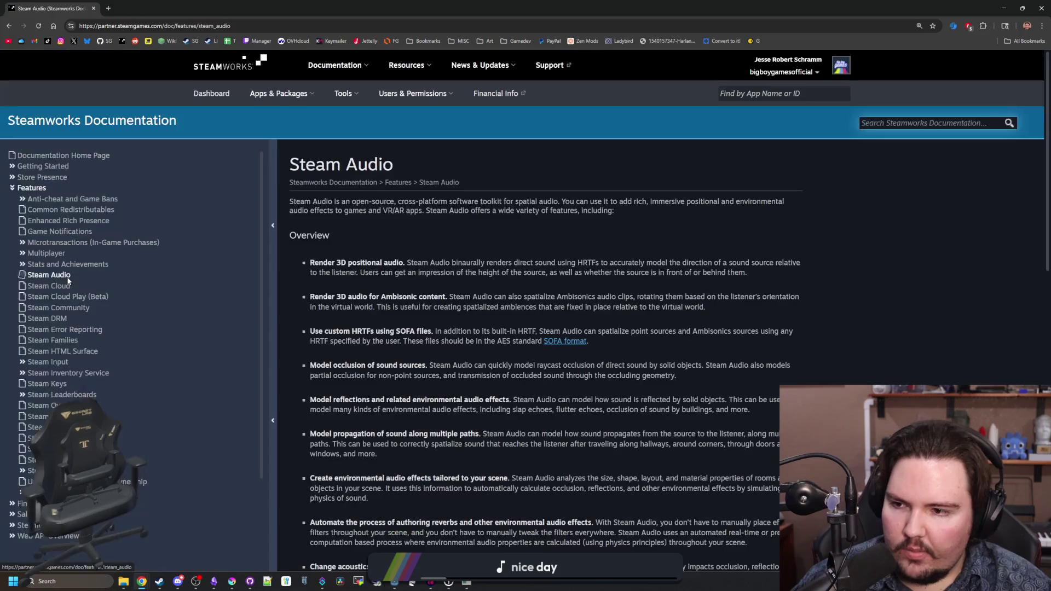
{"action": "left_click", "coordinate": [64, 245]}
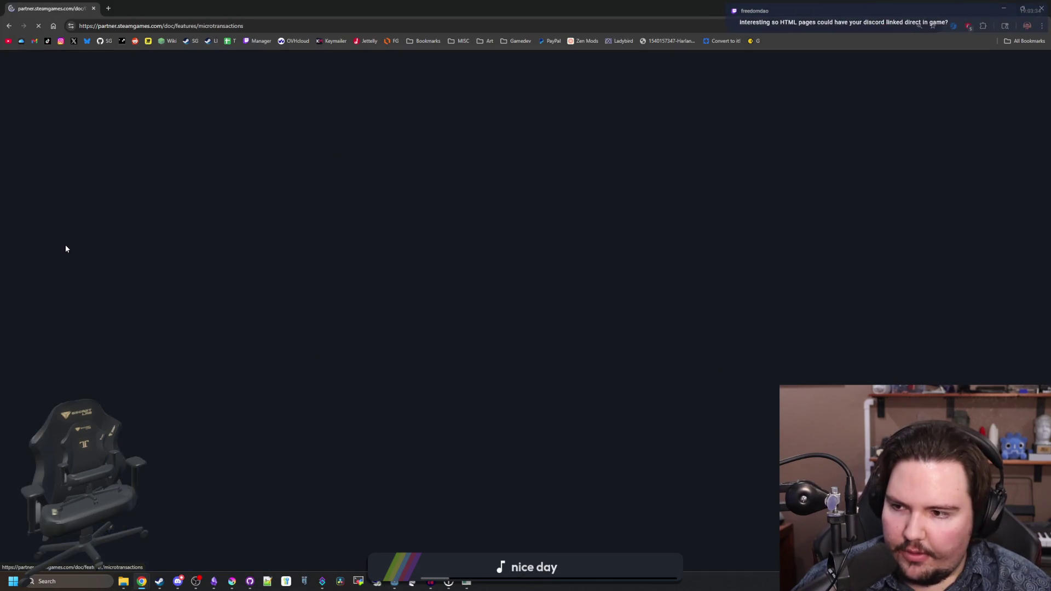
{"action": "left_click", "coordinate": [49, 210]}
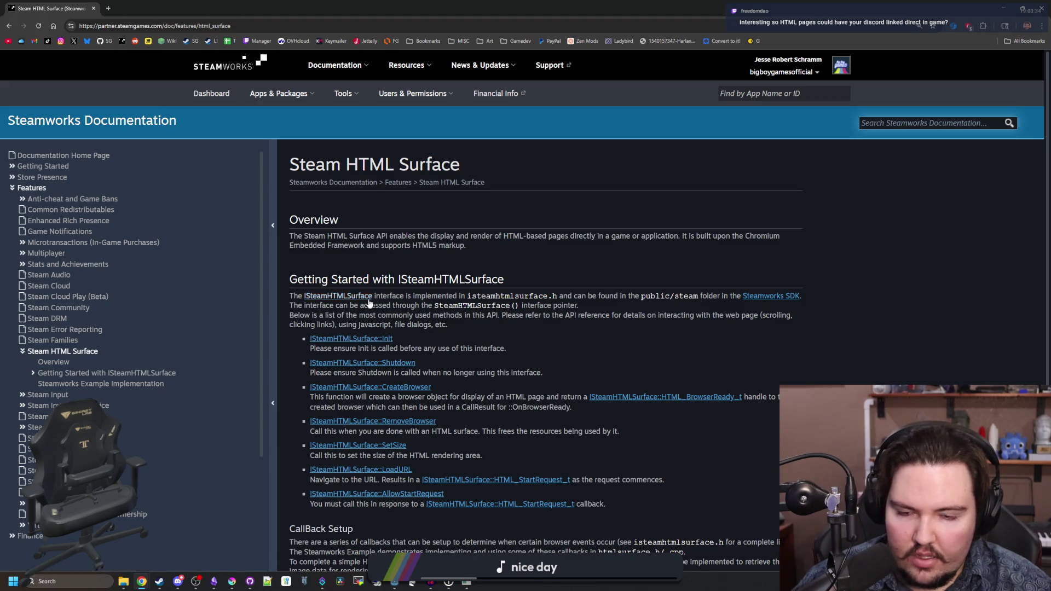
{"action": "mouse_move", "coordinate": [515, 298]}
{"action": "left_mouse_down"}
{"action": "mouse_move", "coordinate": [739, 299]}
{"action": "mouse_move", "coordinate": [431, 306]}
{"action": "mouse_move", "coordinate": [580, 315]}
{"action": "mouse_move", "coordinate": [438, 325]}
{"action": "left_mouse_up"}
- Read through the Steam HTML Surface methods and example sections, then bring up the Steam library
{"action": "left_click", "coordinate": [438, 324]}
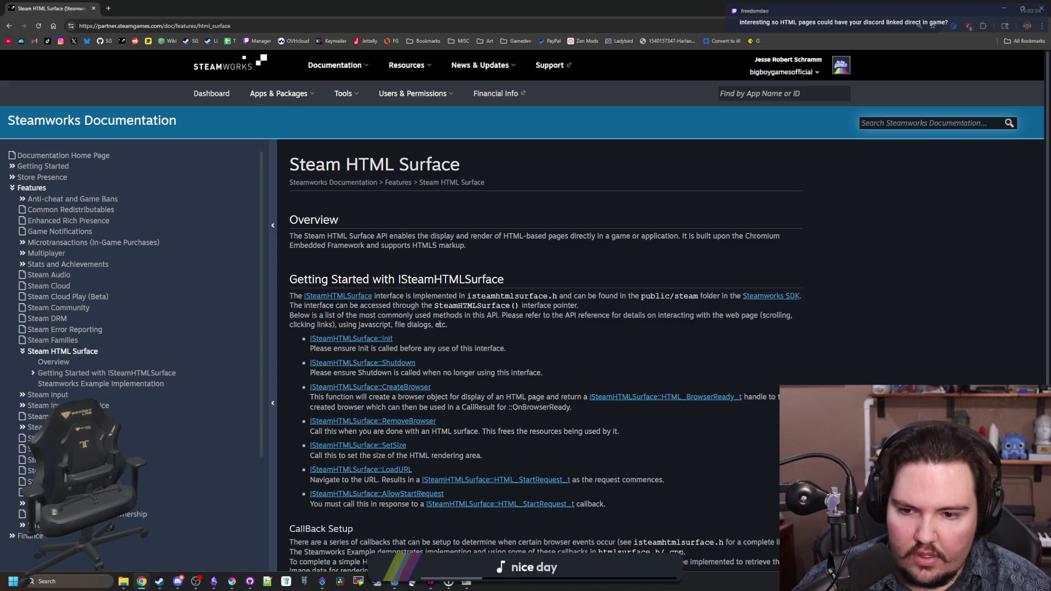
{"action": "scroll", "coordinate": [438, 331], "scroll_direction": "down", "scroll_amount": 1}
{"action": "scroll", "coordinate": [360, 356], "scroll_direction": "down", "scroll_amount": 1}
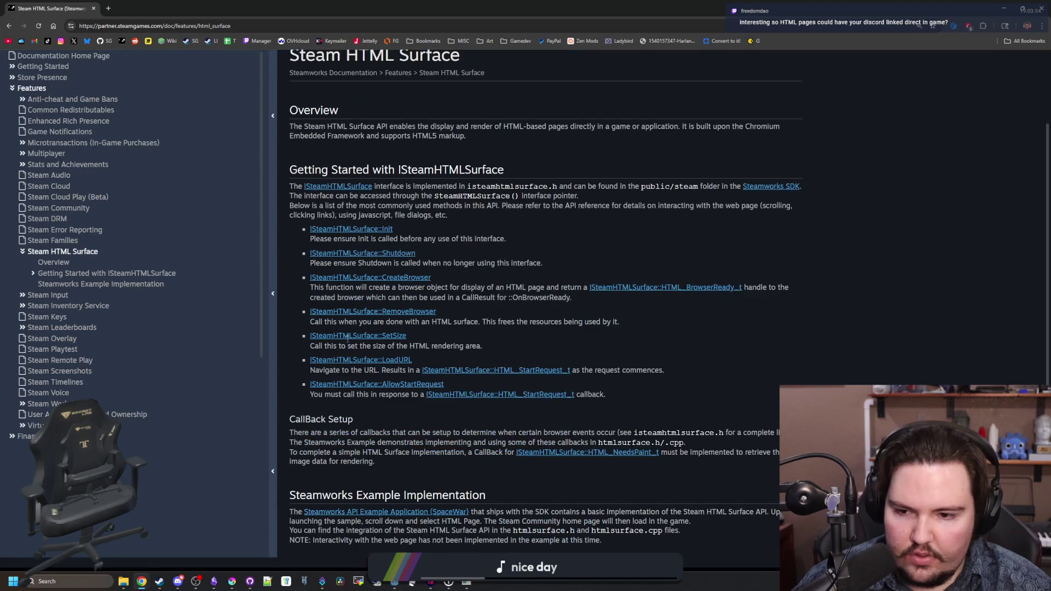
{"action": "scroll", "coordinate": [395, 430], "scroll_direction": "down", "scroll_amount": 1}
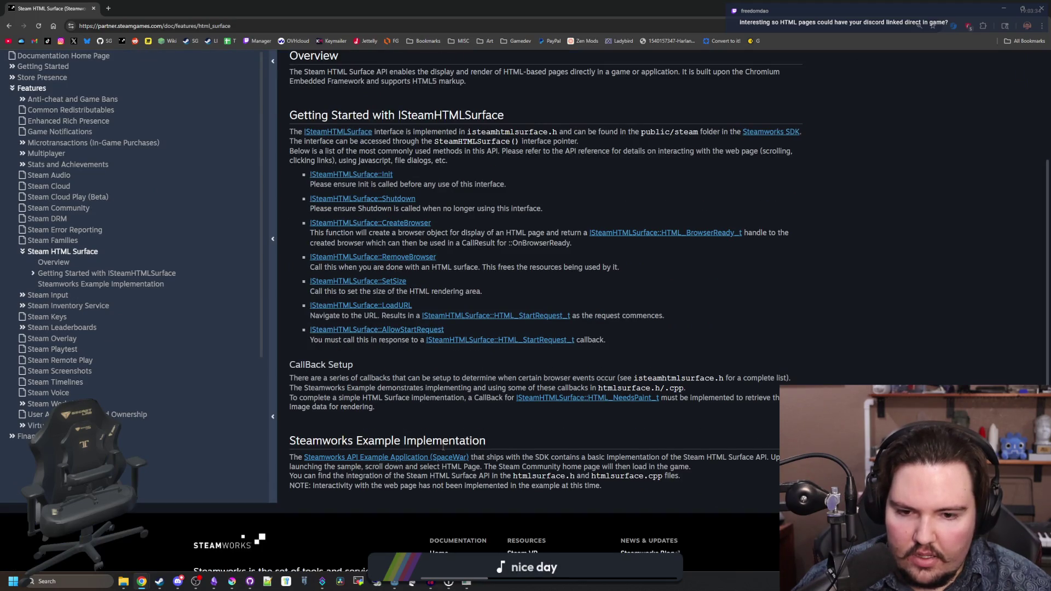
{"action": "mouse_move", "coordinate": [685, 464]}
{"action": "left_mouse_down"}
{"action": "mouse_move", "coordinate": [777, 460]}
{"action": "mouse_move", "coordinate": [383, 468]}
{"action": "mouse_move", "coordinate": [524, 460]}
{"action": "mouse_move", "coordinate": [679, 481]}
{"action": "left_mouse_up"}
{"action": "left_click", "coordinate": [671, 486]}
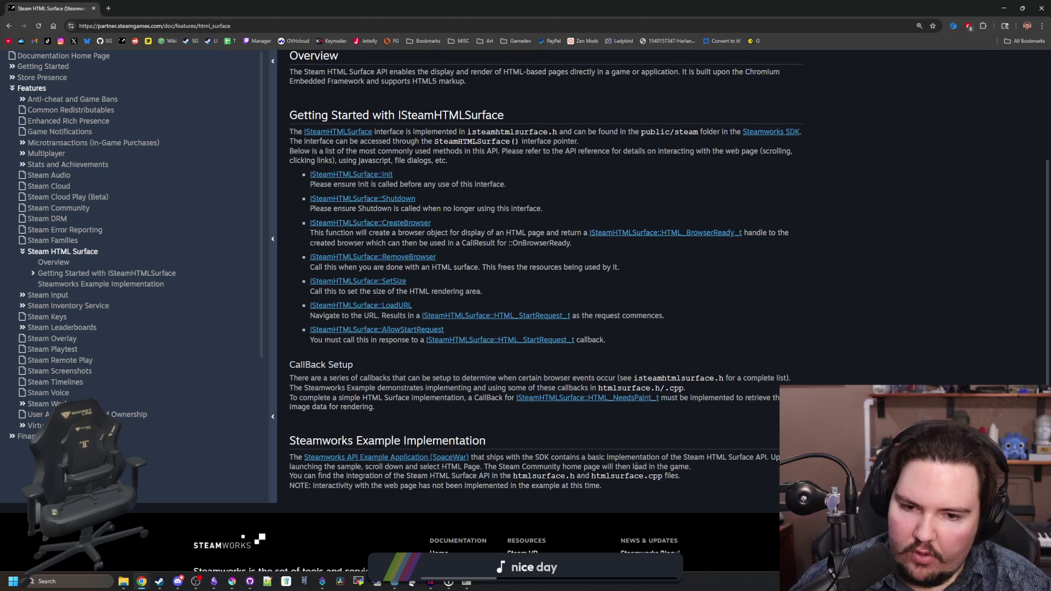
{"action": "scroll", "coordinate": [651, 323], "scroll_direction": "up", "scroll_amount": 3}
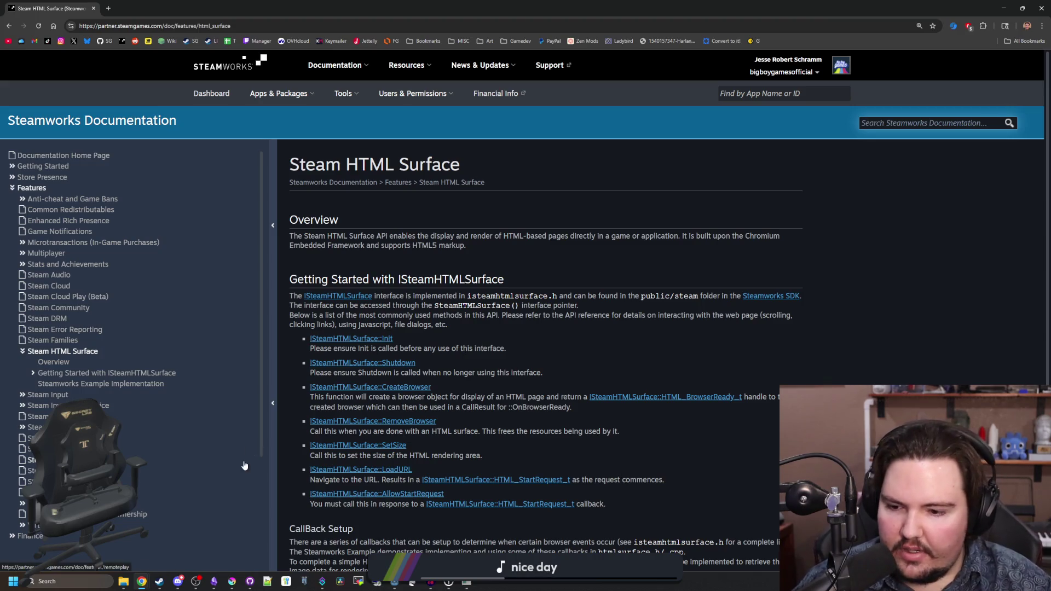
{"action": "left_click", "coordinate": [159, 582]}
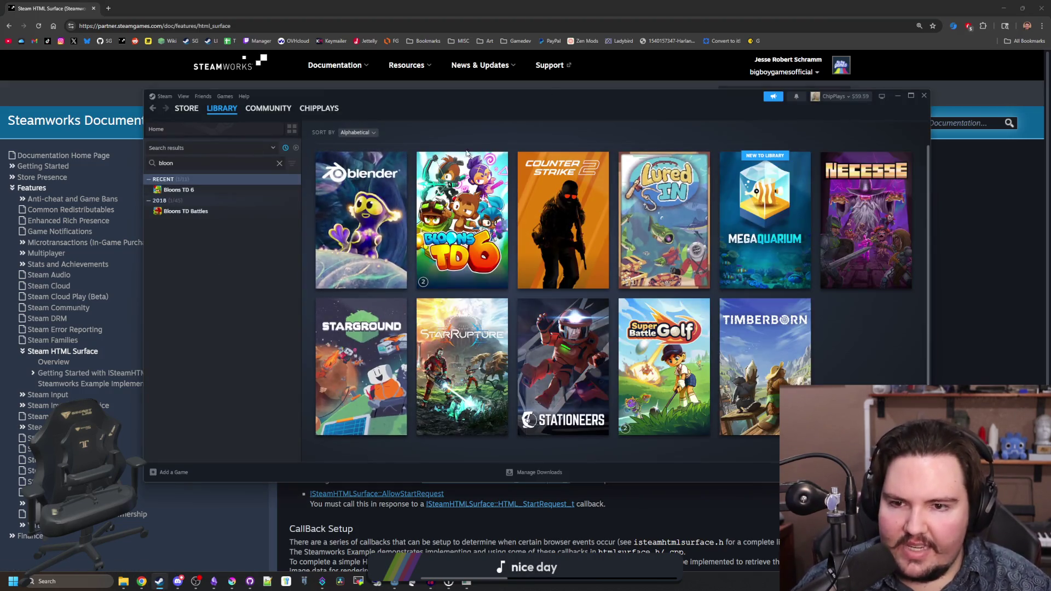
- Switch Steam to the store front page and scroll through it
{"action": "left_click", "coordinate": [187, 108]}
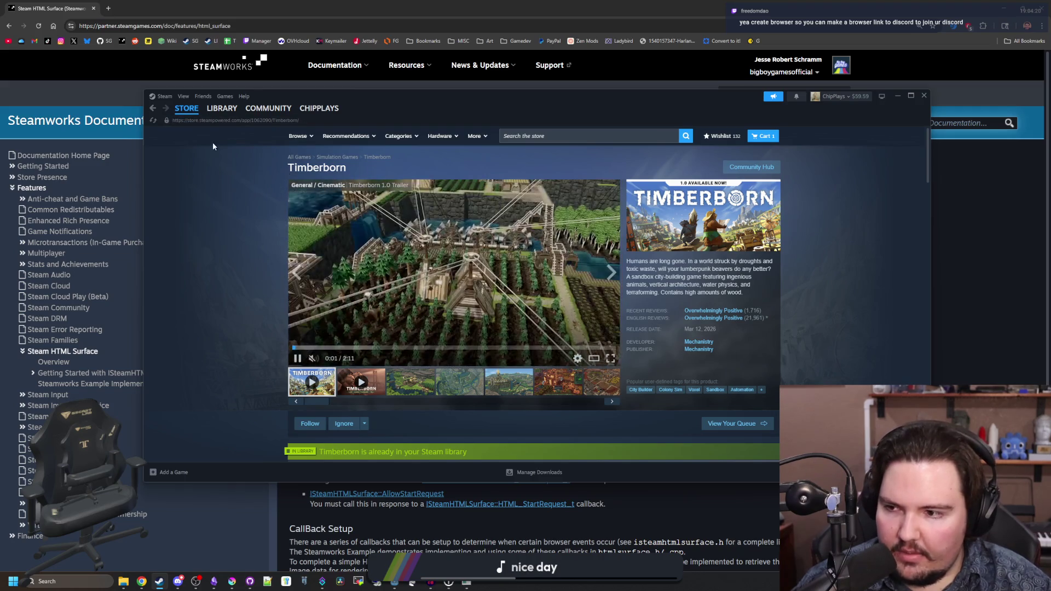
{"action": "left_click", "coordinate": [189, 121]}
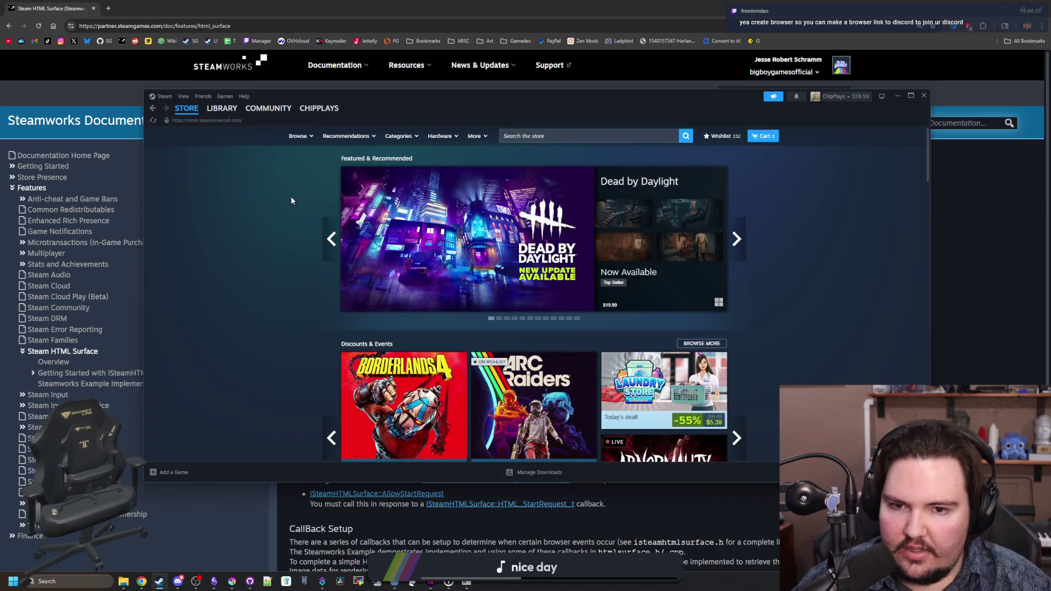
{"action": "scroll", "coordinate": [270, 255], "scroll_direction": "down", "scroll_amount": 2}
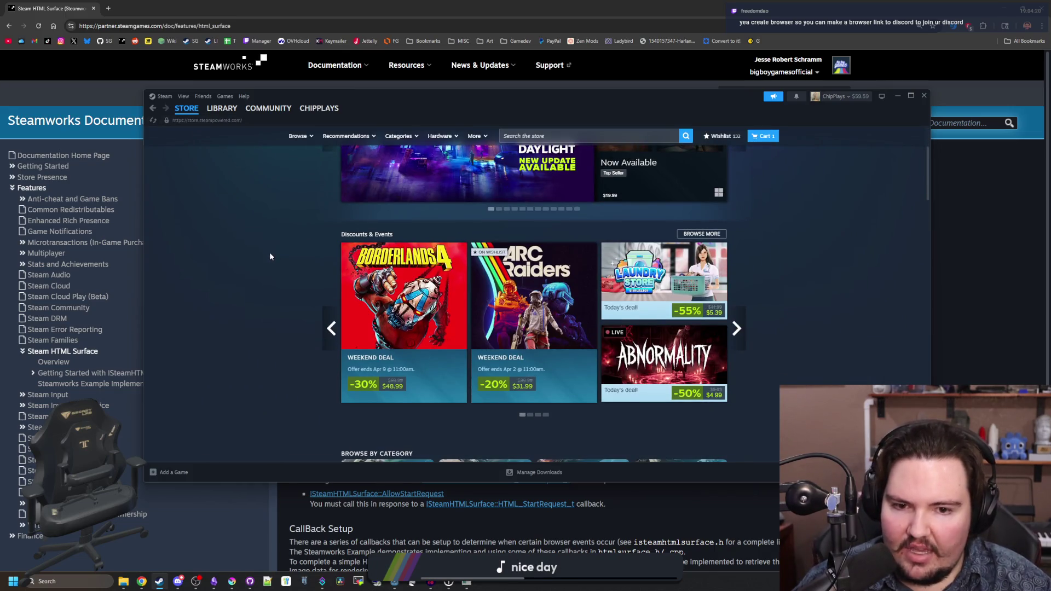
{"action": "scroll", "coordinate": [270, 256], "scroll_direction": "down", "scroll_amount": 6}
{"action": "scroll", "coordinate": [511, 263], "scroll_direction": "down", "scroll_amount": 10}
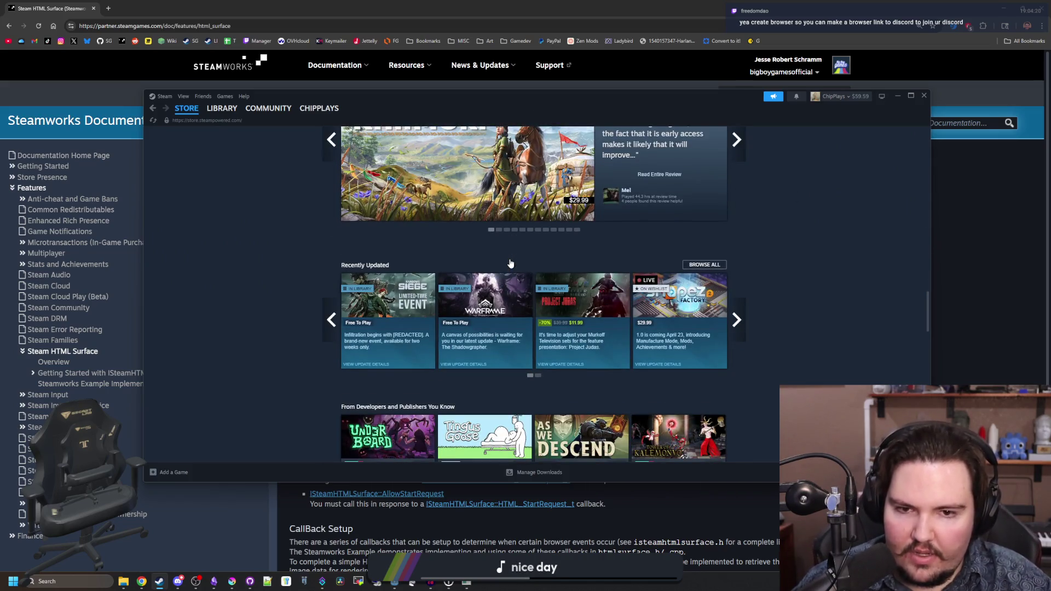
{"action": "scroll", "coordinate": [510, 263], "scroll_direction": "up", "scroll_amount": 3}
{"action": "scroll", "coordinate": [268, 277], "scroll_direction": "down", "scroll_amount": 6}
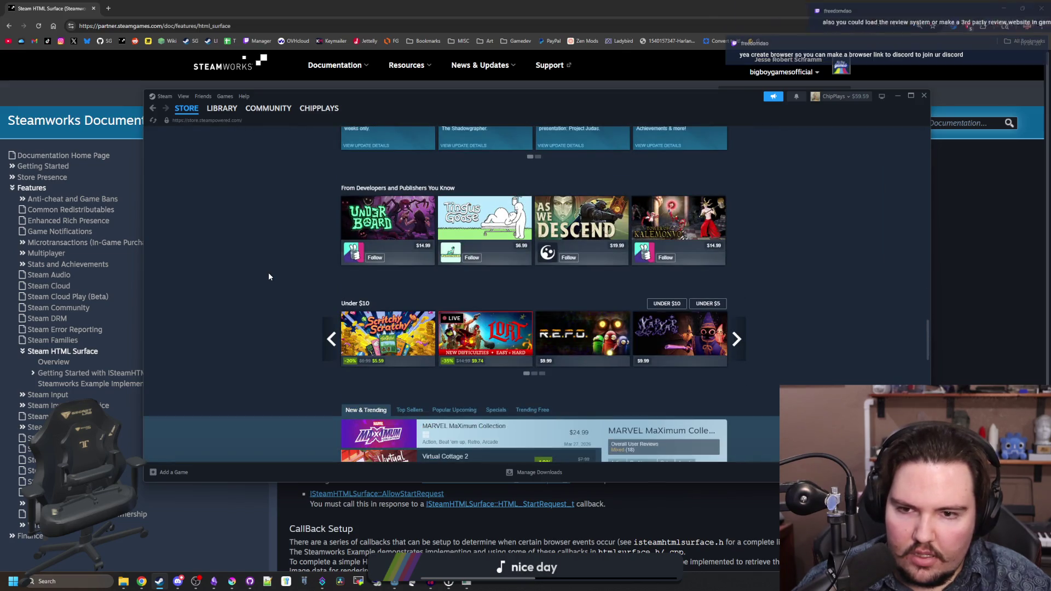
{"action": "scroll", "coordinate": [288, 243], "scroll_direction": "down", "scroll_amount": 3}
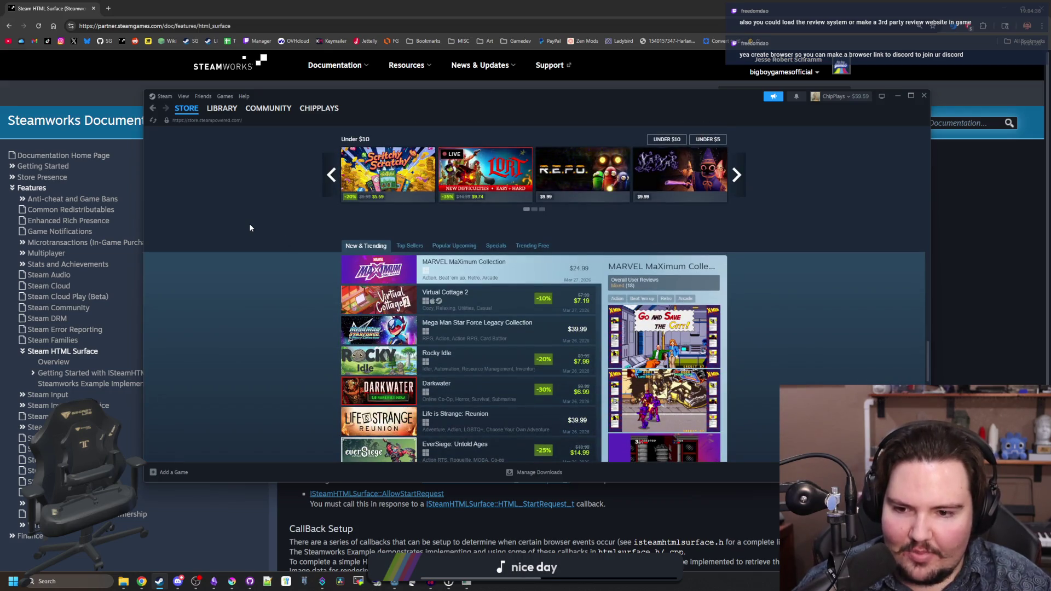
{"action": "scroll", "coordinate": [250, 228], "scroll_direction": "down", "scroll_amount": 4}
{"action": "scroll", "coordinate": [251, 228], "scroll_direction": "down", "scroll_amount": 2}
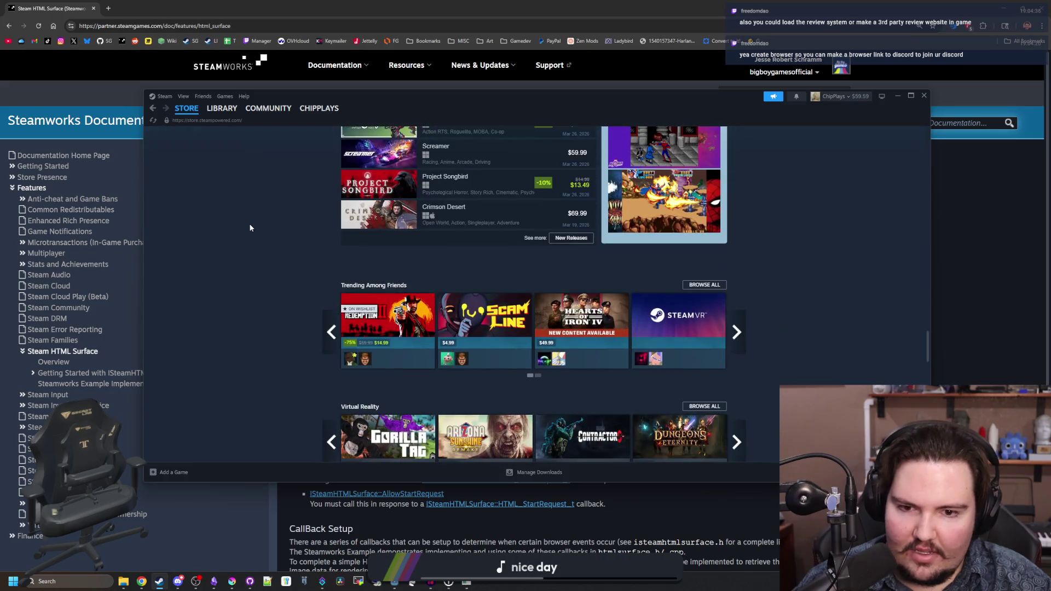
{"action": "scroll", "coordinate": [250, 228], "scroll_direction": "down", "scroll_amount": 3}
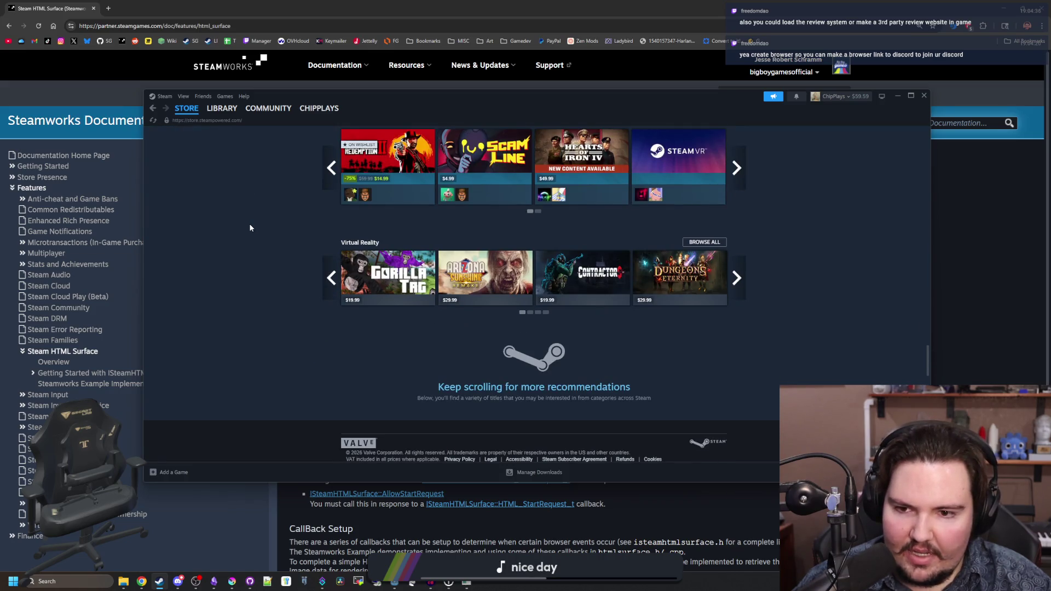
{"action": "scroll", "coordinate": [262, 235], "scroll_direction": "up", "scroll_amount": 10}
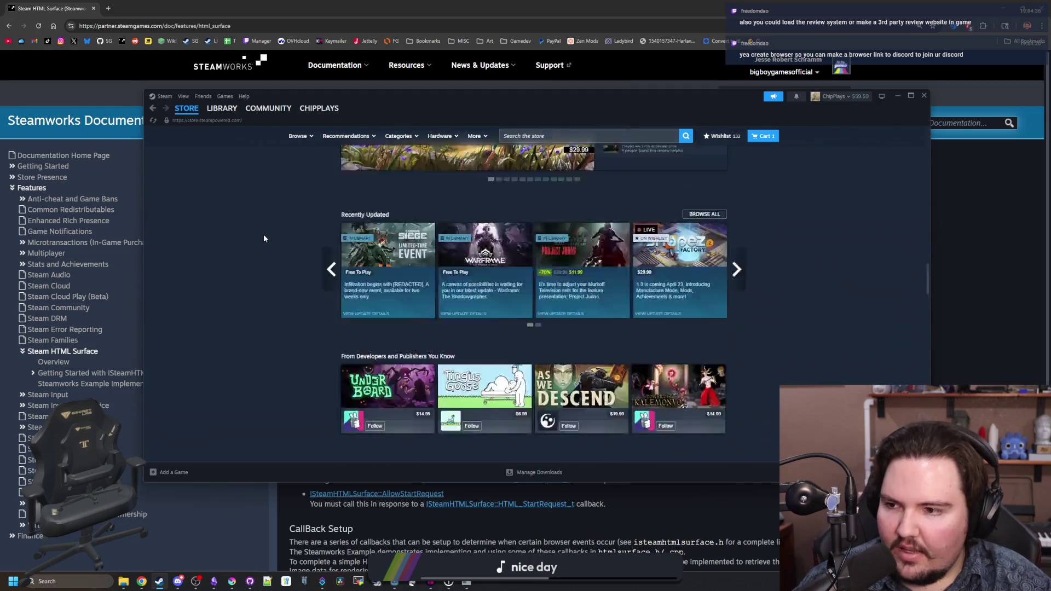
{"action": "scroll", "coordinate": [264, 237], "scroll_direction": "up", "scroll_amount": 8}
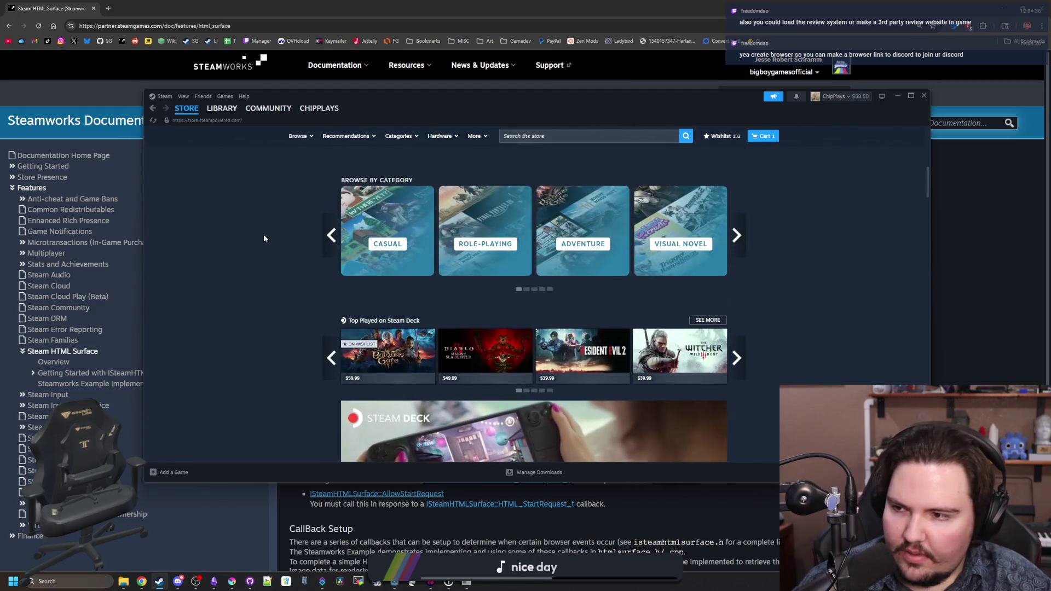
{"action": "scroll", "coordinate": [264, 238], "scroll_direction": "up", "scroll_amount": 8}
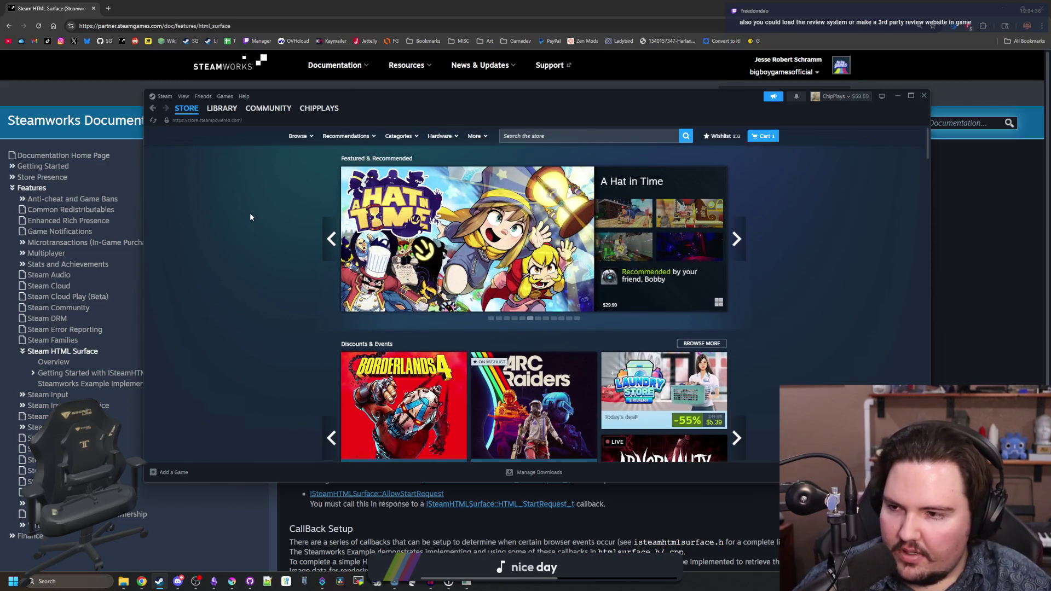
- Push the Steam window off screen and bring the Steamworks docs back to the front
{"action": "left_click_drag", "start_coordinate": [461, 100], "coordinate": [543, 480]}
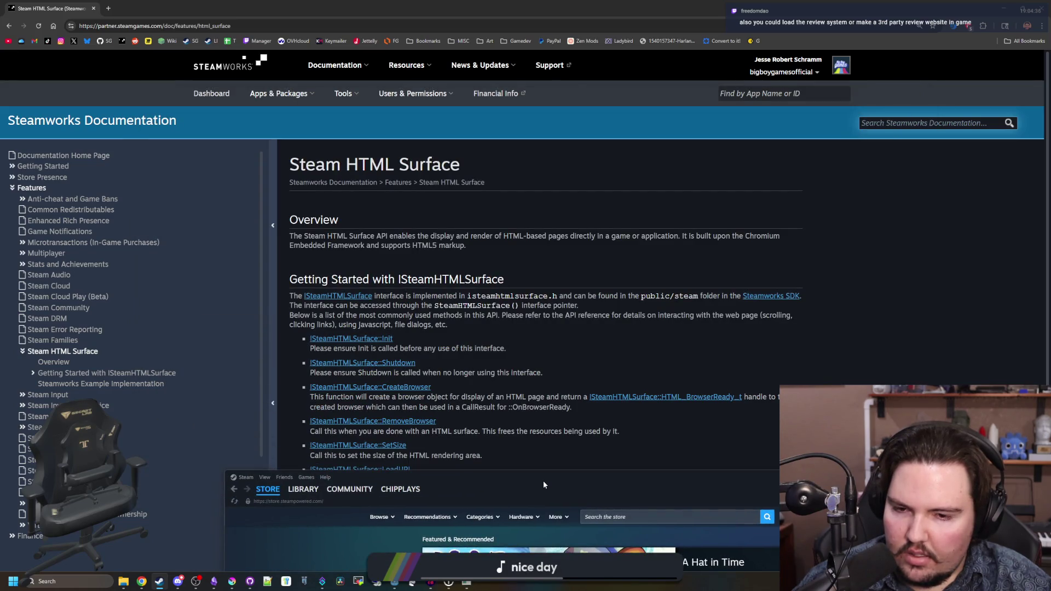
{"action": "mouse_move", "coordinate": [543, 481]}
{"action": "left_mouse_down"}
{"action": "mouse_move", "coordinate": [468, 170]}
{"action": "mouse_move", "coordinate": [470, 133]}
{"action": "left_mouse_up"}
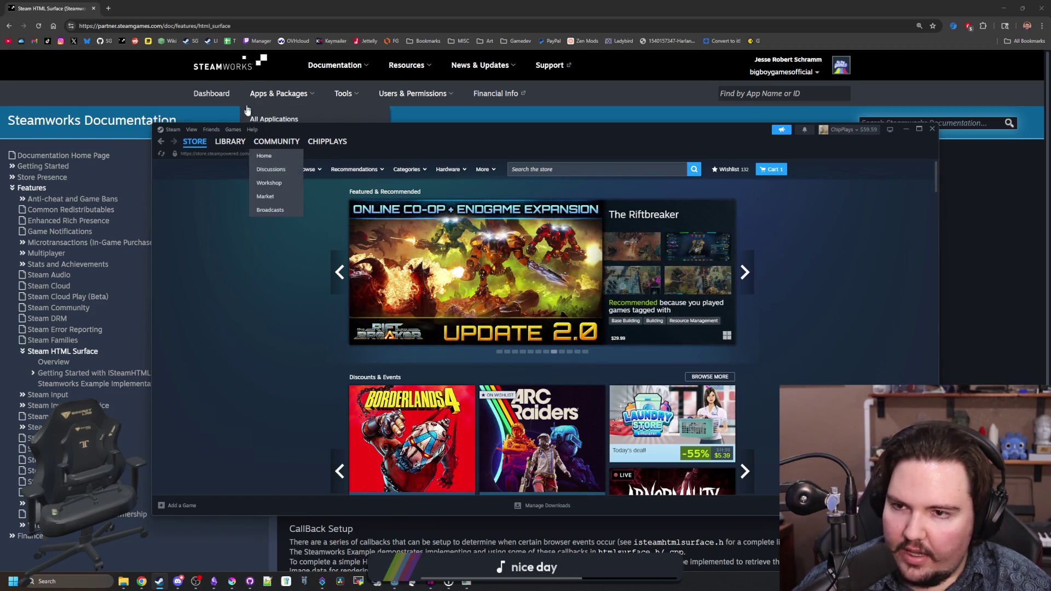
{"action": "left_click_drag", "start_coordinate": [544, 138], "coordinate": [1050, 171]}
{"action": "left_click", "coordinate": [791, 316]}
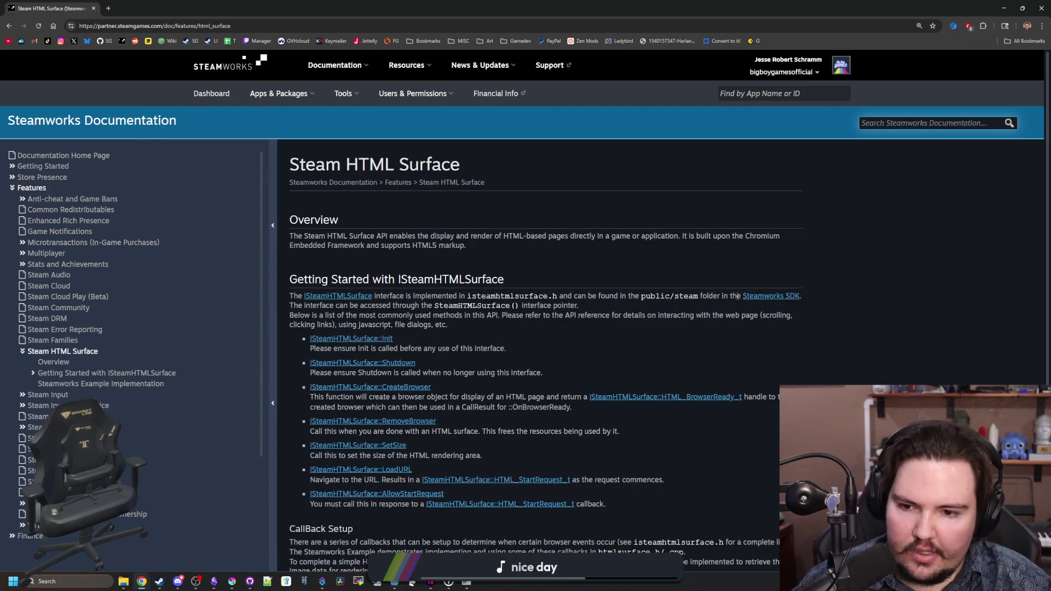
{"action": "scroll", "coordinate": [436, 283], "scroll_direction": "down", "scroll_amount": 4}
{"action": "scroll", "coordinate": [436, 283], "scroll_direction": "up", "scroll_amount": 5}
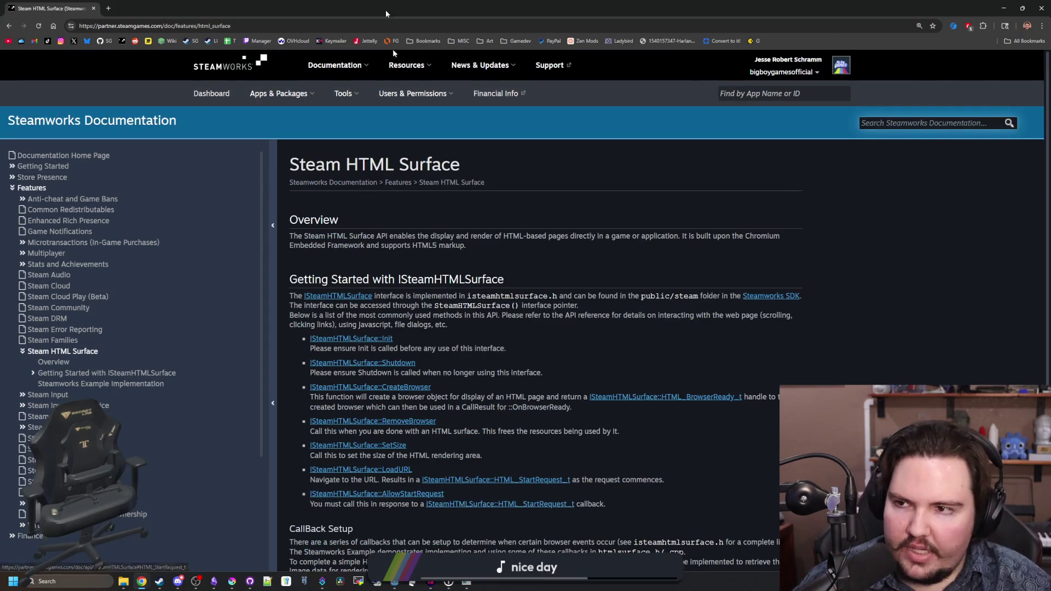
{"action": "left_click_drag", "start_coordinate": [454, 11], "coordinate": [516, 395]}
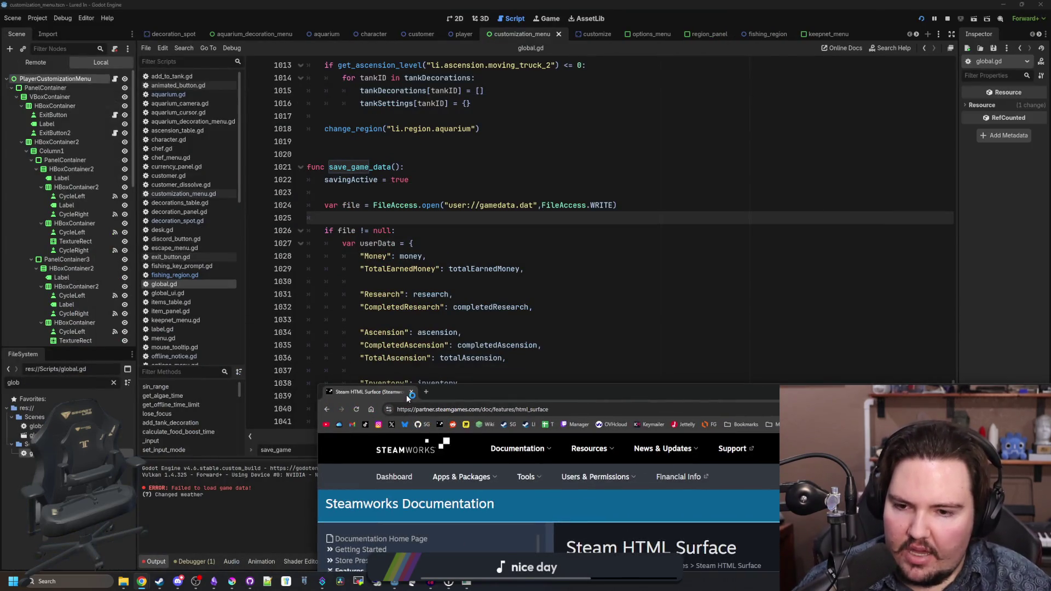
- Close the Steamworks docs and save global.gd with save_game_data in view
{"action": "left_click", "coordinate": [413, 392]}
{"action": "scroll", "coordinate": [445, 288], "scroll_direction": "down", "scroll_amount": 6}
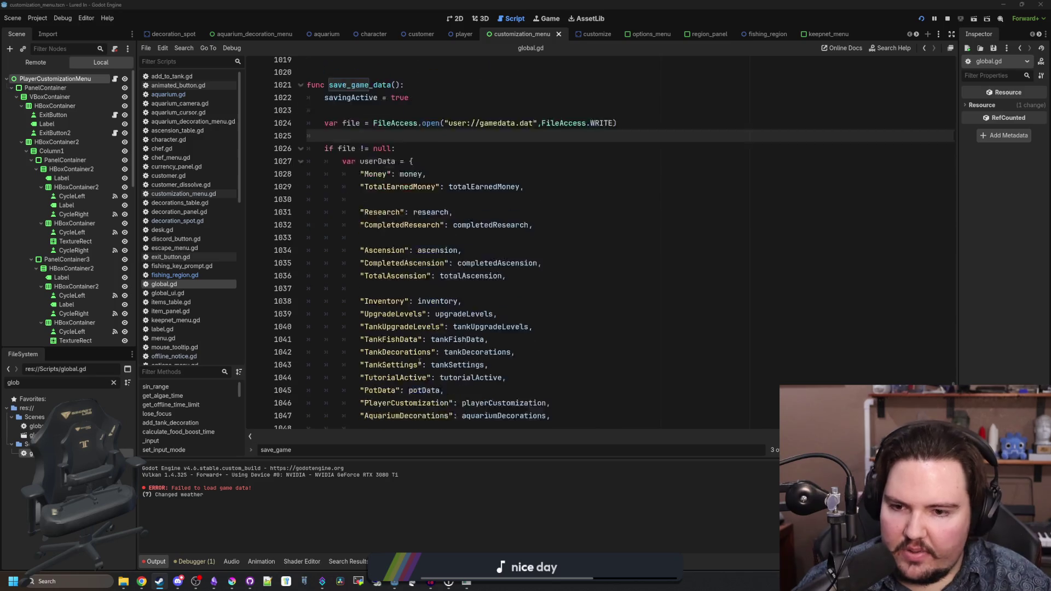
{"action": "left_click", "coordinate": [444, 288]}
{"action": "key", "text": "ctrl+s"}
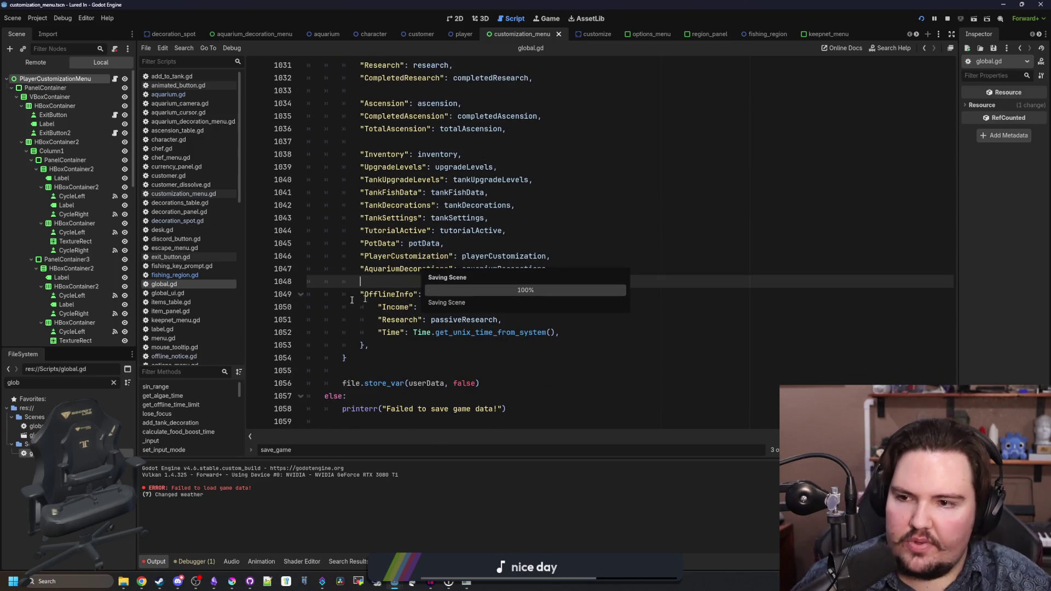
- Start a text search in global.gd from the AquariumDecorations line
{"action": "left_click", "coordinate": [100, 384]}
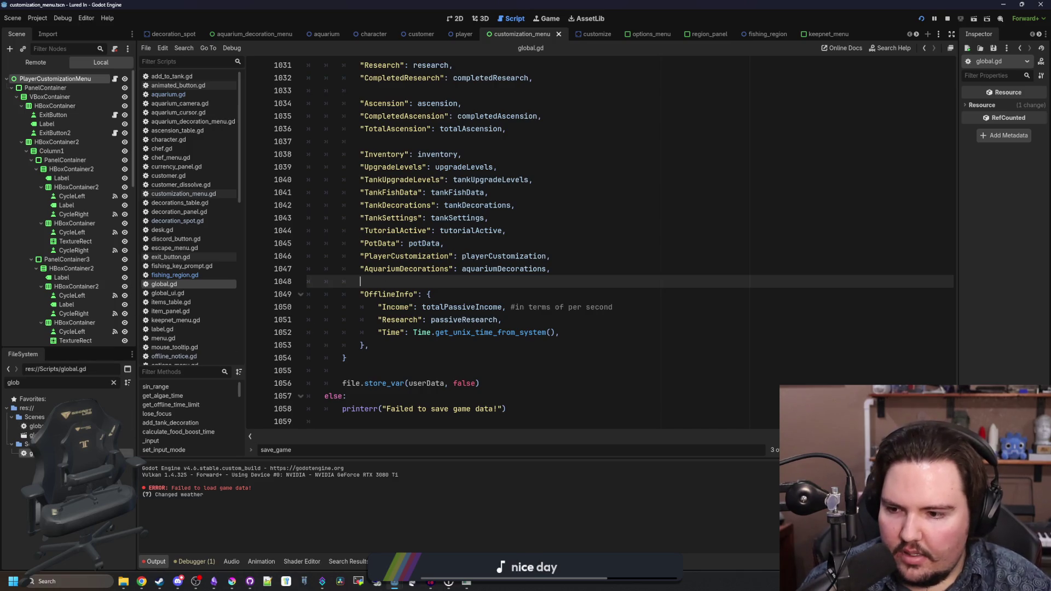
{"action": "left_click", "coordinate": [529, 270]}
{"action": "key", "text": "ctrl+f"}
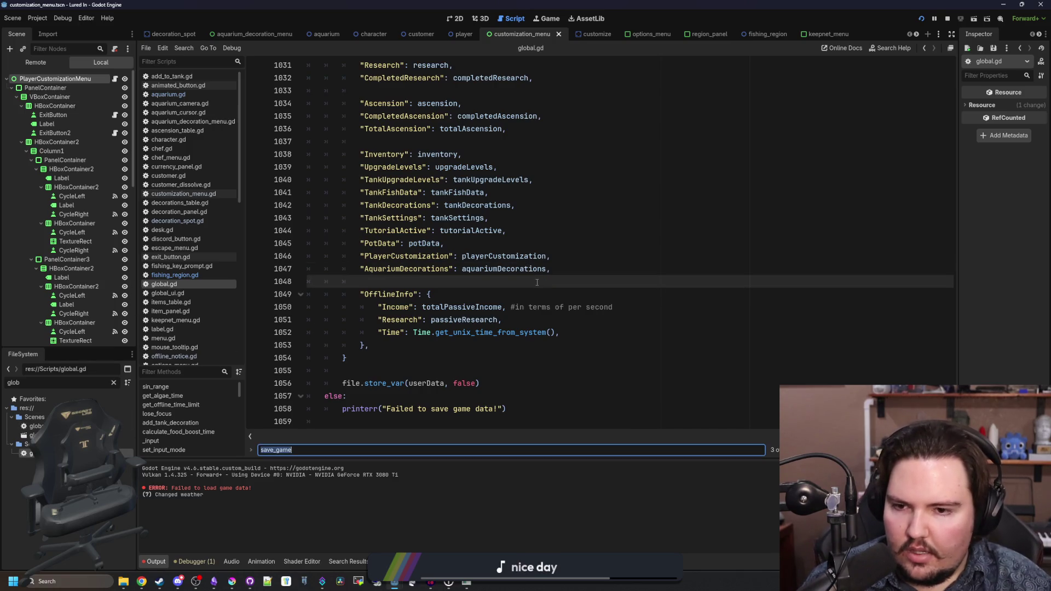
- Search for playC, jump to the playerCustomization block at line 68, and save
{"action": "type", "text": "playCust"}
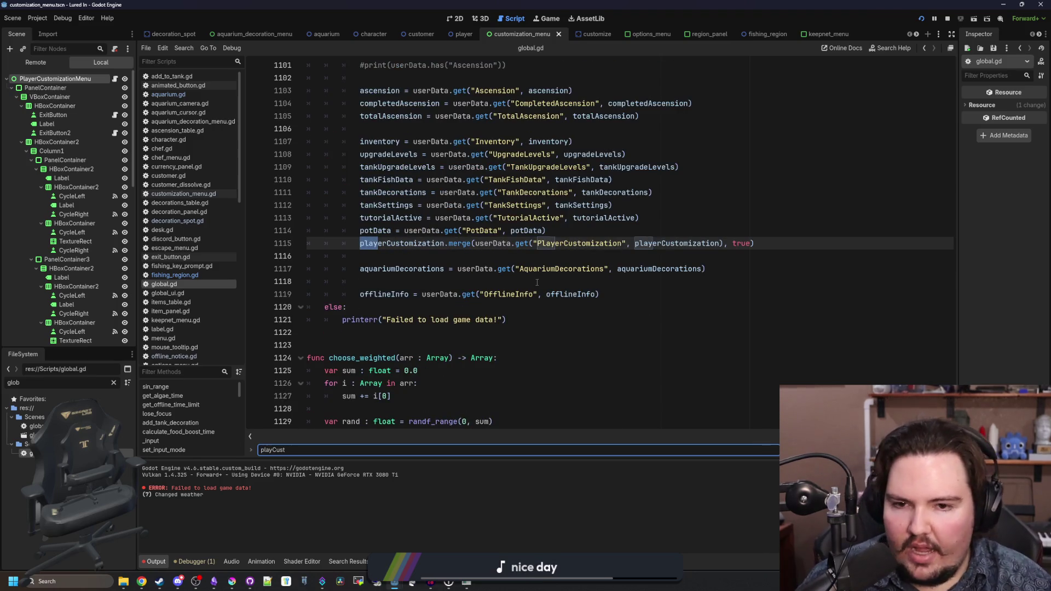
{"action": "left_click", "coordinate": [637, 245]}
{"action": "left_click", "coordinate": [669, 244], "text": "ctrl"}
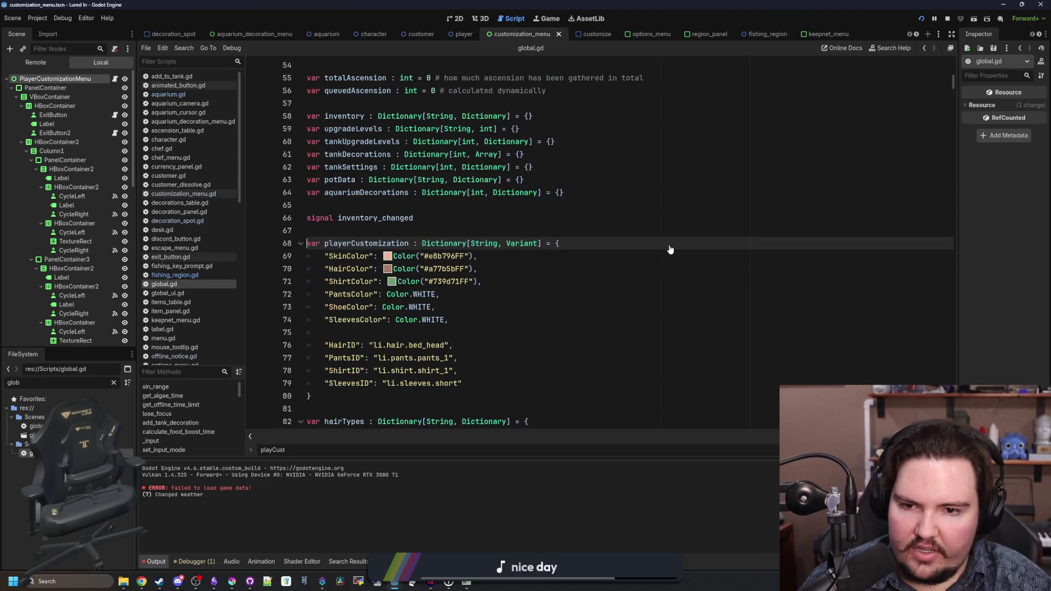
{"action": "left_click", "coordinate": [485, 296]}
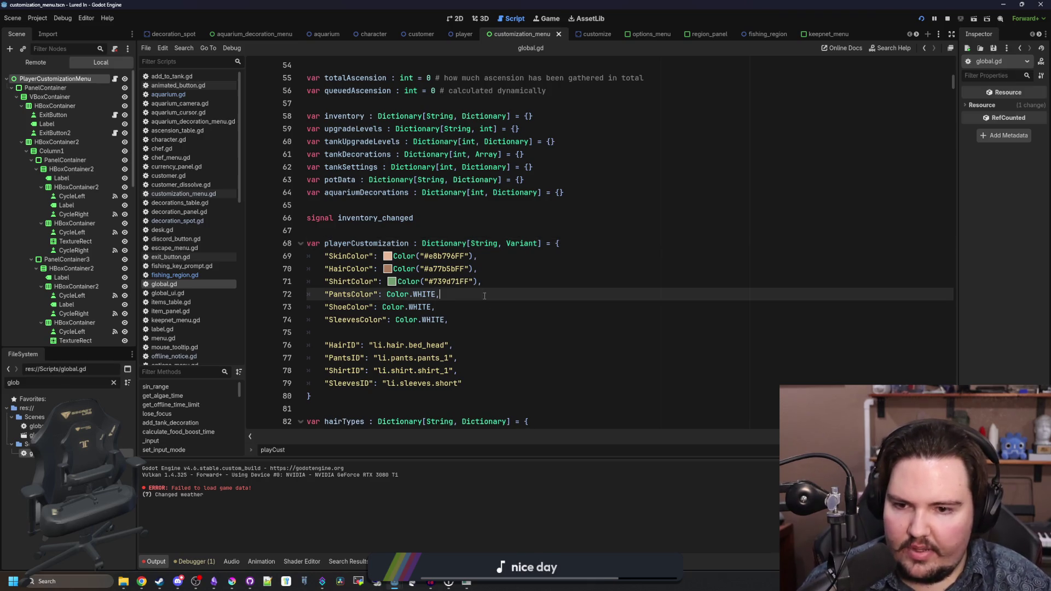
{"action": "scroll", "coordinate": [485, 296], "scroll_direction": "down", "scroll_amount": 1}
{"action": "left_click_drag", "start_coordinate": [468, 345], "coordinate": [329, 192]}
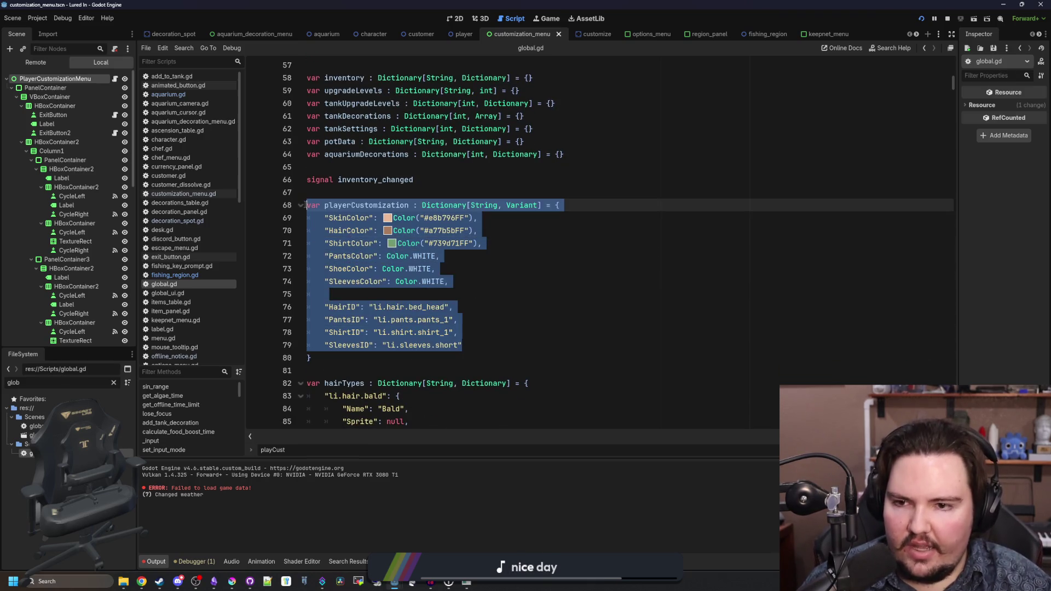
{"action": "key", "text": "Left"}
{"action": "key", "text": "ctrl+s"}
{"action": "mouse_move", "coordinate": [389, 350]}
{"action": "left_mouse_down"}
{"action": "mouse_move", "coordinate": [323, 306]}
{"action": "mouse_move", "coordinate": [329, 195]}
{"action": "left_mouse_up"}
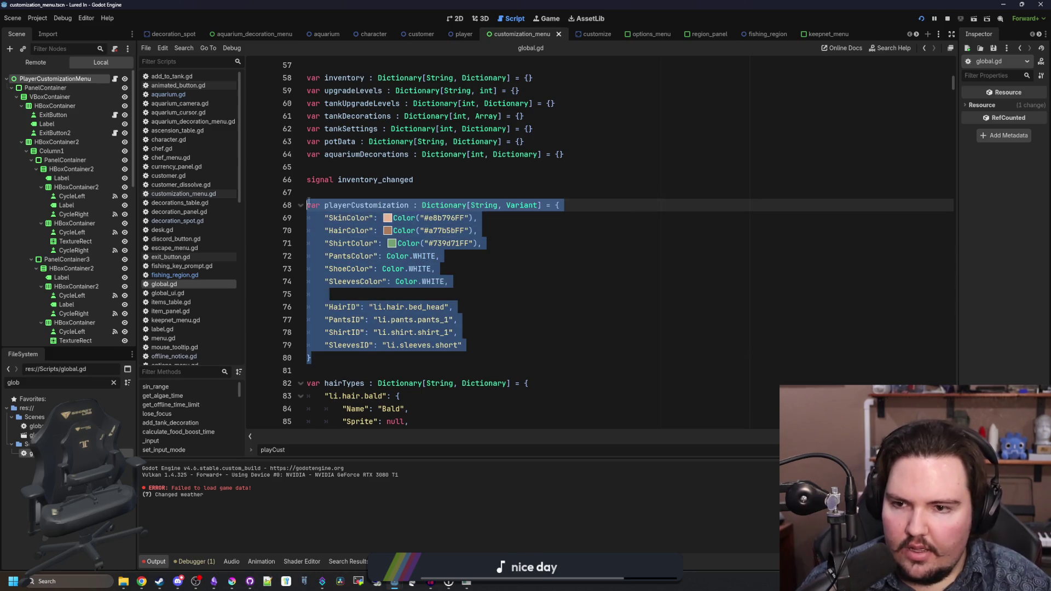
{"action": "key", "text": "Left"}
{"action": "key", "text": "ctrl+s"}
- Filter the FileSystem for 'customiz' and bring up Krita to look up a colour
{"action": "left_click", "coordinate": [114, 383]}
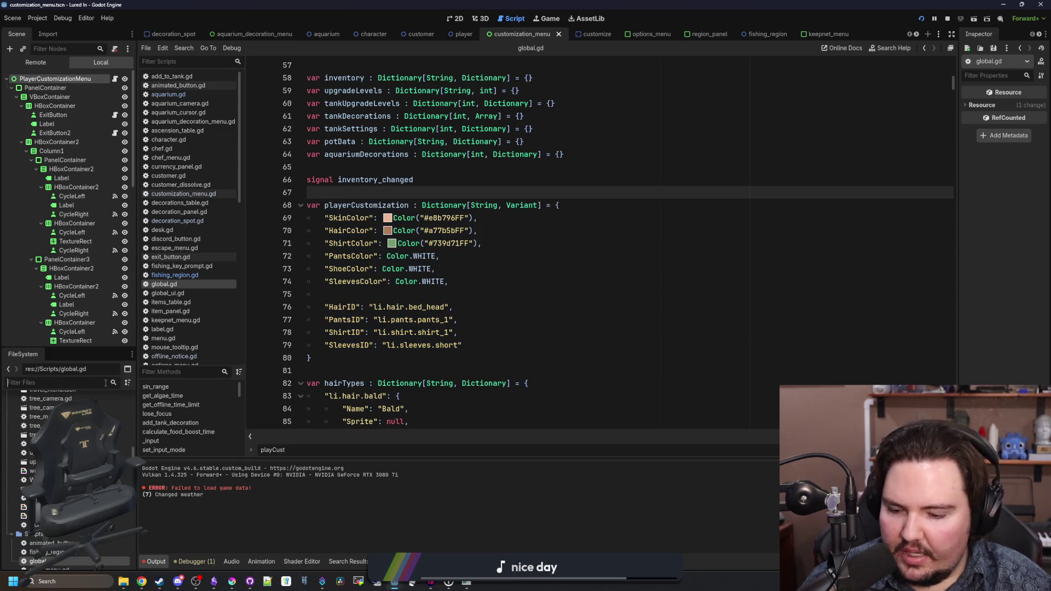
{"action": "type", "text": "customiz"}
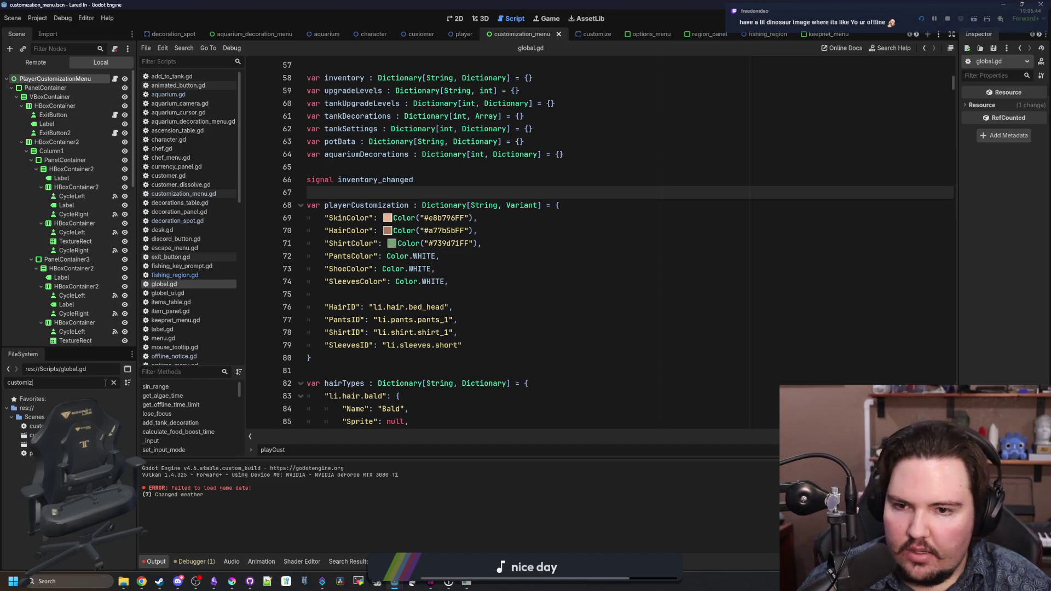
{"action": "scroll", "coordinate": [469, 303], "scroll_direction": "up", "scroll_amount": 1}
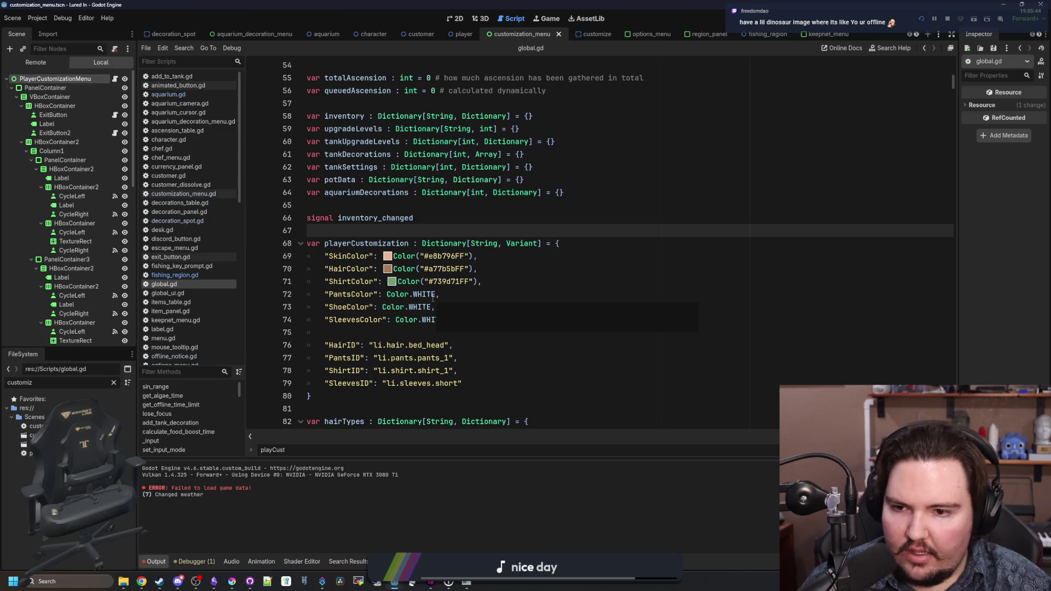
{"action": "left_click", "coordinate": [453, 294]}
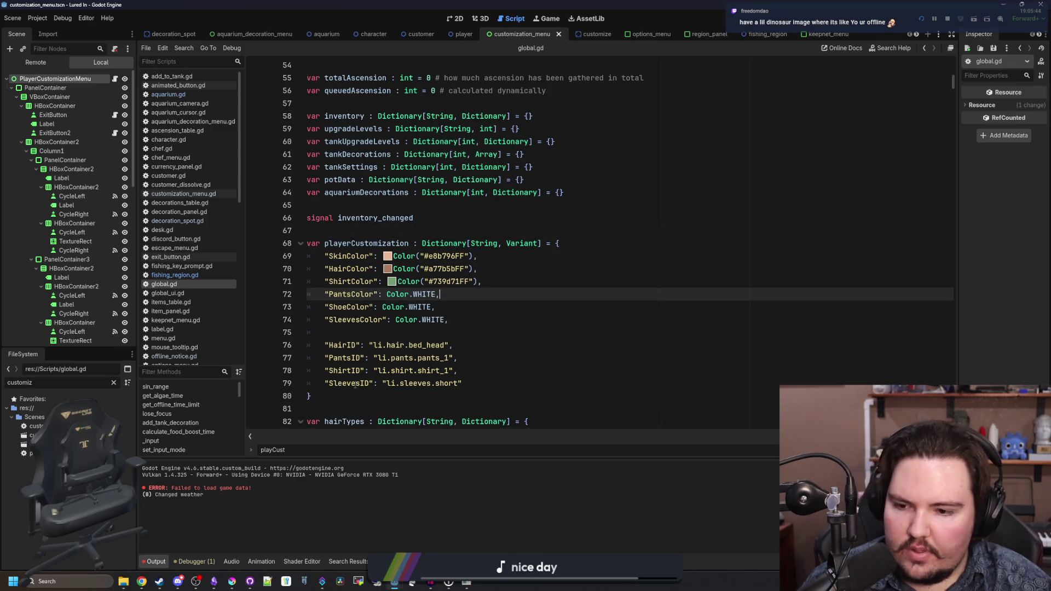
{"action": "left_click", "coordinate": [232, 581]}
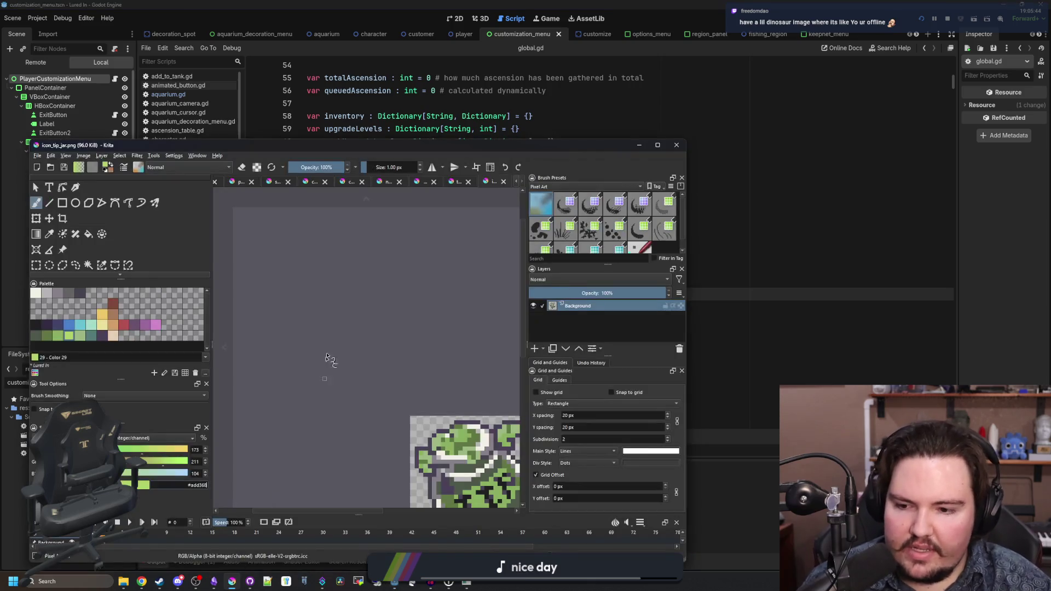
- Replace SleevesColor's Color.WHITE with Color("#f2f0e5") from the Krita palette
{"action": "left_click", "coordinate": [36, 293]}
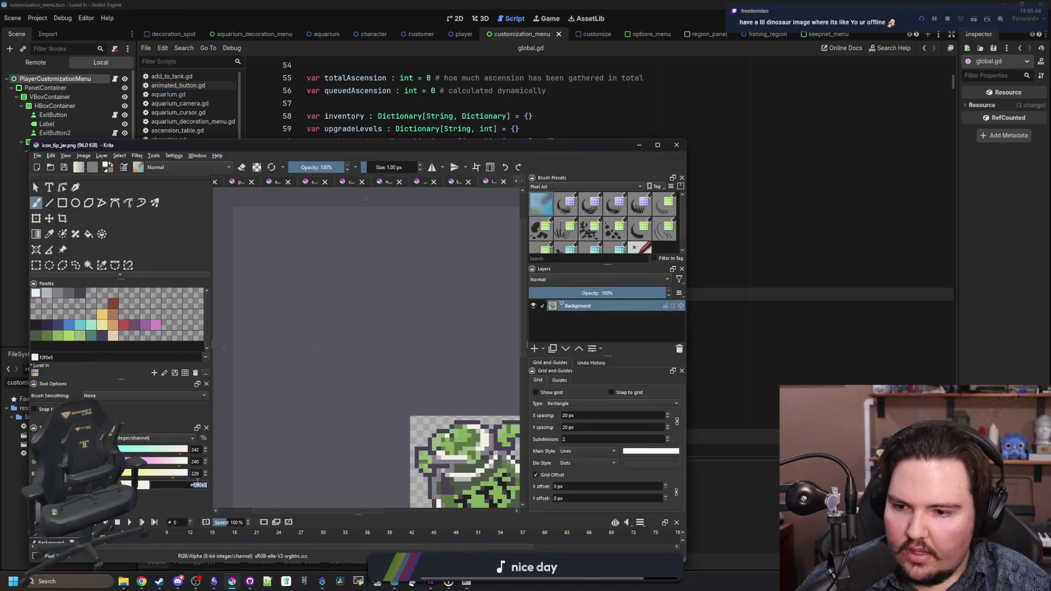
{"action": "left_click", "coordinate": [693, 240]}
{"action": "left_click", "coordinate": [451, 306]}
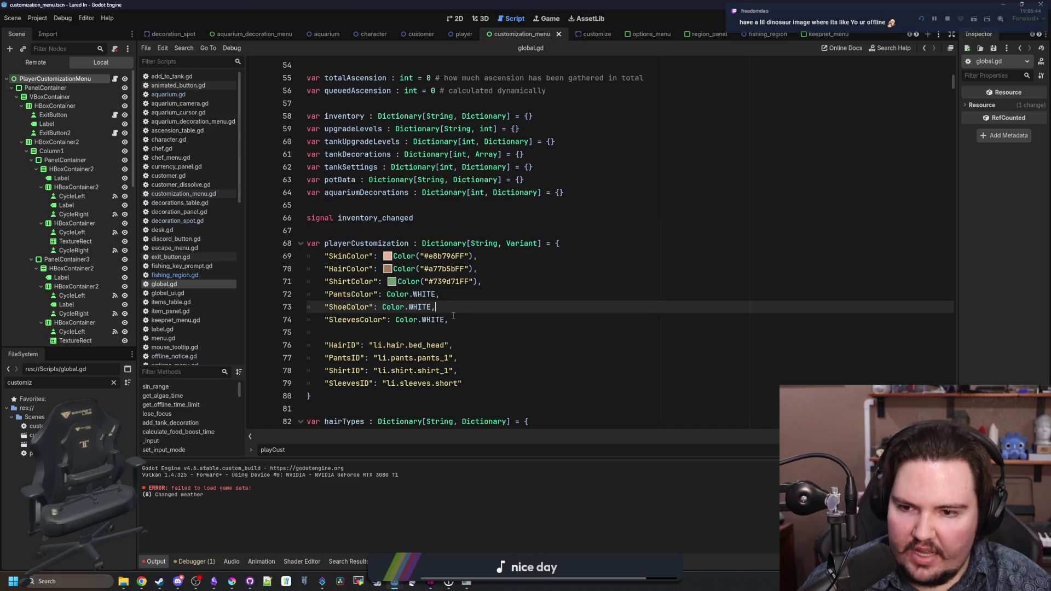
{"action": "left_click_drag", "start_coordinate": [449, 320], "coordinate": [395, 323]}
{"action": "type", "text": "Color(\"#f2f0e5"}
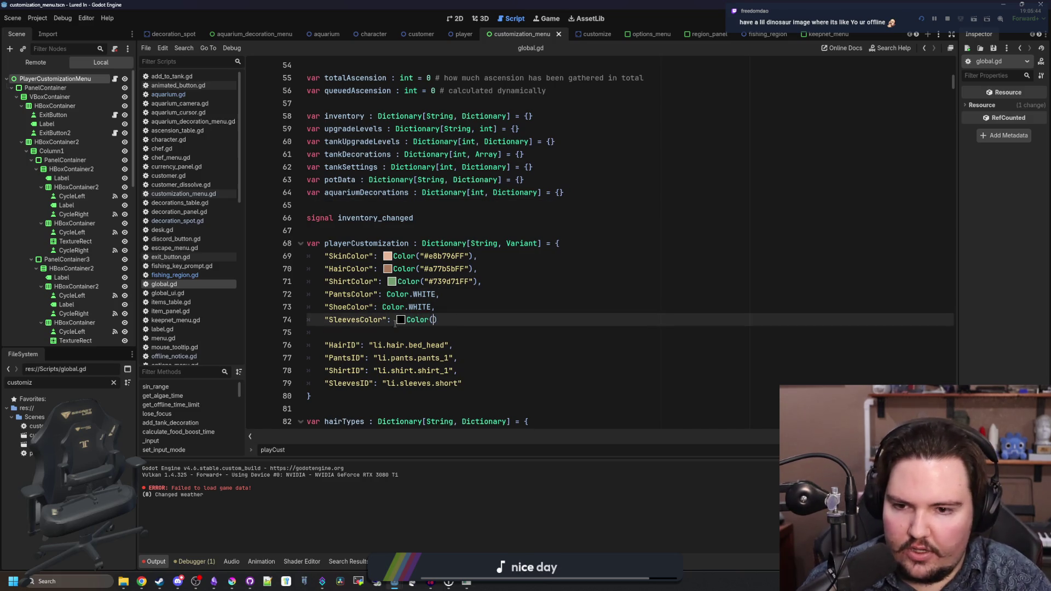
- Give ShoeColor the same brown Color value as HairColor
{"action": "left_click", "coordinate": [436, 307]}
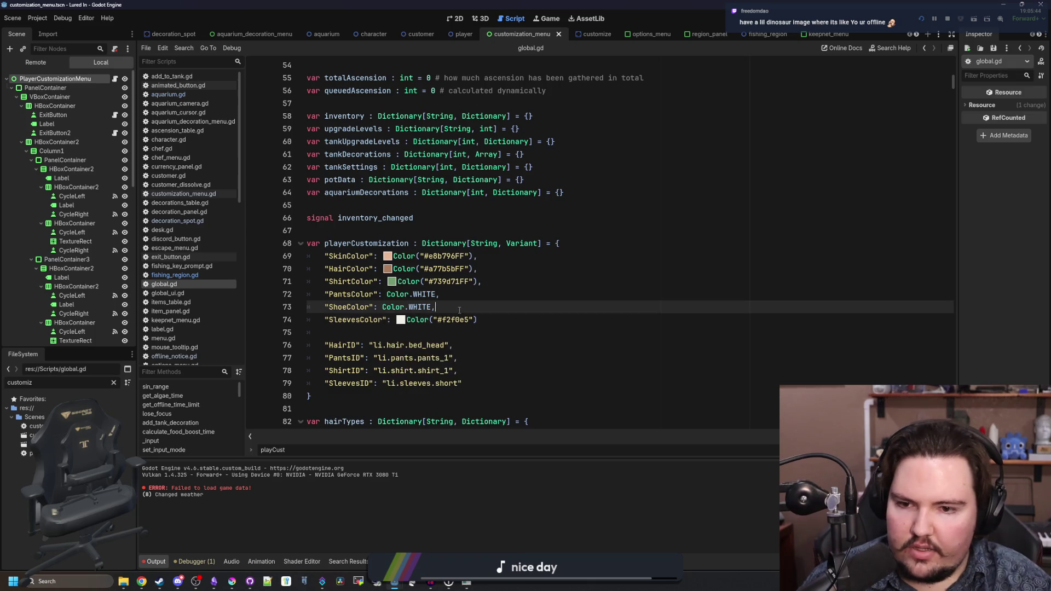
{"action": "left_click_drag", "start_coordinate": [437, 307], "coordinate": [406, 311]}
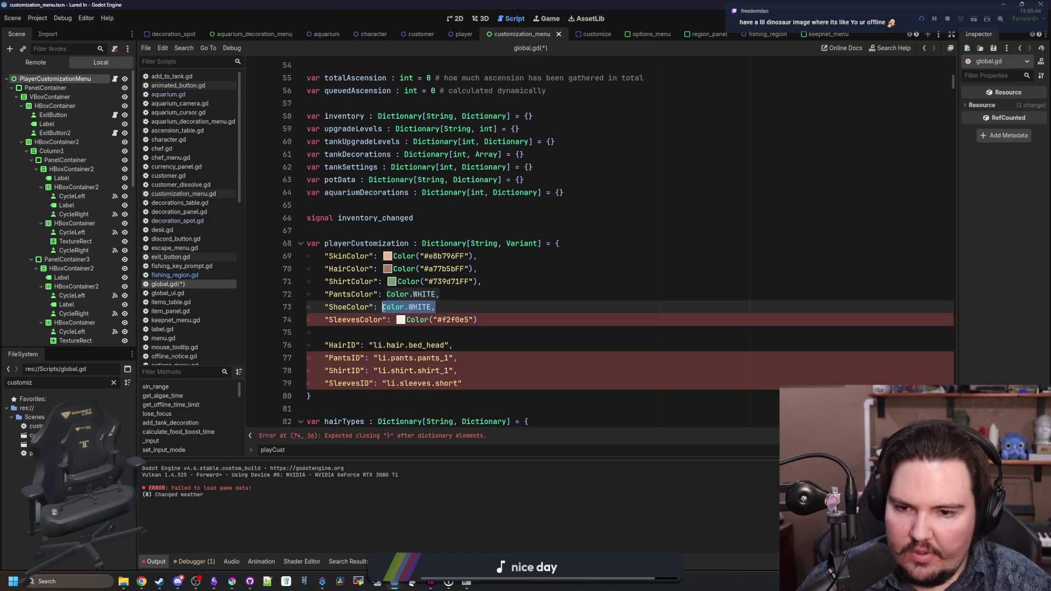
{"action": "left_click", "coordinate": [487, 322]}
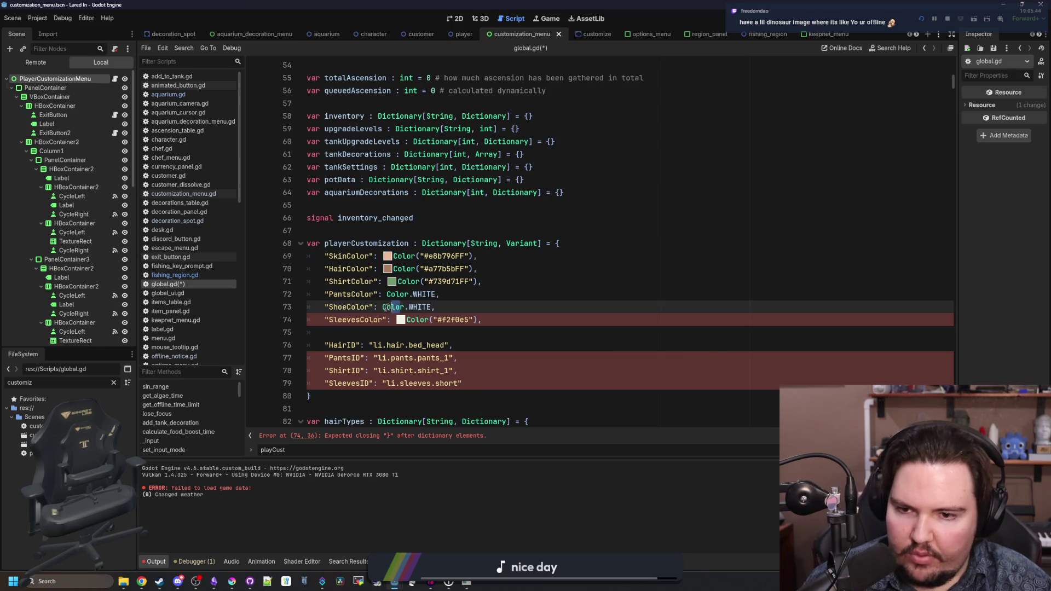
{"action": "left_click_drag", "start_coordinate": [478, 269], "coordinate": [384, 268]}
{"action": "key", "text": "ctrl+c"}
{"action": "mouse_move", "coordinate": [438, 307]}
{"action": "left_mouse_down"}
{"action": "mouse_move", "coordinate": [382, 307]}
{"action": "mouse_move", "coordinate": [386, 295]}
{"action": "left_mouse_up"}
{"action": "key", "text": "ctrl+v"}
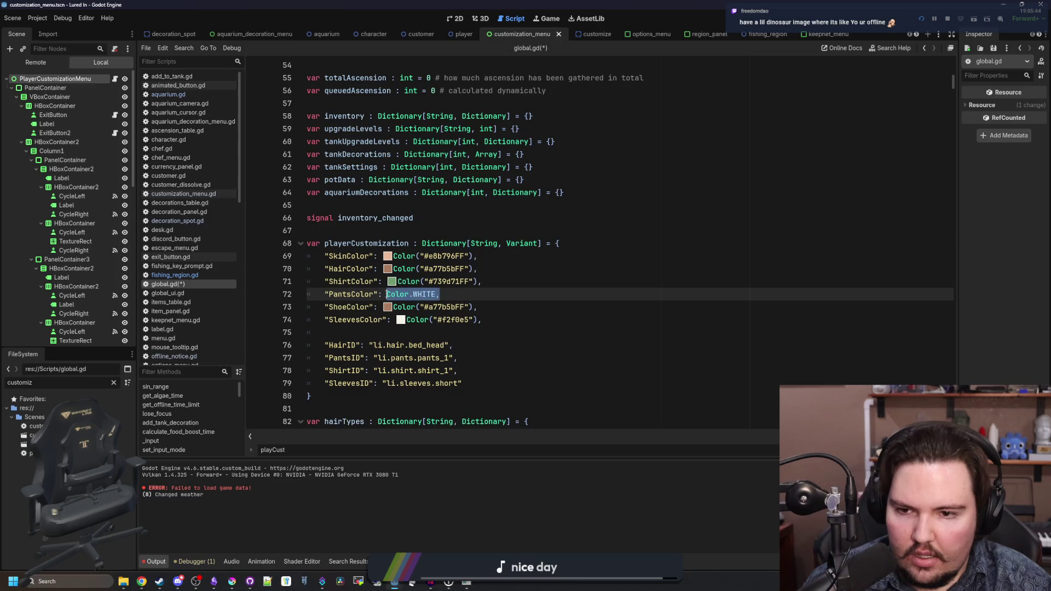
{"action": "type", "text": "Col"}
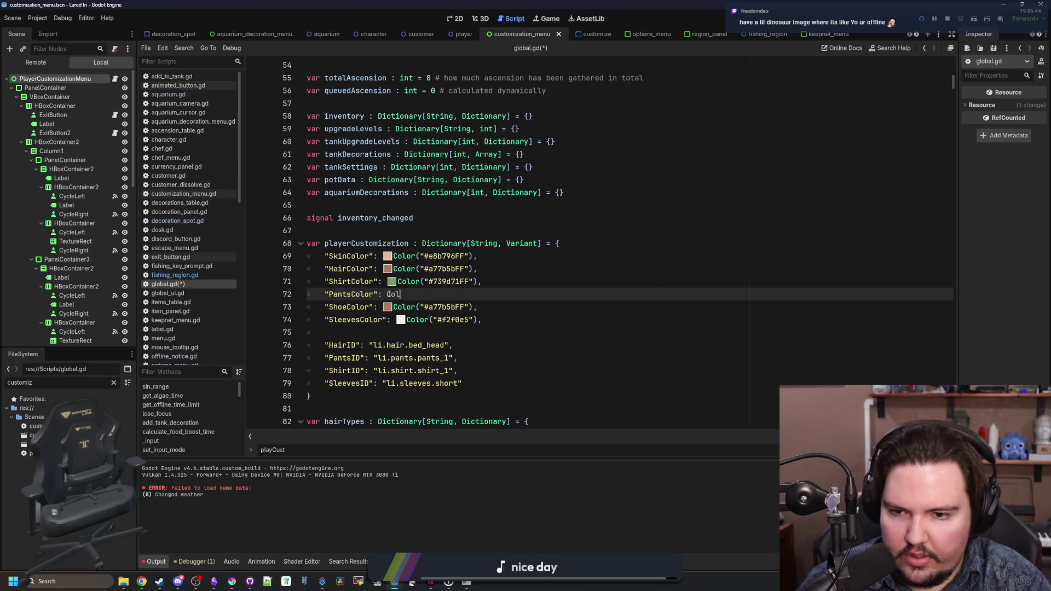
{"action": "type", "text": "9rr(\""}
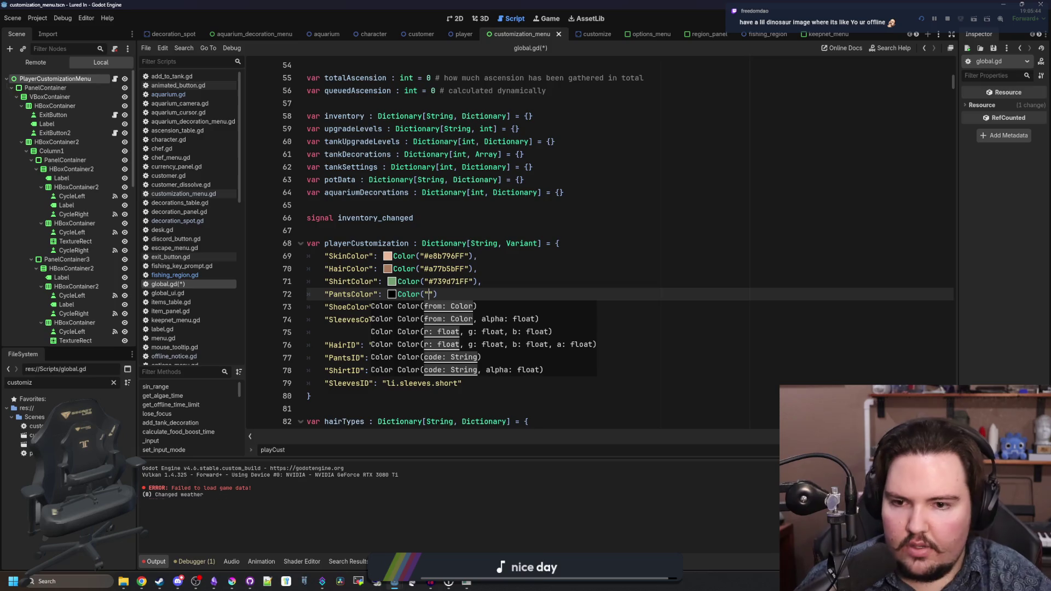
- Copy the blue #4b80ca from Krita's palette into PantsColor
{"action": "left_click", "coordinate": [232, 581]}
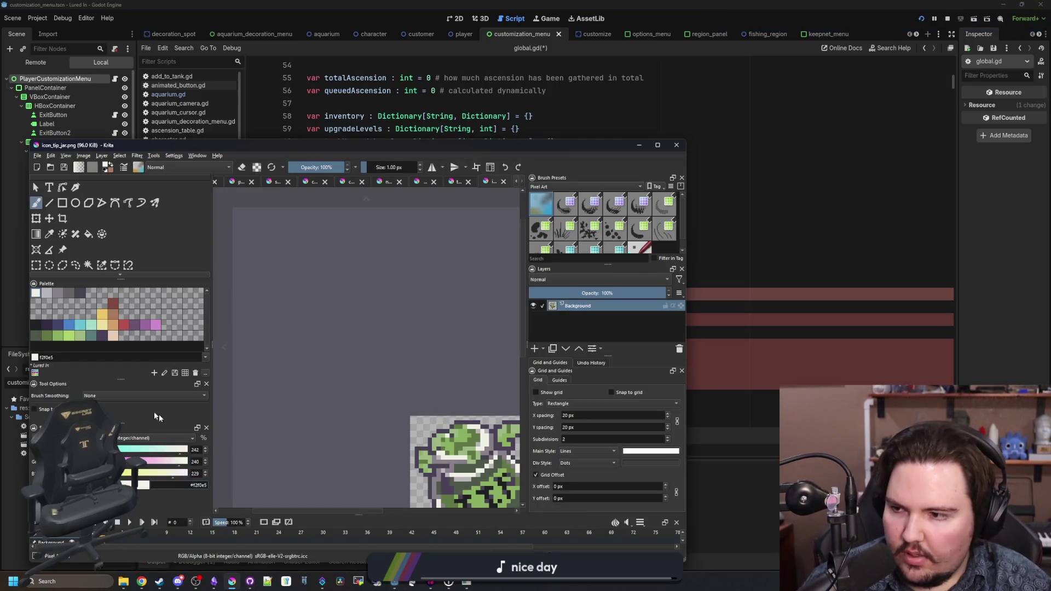
{"action": "left_click", "coordinate": [71, 325]}
{"action": "double_click", "coordinate": [198, 486]}
{"action": "key", "text": "alt+Tab"}
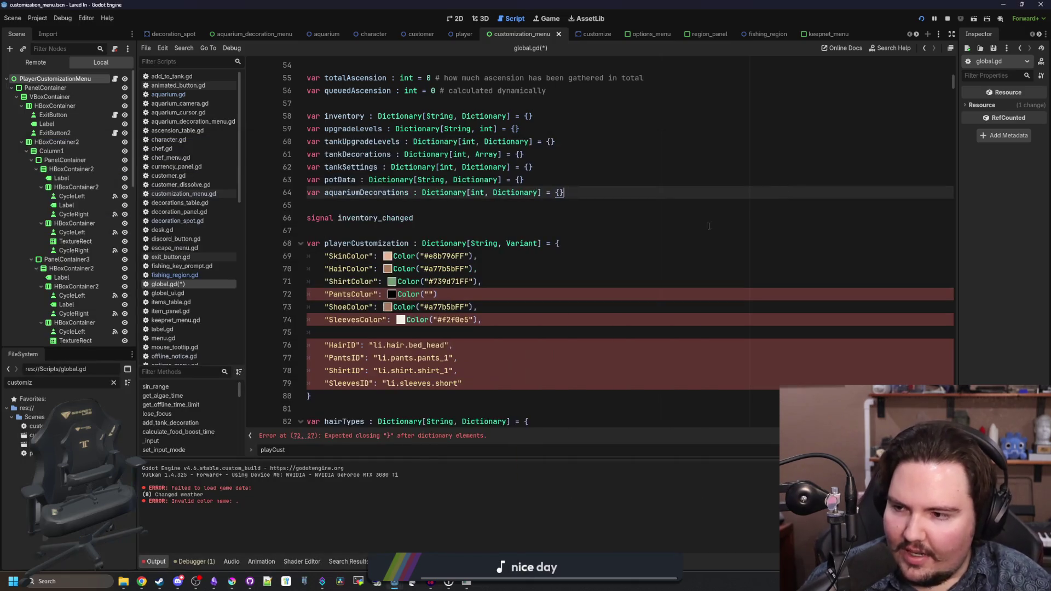
{"action": "key", "text": "ctrl+v"}
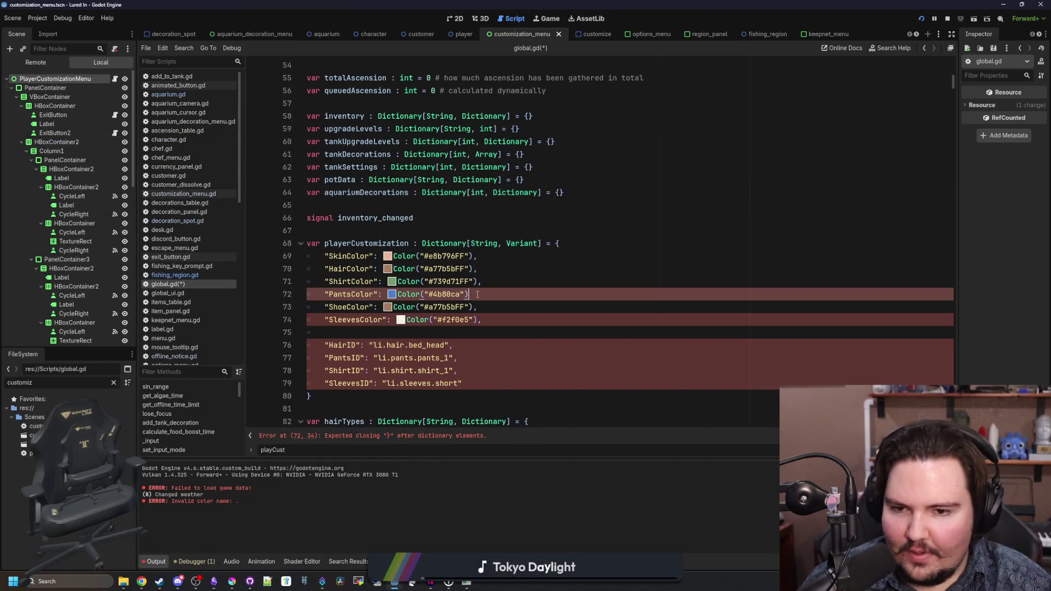
{"action": "type", "text": ","}
{"action": "key", "text": "Up"}
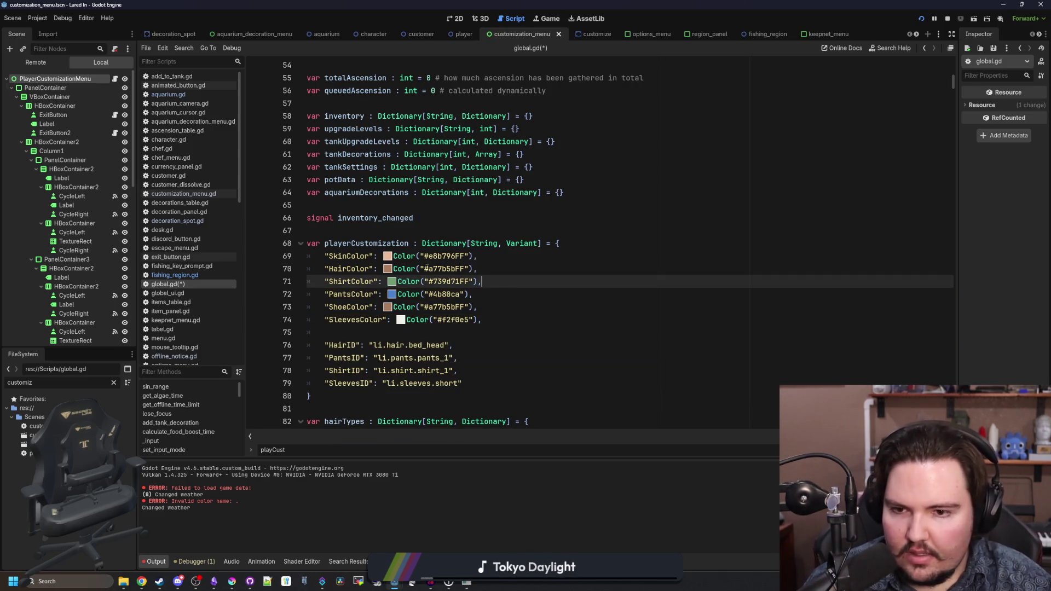
- Check the Color docs, copy light green #9cb882 from Krita, and save global.gd
{"action": "double_click", "coordinate": [458, 294]}
{"action": "double_click", "coordinate": [457, 282]}
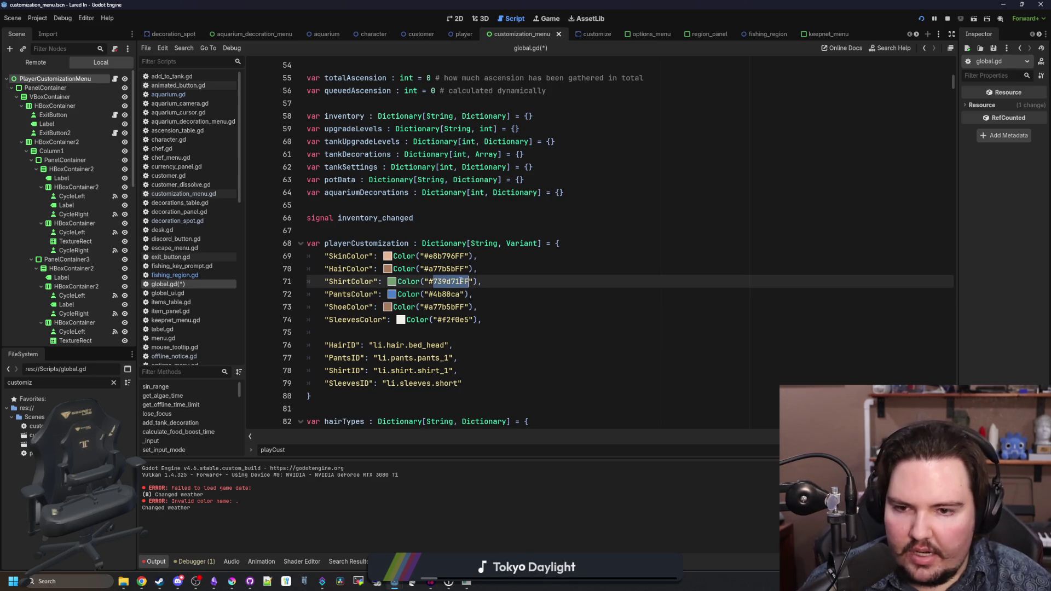
{"action": "left_click", "coordinate": [414, 281], "text": "ctrl"}
{"action": "key", "text": "alt+Left"}
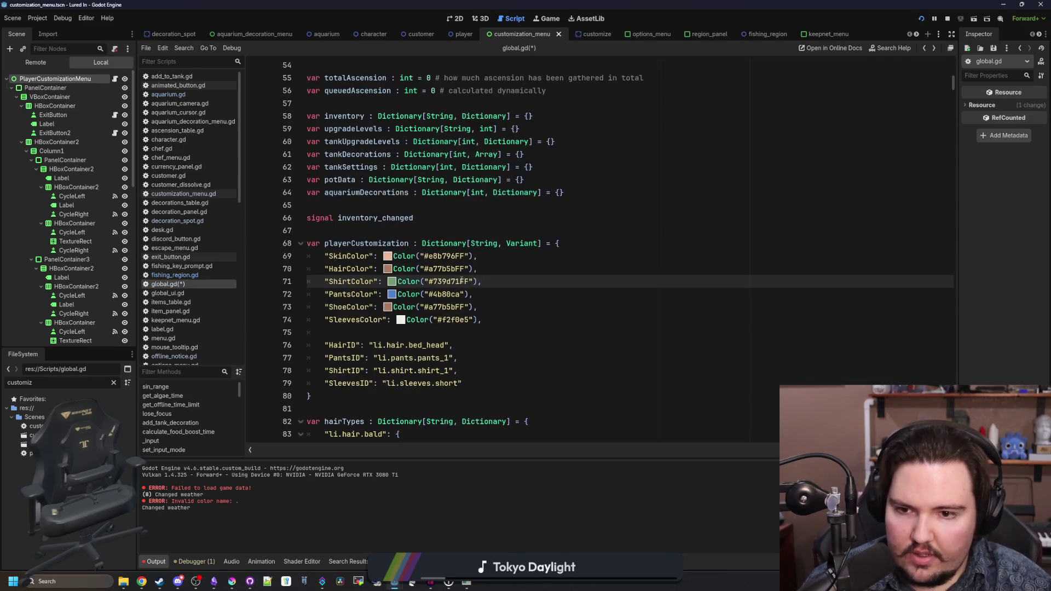
{"action": "double_click", "coordinate": [446, 281]}
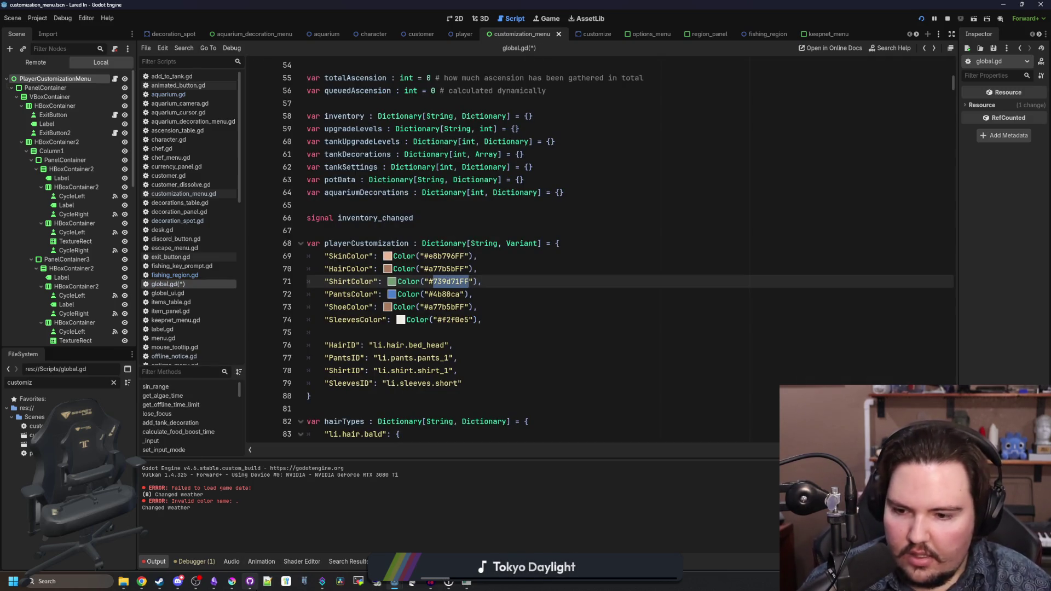
{"action": "left_click", "coordinate": [233, 582]}
{"action": "left_click", "coordinate": [81, 337]}
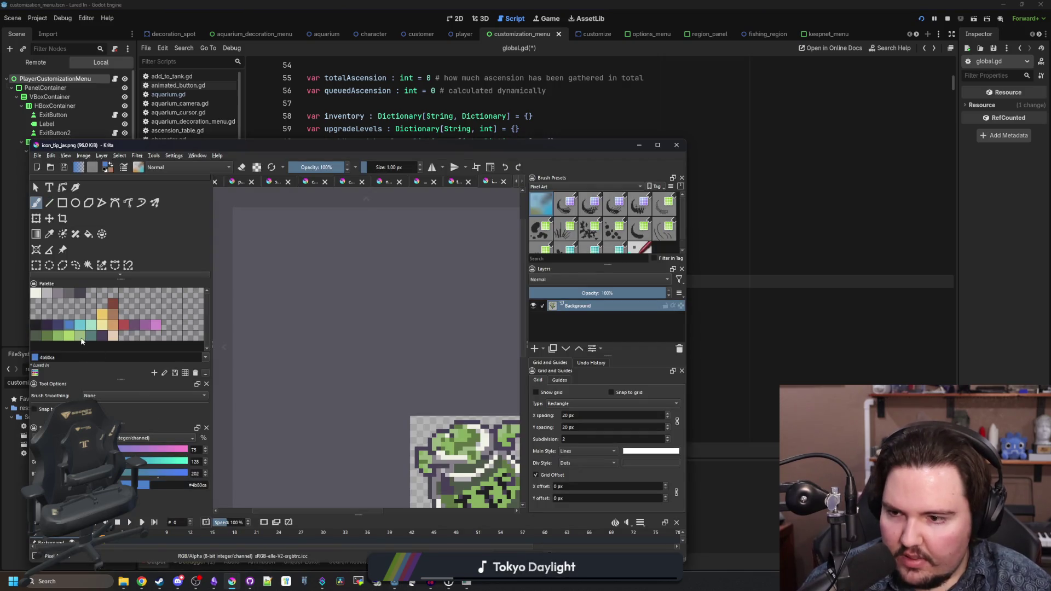
{"action": "triple_click", "coordinate": [197, 485]}
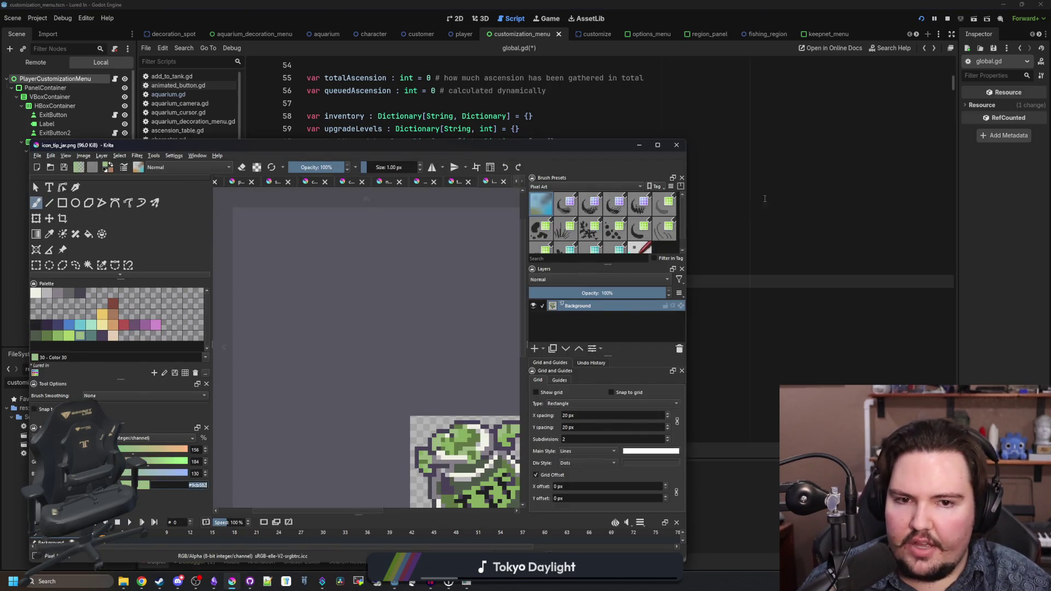
{"action": "left_click", "coordinate": [762, 200]}
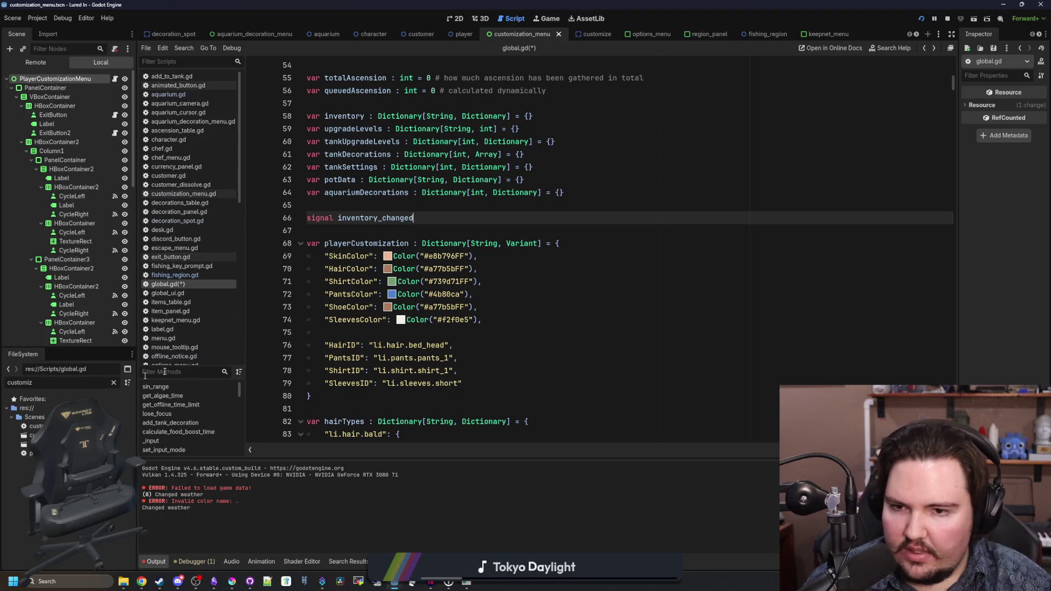
{"action": "key", "text": "ctrl+s"}
- Filter the FileSystem for 'custo' and open customization_menu.gd
{"action": "left_click", "coordinate": [114, 383]}
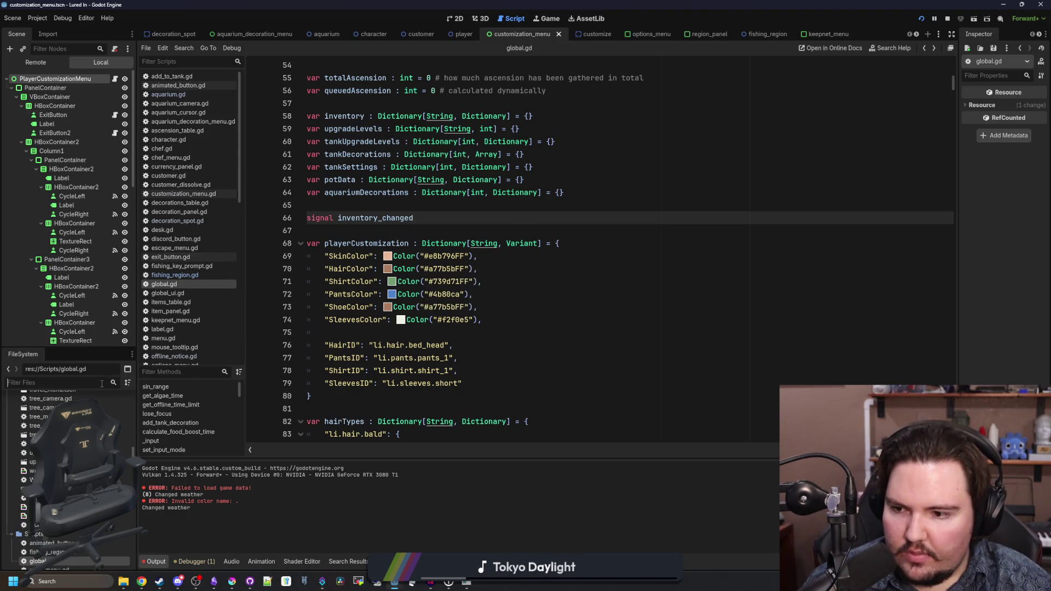
{"action": "type", "text": "custokm"}
{"action": "key", "text": "BackSpace"}
{"action": "key", "text": "BackSpace"}
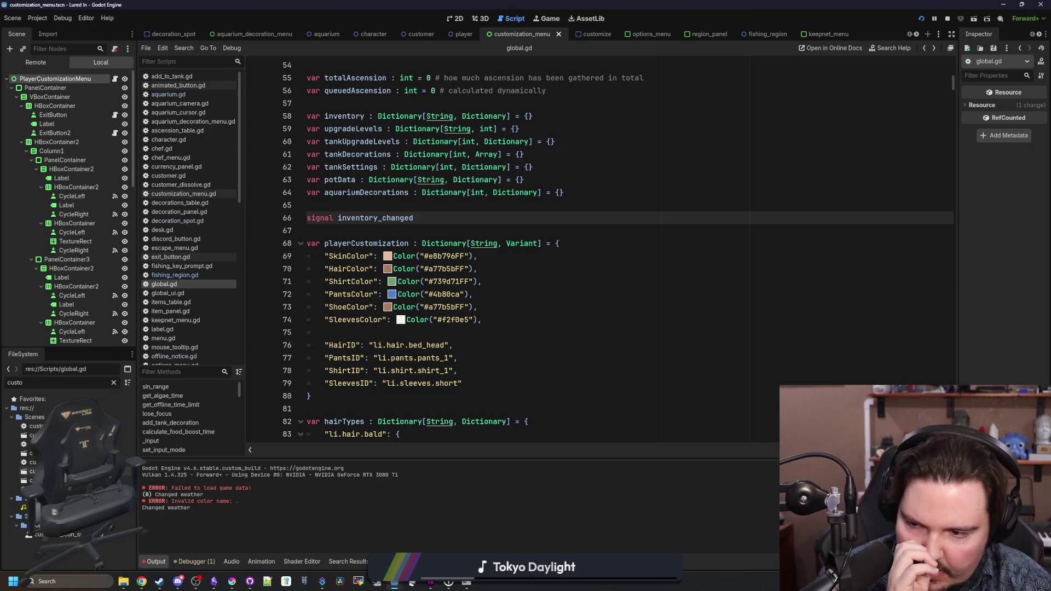
{"action": "left_click", "coordinate": [183, 193]}
- Append Color("#9cb882FF") to the end of shirtColors and save the script
{"action": "scroll", "coordinate": [425, 286], "scroll_direction": "down", "scroll_amount": 10}
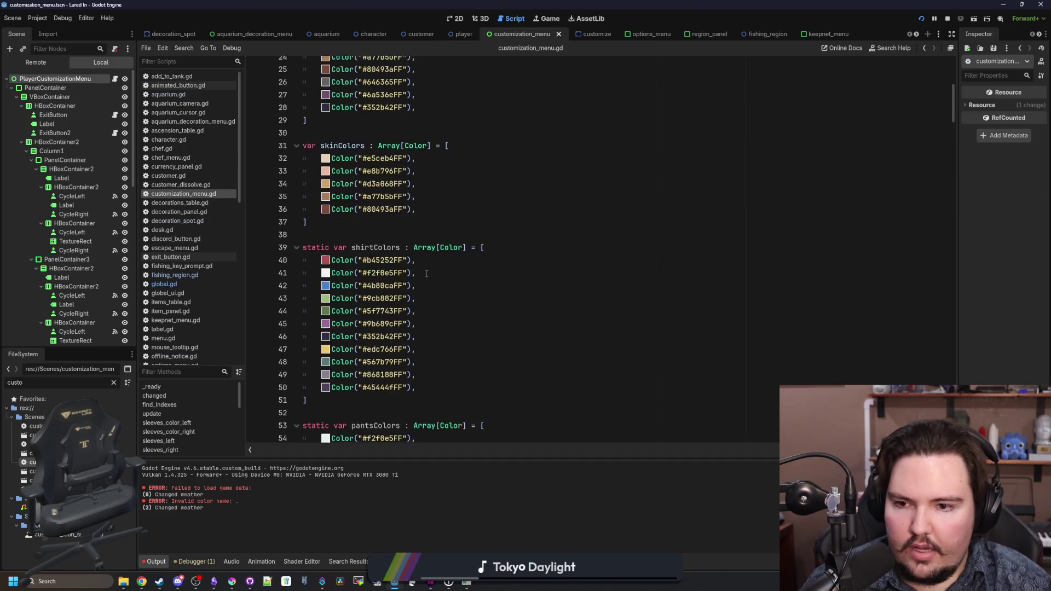
{"action": "left_click", "coordinate": [440, 305]}
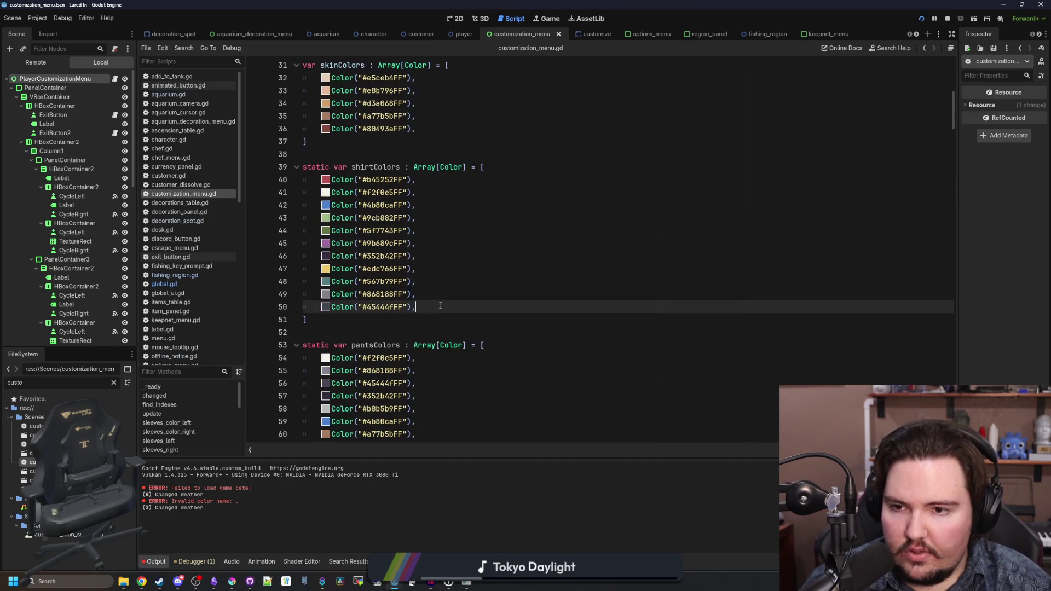
{"action": "key", "text": "Return"}
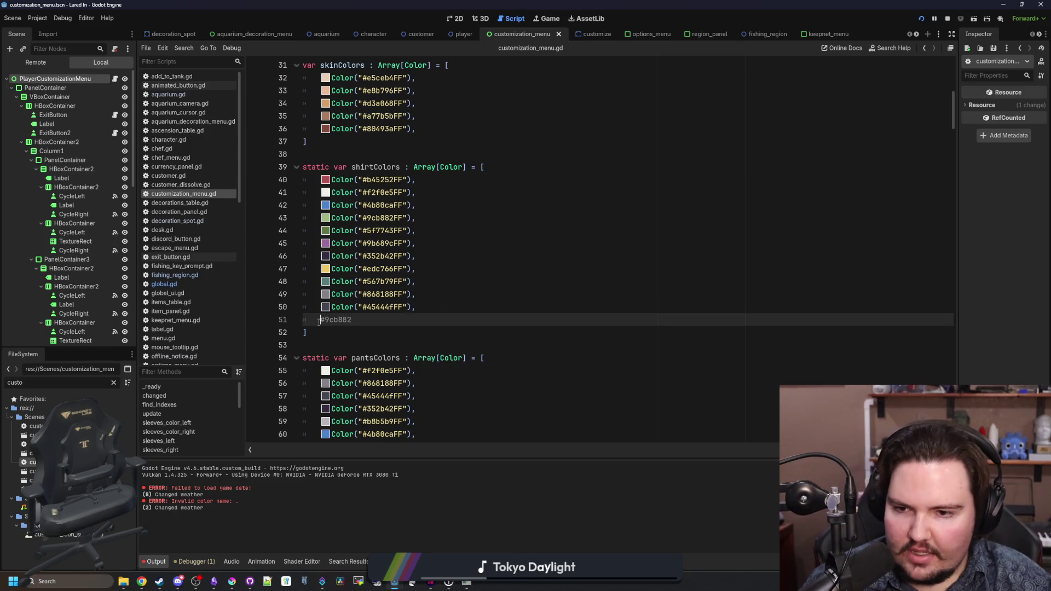
{"action": "key", "text": "Delete"}
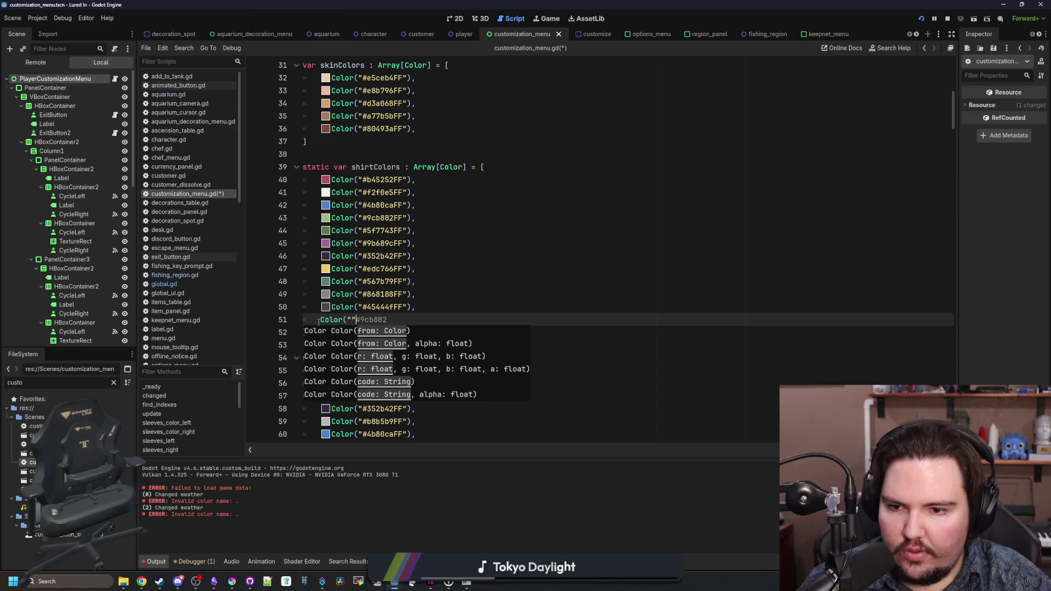
{"action": "type", "text": "\"),"}
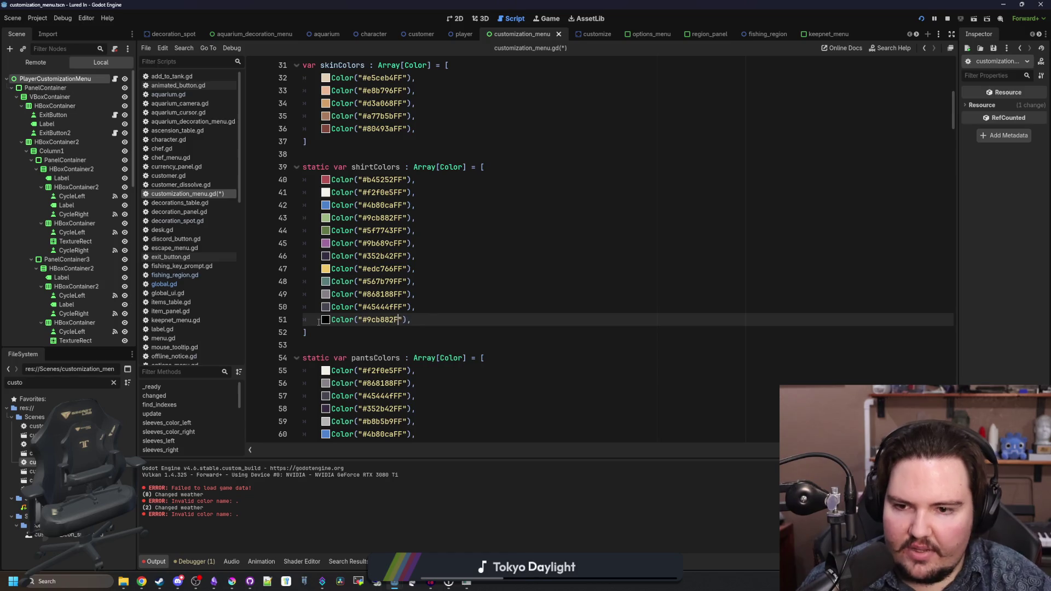
{"action": "type", "text": "F"}
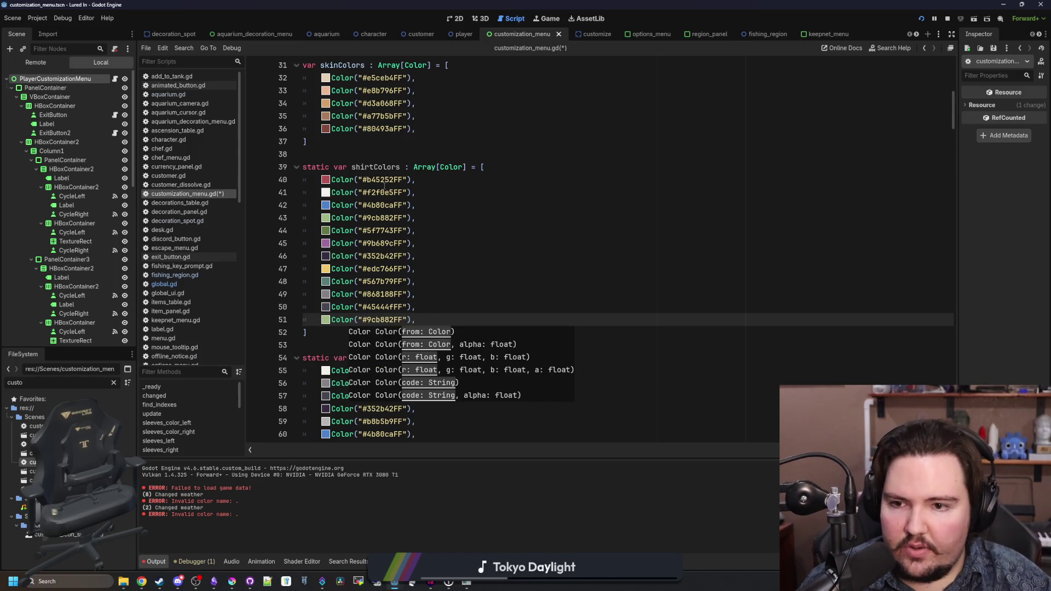
{"action": "left_click", "coordinate": [491, 224]}
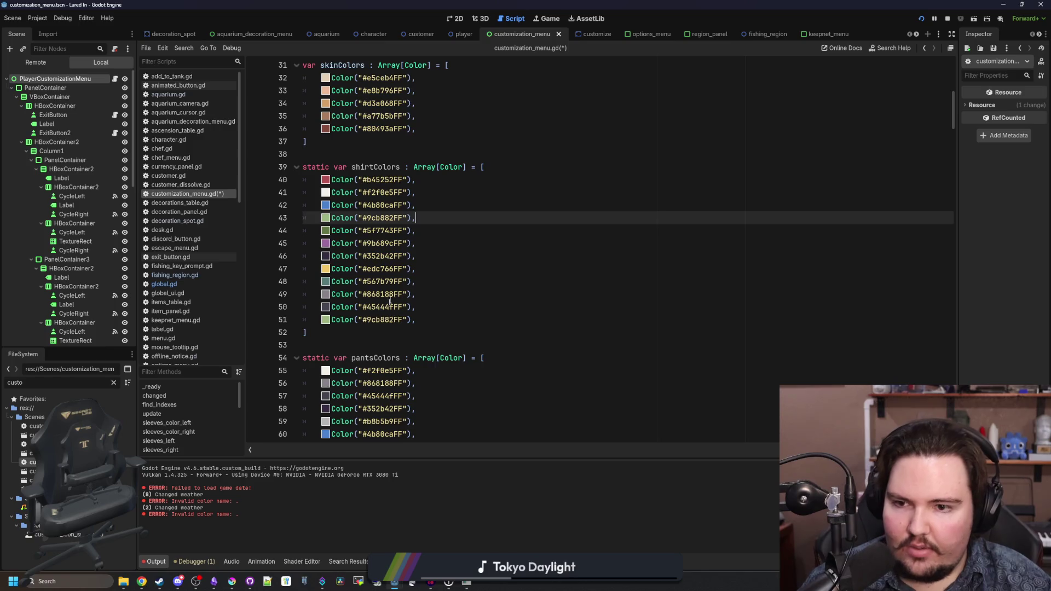
{"action": "left_click", "coordinate": [431, 261]}
{"action": "left_click", "coordinate": [433, 320]}
{"action": "key", "text": "ctrl+s"}
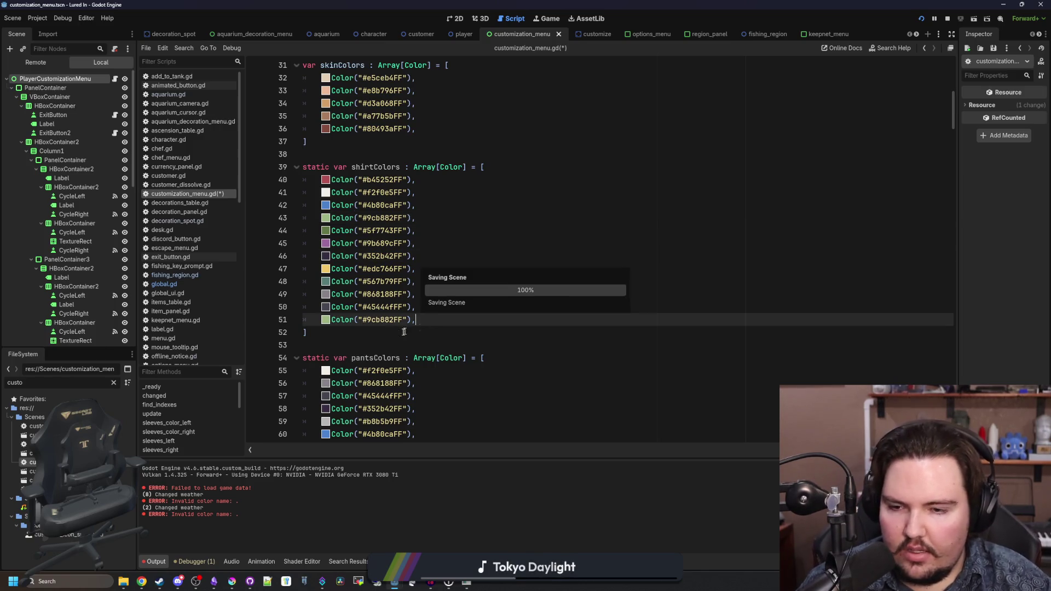
{"action": "left_click", "coordinate": [378, 334]}
{"action": "scroll", "coordinate": [378, 337], "scroll_direction": "down", "scroll_amount": 3}
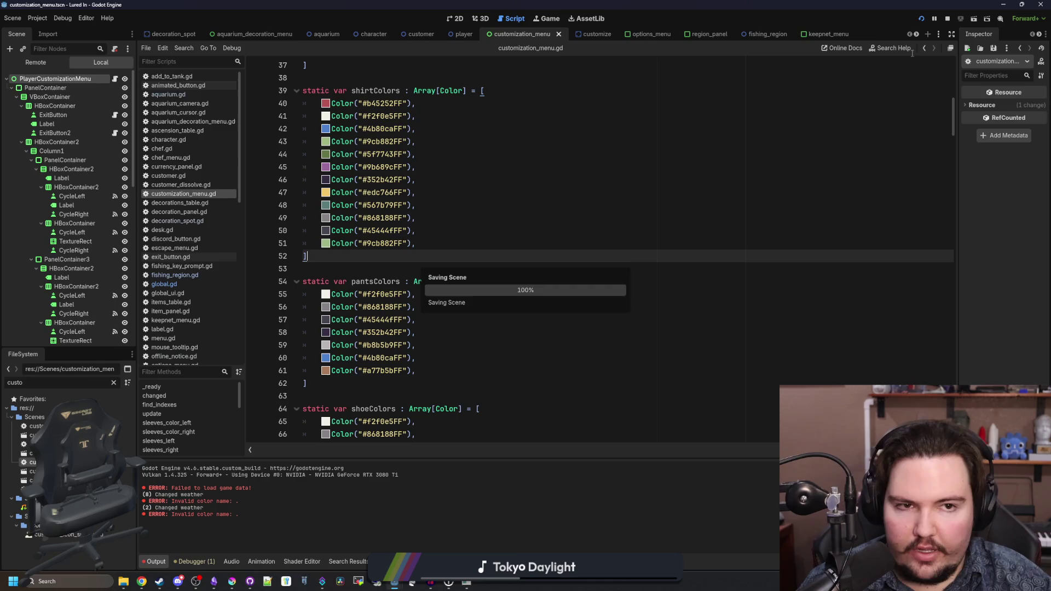
- Stop the game, delete gamedata.dat from Lured In's app_userdata, and relaunch with F5
{"action": "left_click", "coordinate": [948, 19]}
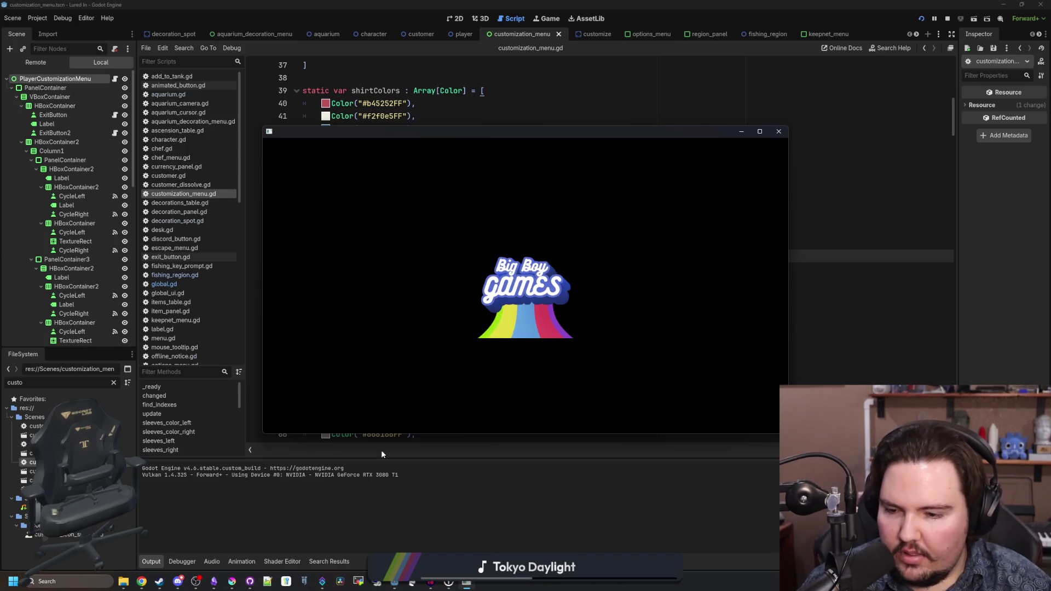
{"action": "left_click", "coordinate": [124, 582]}
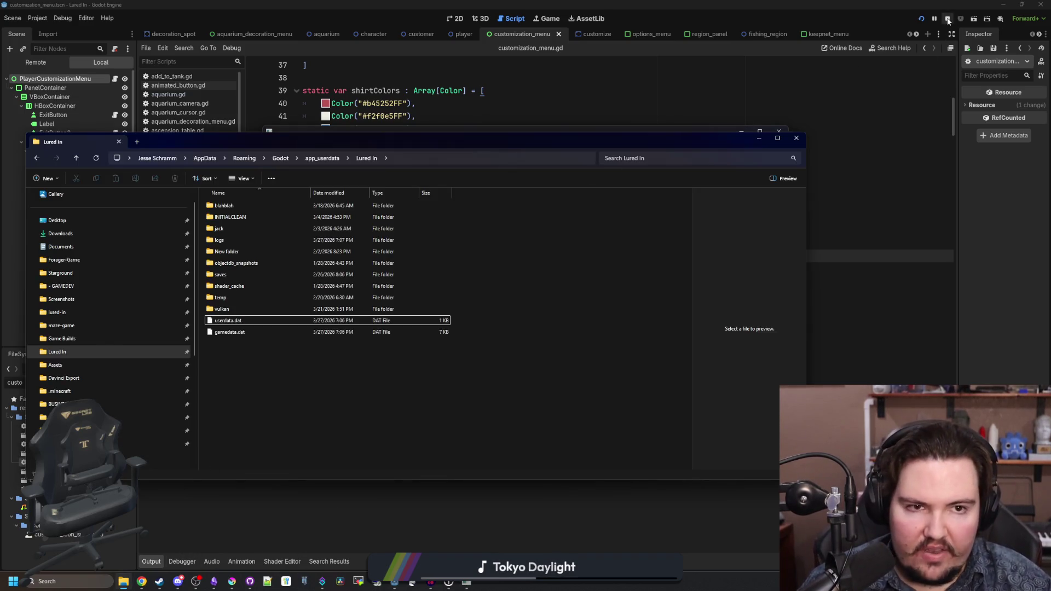
{"action": "left_click", "coordinate": [949, 21]}
{"action": "left_click", "coordinate": [122, 583]}
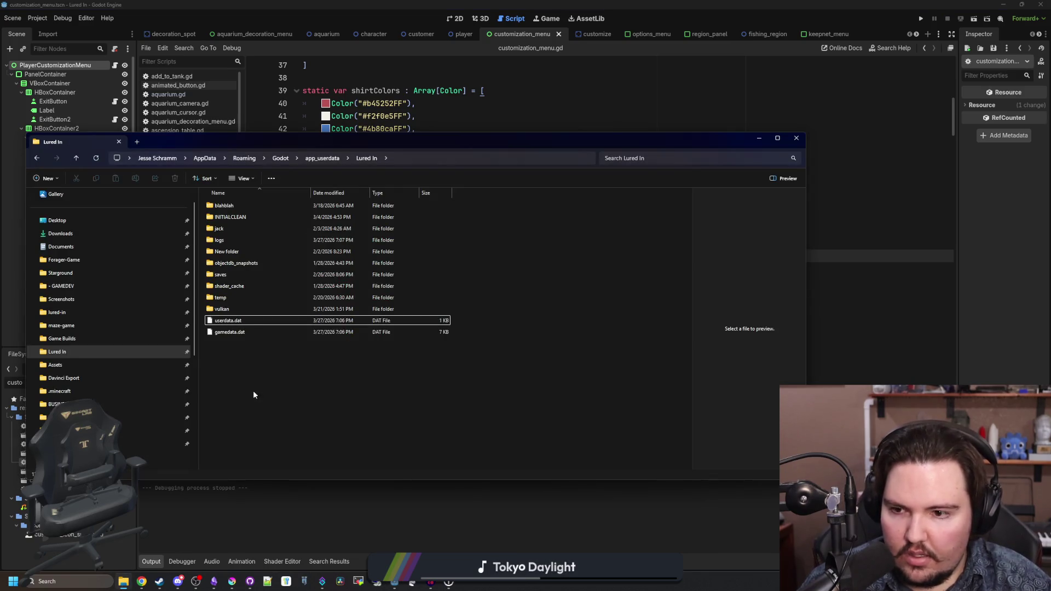
{"action": "left_click", "coordinate": [229, 332]}
{"action": "key", "text": "Delete"}
{"action": "key", "text": "alt+Tab"}
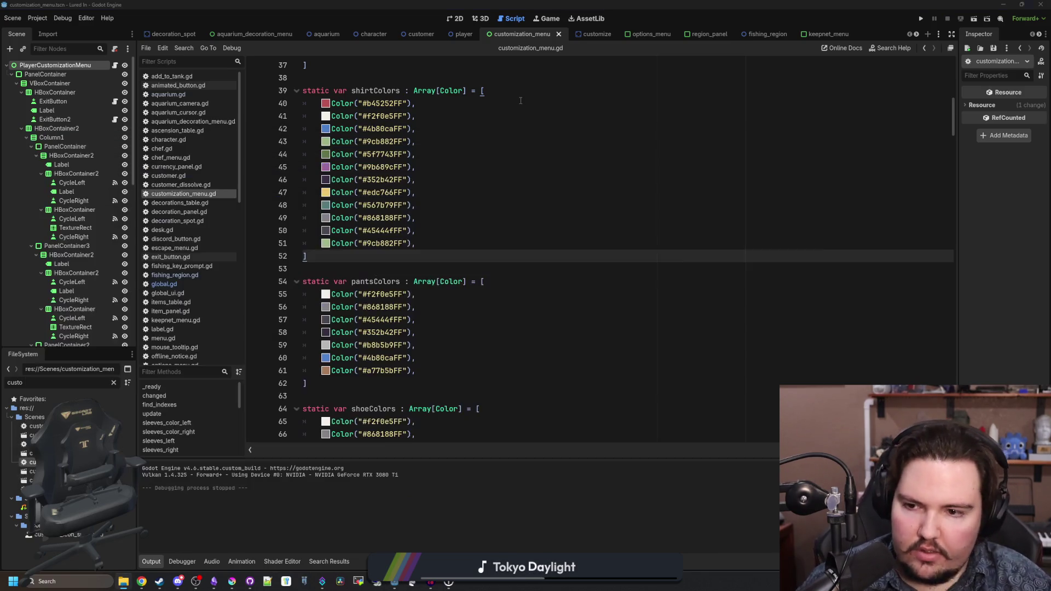
{"action": "key", "text": "F5"}
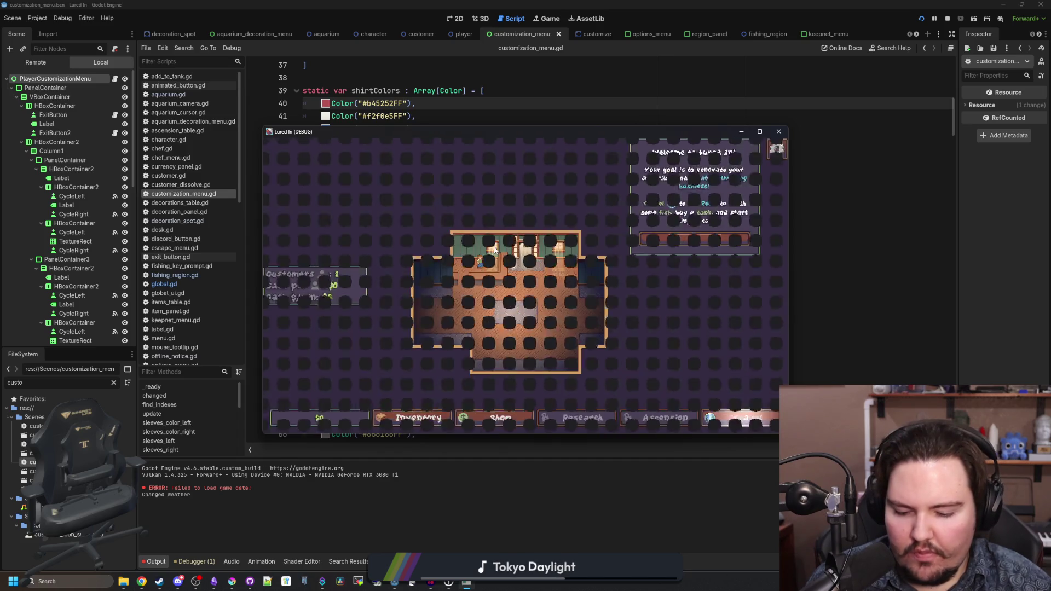
- Maximize the game, open Customize, and cycle the shirt colour to light green
{"action": "left_click", "coordinate": [760, 131]}
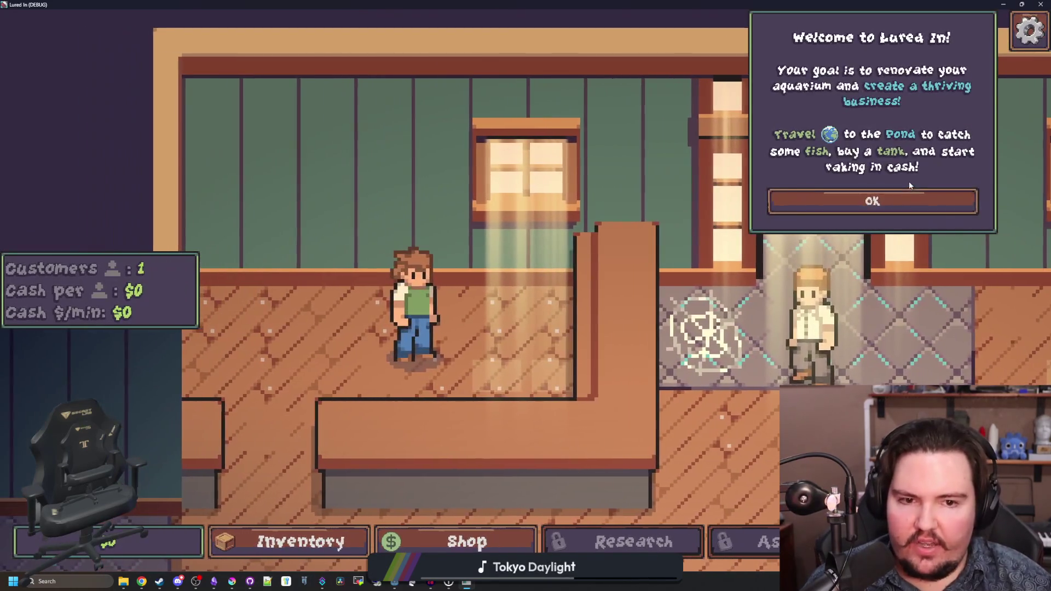
{"action": "left_click", "coordinate": [859, 199]}
{"action": "left_click", "coordinate": [422, 323]}
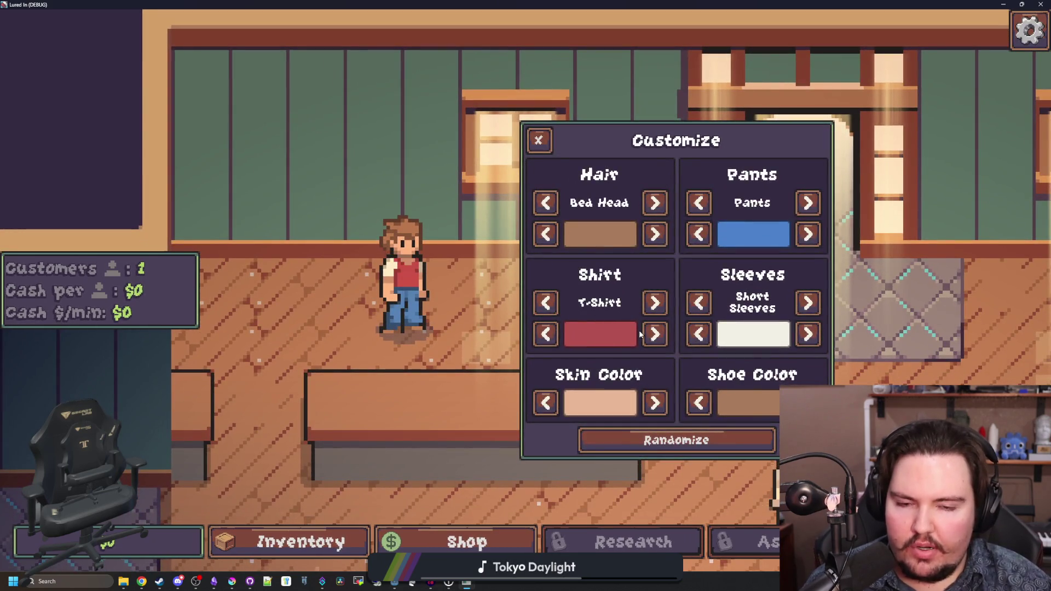
{"action": "left_click", "coordinate": [655, 334]}
{"action": "left_click", "coordinate": [655, 334]}
{"action": "left_click", "coordinate": [655, 334]}
{"action": "left_click", "coordinate": [557, 339]}
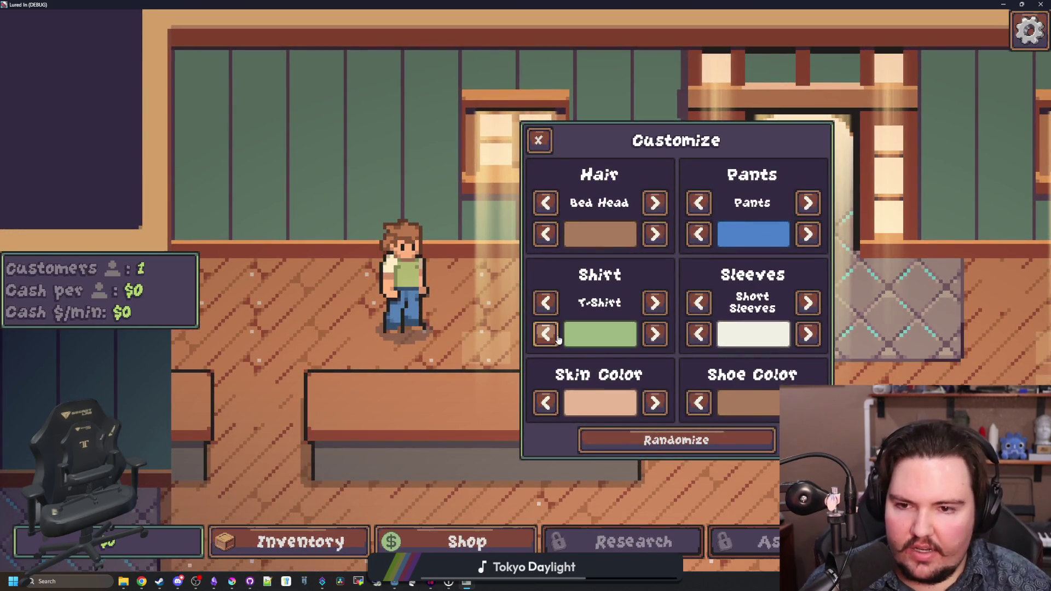
- Stop the running game and save the current scene
{"action": "key", "text": "F8"}
{"action": "left_click", "coordinate": [424, 271]}
{"action": "key", "text": "ctrl+s"}
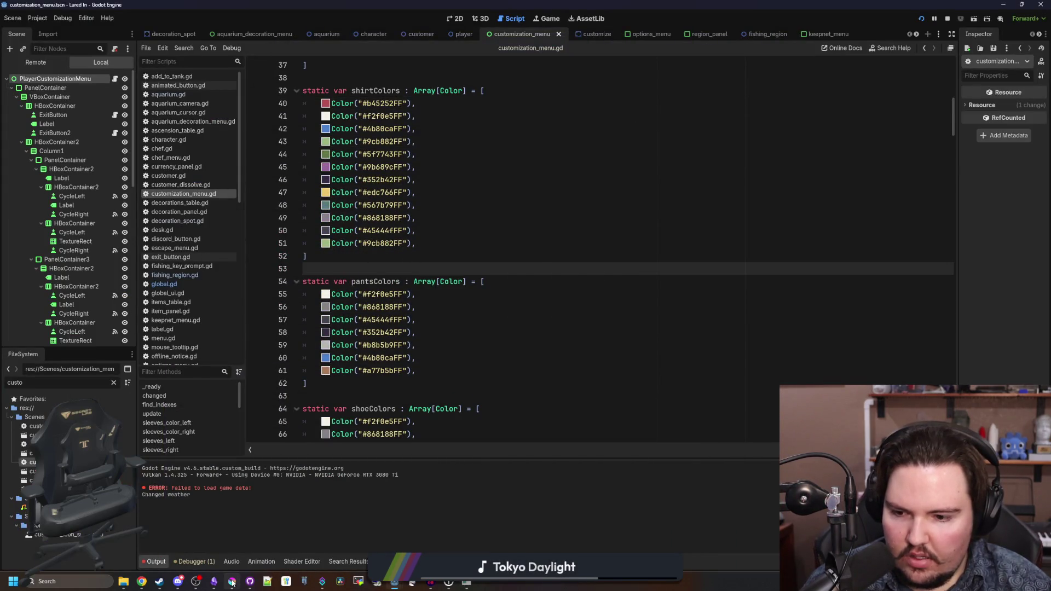
- Change global.gd's default ShirtColor from #739d71FF to #9cb882FF and save the script
{"action": "left_click", "coordinate": [232, 582]}
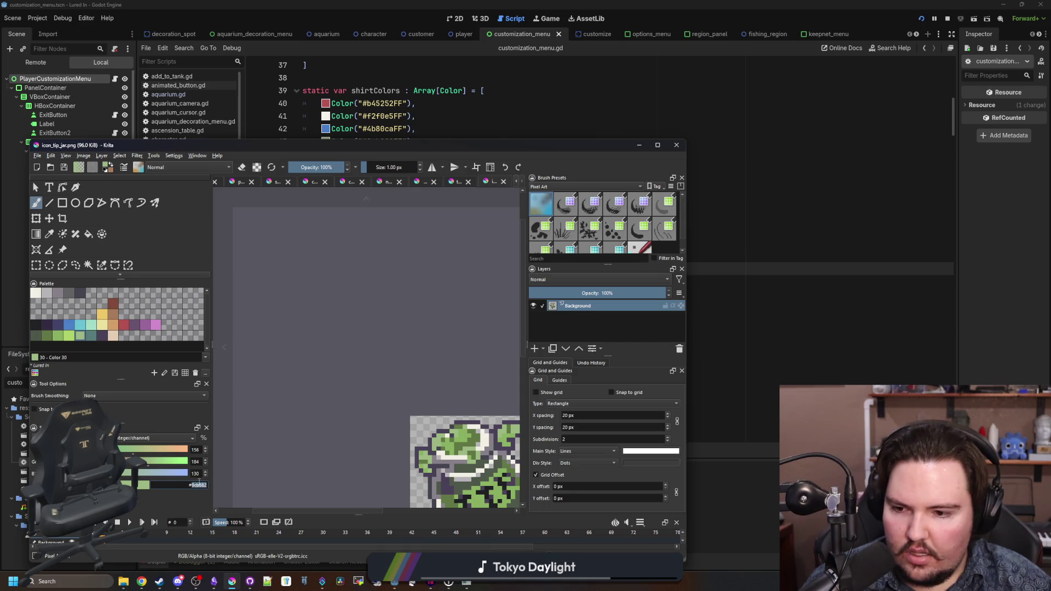
{"action": "left_click", "coordinate": [729, 149]}
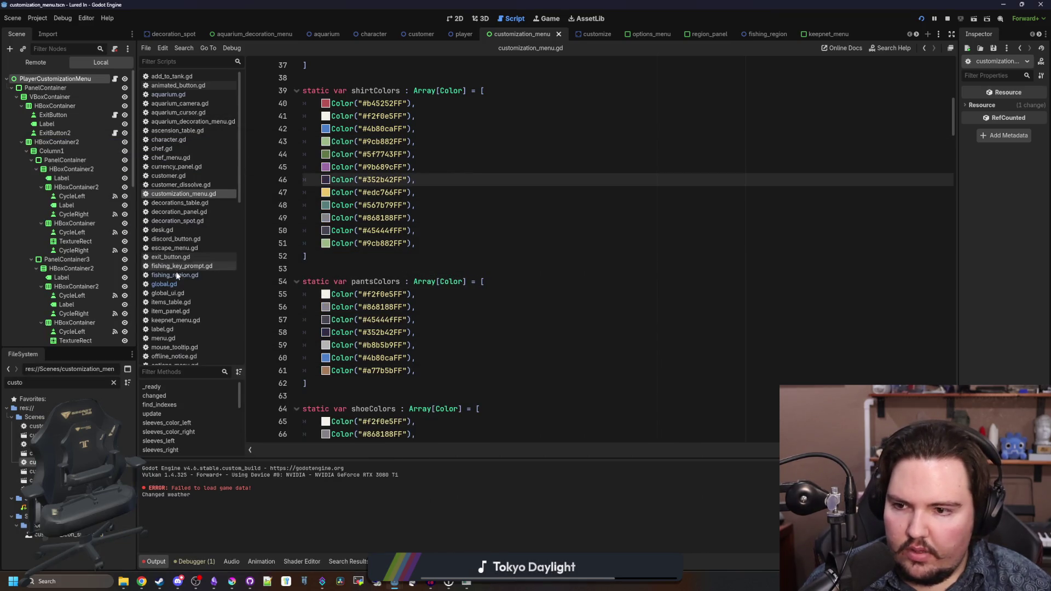
{"action": "left_click", "coordinate": [164, 284]}
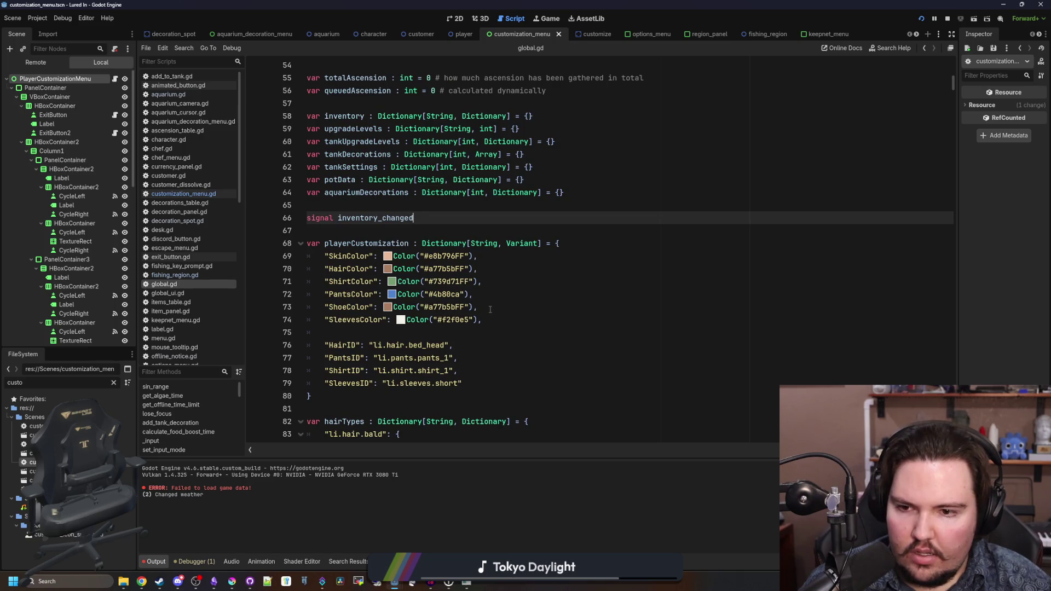
{"action": "left_click", "coordinate": [489, 283]}
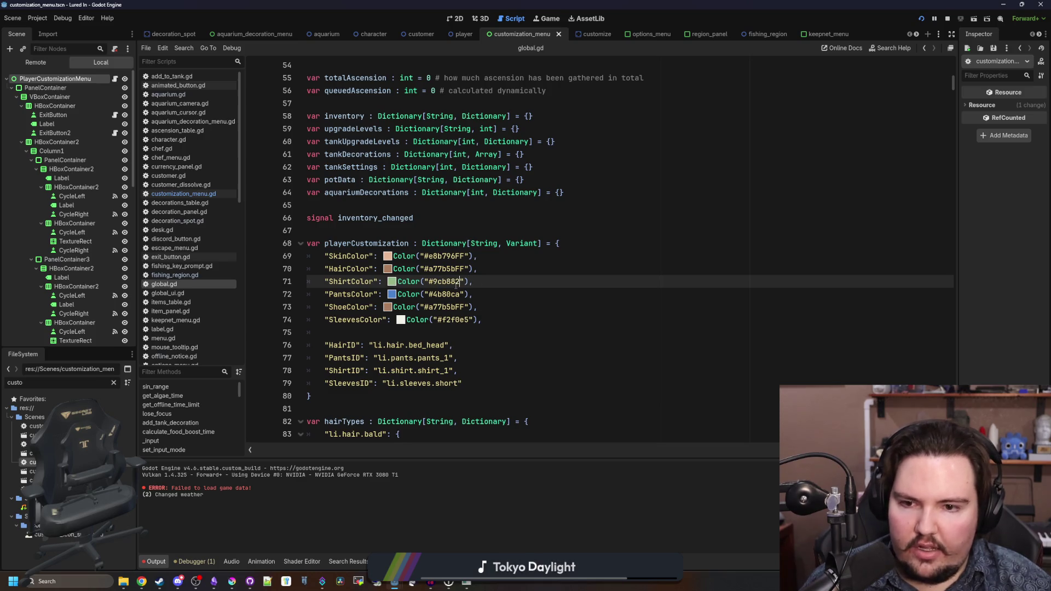
{"action": "key", "text": "ctrl+s"}
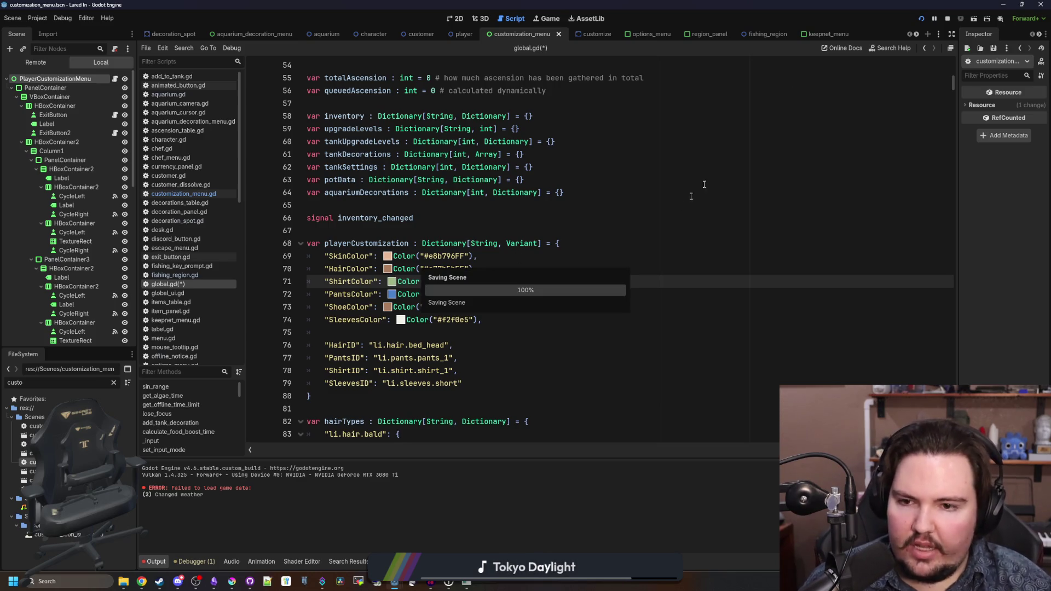
- Compare several darker, lighter and olive green swatches in Krita's palette
{"action": "left_click", "coordinate": [232, 583]}
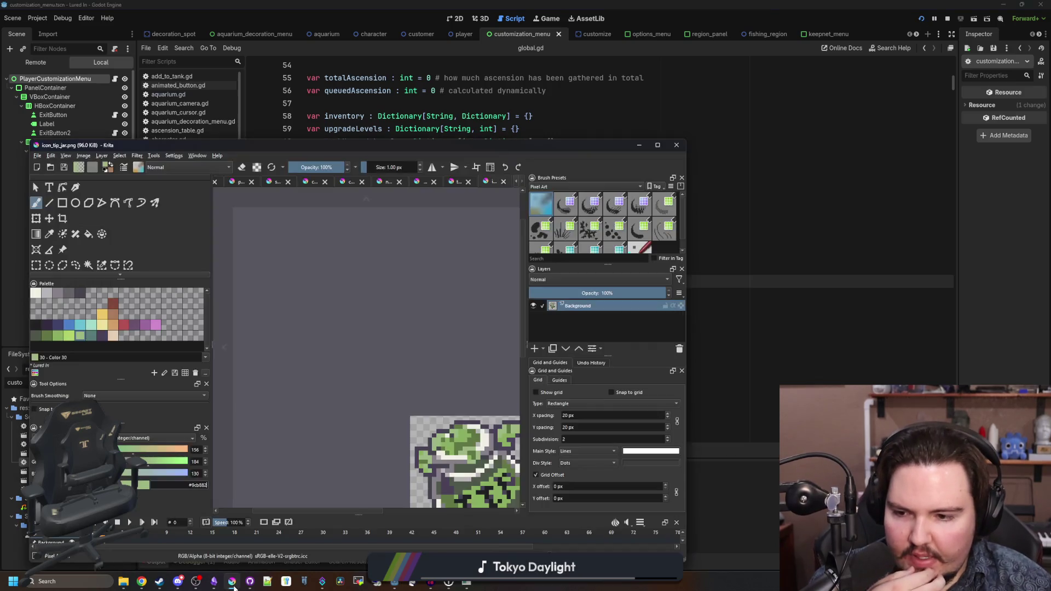
{"action": "left_click", "coordinate": [91, 336]}
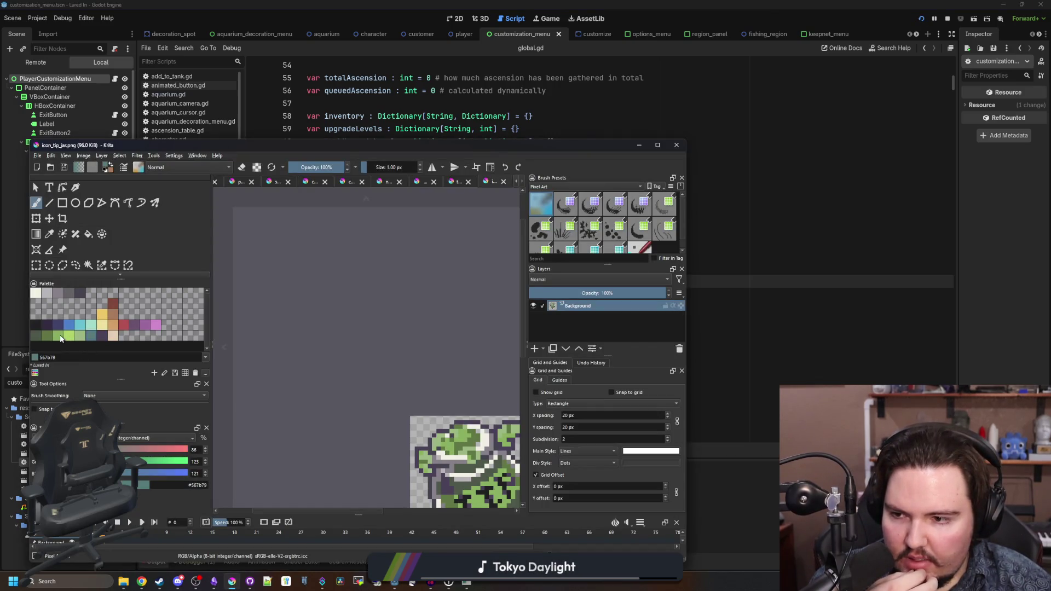
{"action": "left_click", "coordinate": [61, 339]}
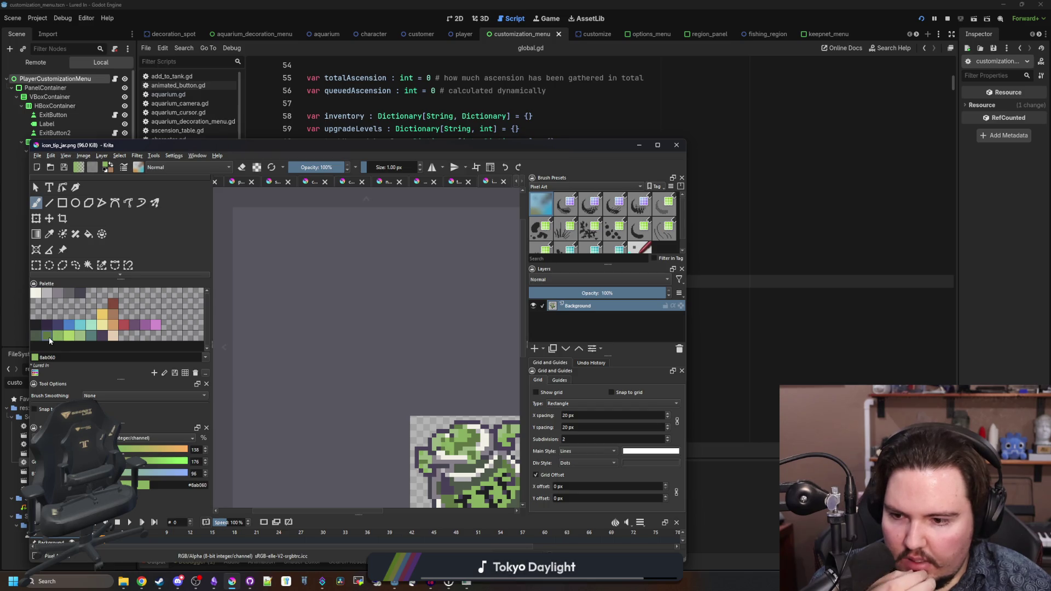
{"action": "left_click", "coordinate": [49, 339]}
{"action": "left_click", "coordinate": [80, 338]}
{"action": "left_click", "coordinate": [91, 337]}
- Run the project again to test the new default shirt colour
{"action": "left_click", "coordinate": [753, 241]}
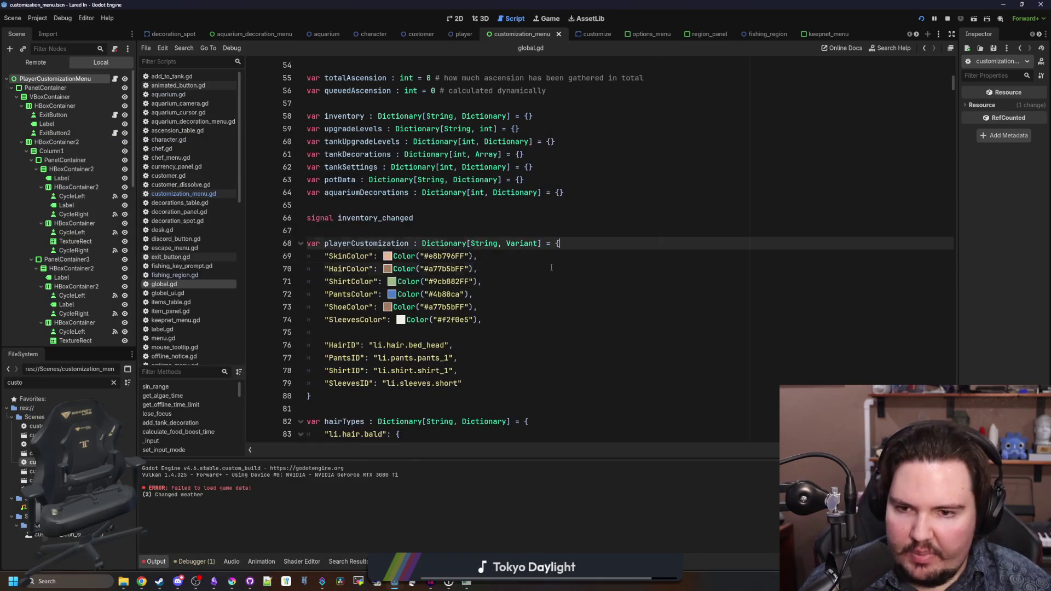
{"action": "left_click", "coordinate": [948, 19]}
{"action": "left_click", "coordinate": [921, 19]}
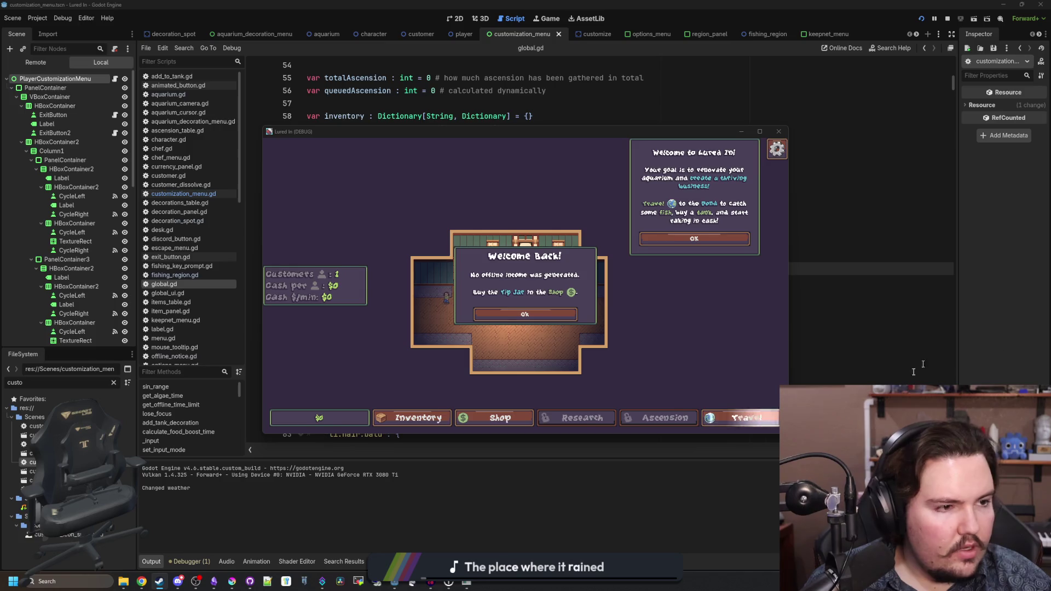
- Dismiss both welcome popups and cycle through the Customize shirt colours
{"action": "left_click", "coordinate": [541, 312]}
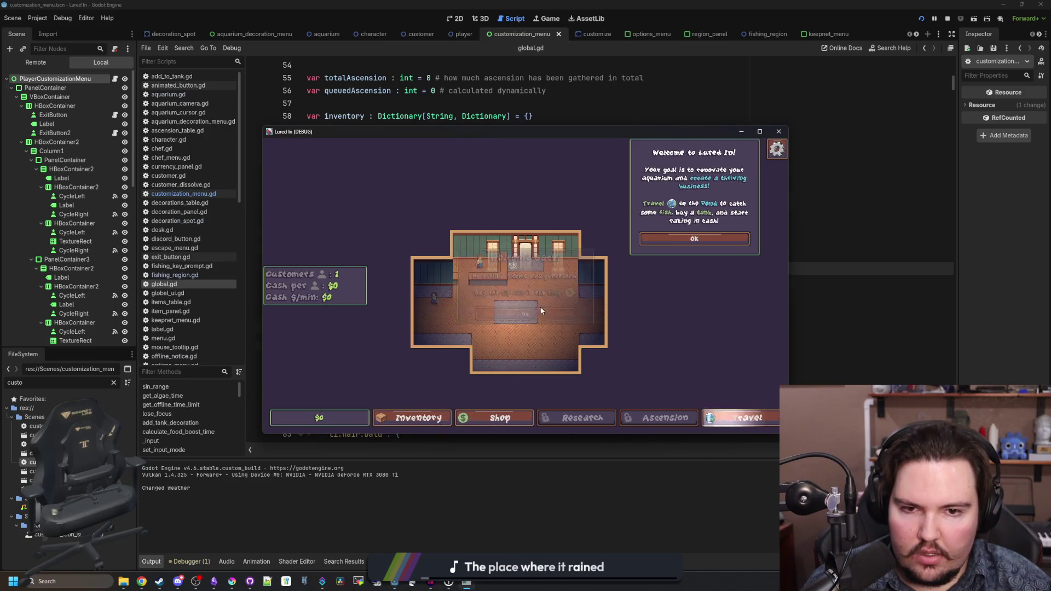
{"action": "left_click", "coordinate": [695, 239]}
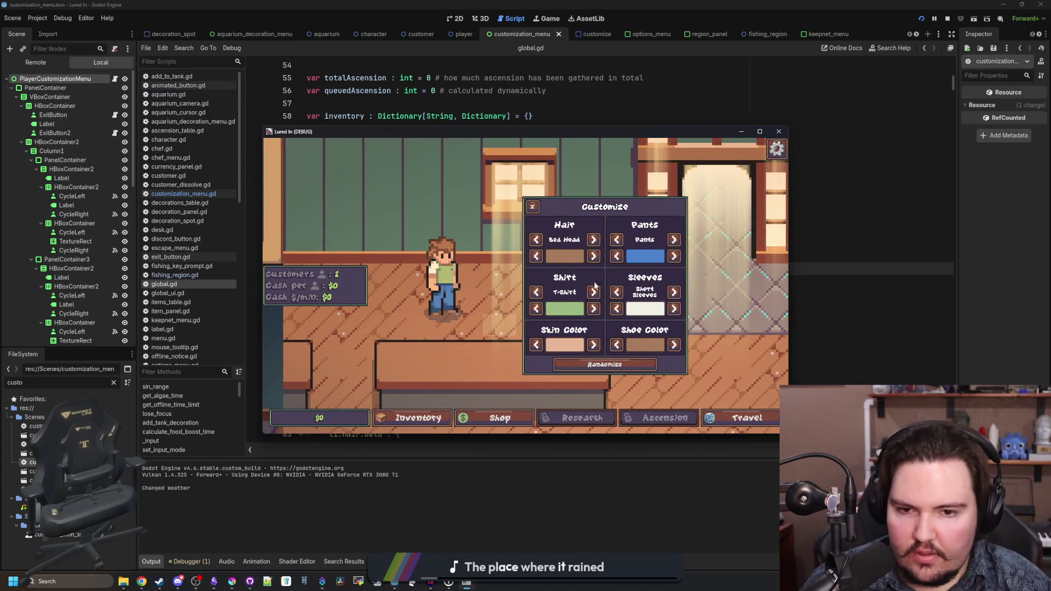
{"action": "left_click", "coordinate": [535, 312]}
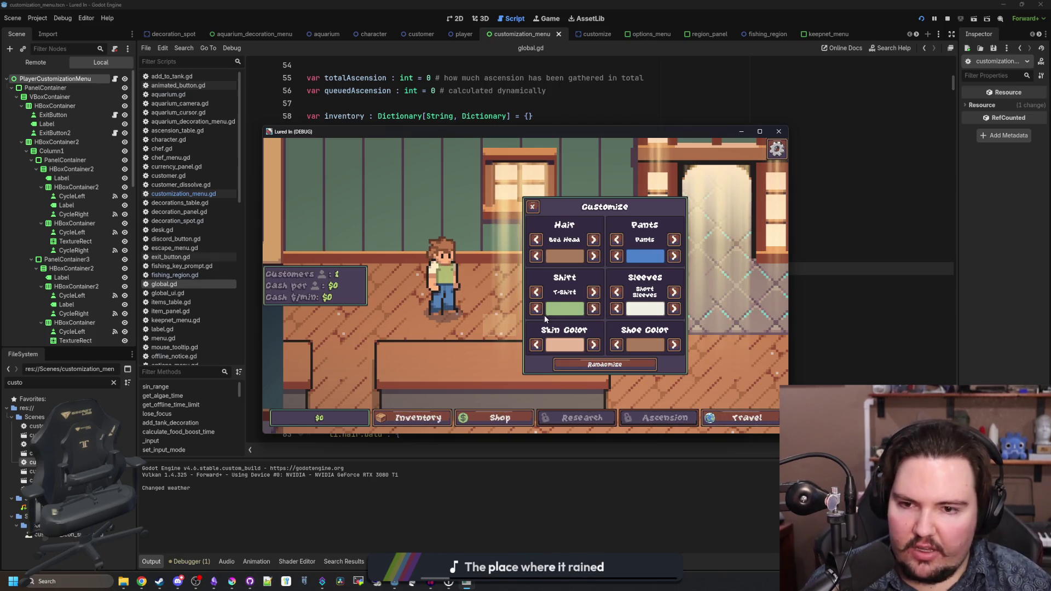
{"action": "left_click", "coordinate": [537, 313]}
{"action": "left_click", "coordinate": [537, 313]}
{"action": "left_click", "coordinate": [536, 312]}
{"action": "left_click", "coordinate": [595, 311]}
{"action": "left_click", "coordinate": [595, 311]}
{"action": "left_click", "coordinate": [590, 313]}
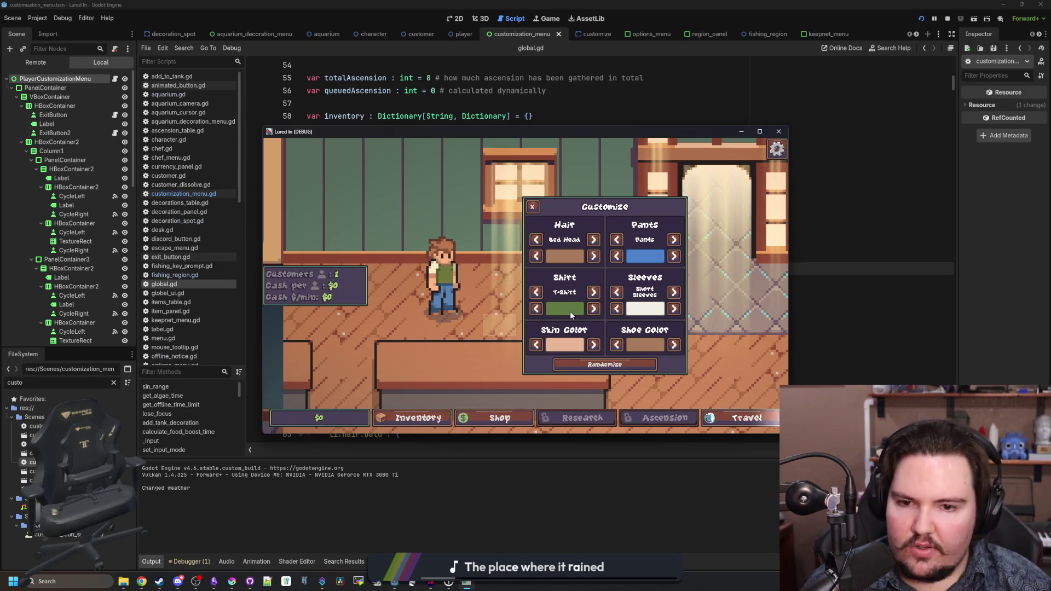
{"action": "left_click", "coordinate": [536, 310]}
{"action": "left_click", "coordinate": [537, 310]}
- Cycle the shirt colours back to light green and close the Customize panel
{"action": "left_click", "coordinate": [536, 310]}
{"action": "left_click", "coordinate": [537, 310]}
{"action": "left_click", "coordinate": [536, 310]}
{"action": "left_click", "coordinate": [593, 310]}
{"action": "left_click", "coordinate": [590, 313]}
{"action": "left_click", "coordinate": [590, 313]}
{"action": "left_click", "coordinate": [591, 312]}
{"action": "left_click", "coordinate": [591, 313]}
{"action": "left_click", "coordinate": [590, 312]}
{"action": "left_click", "coordinate": [591, 312]}
{"action": "left_click", "coordinate": [590, 313]}
{"action": "left_click", "coordinate": [591, 313]}
{"action": "left_click", "coordinate": [590, 313]}
{"action": "left_click", "coordinate": [538, 311]}
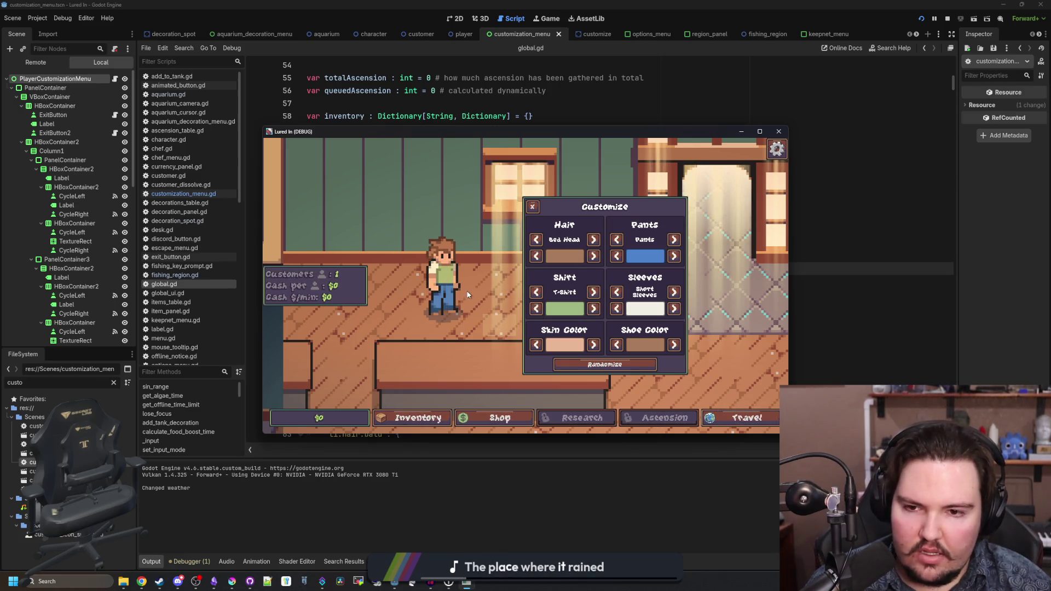
{"action": "key", "text": "Escape"}
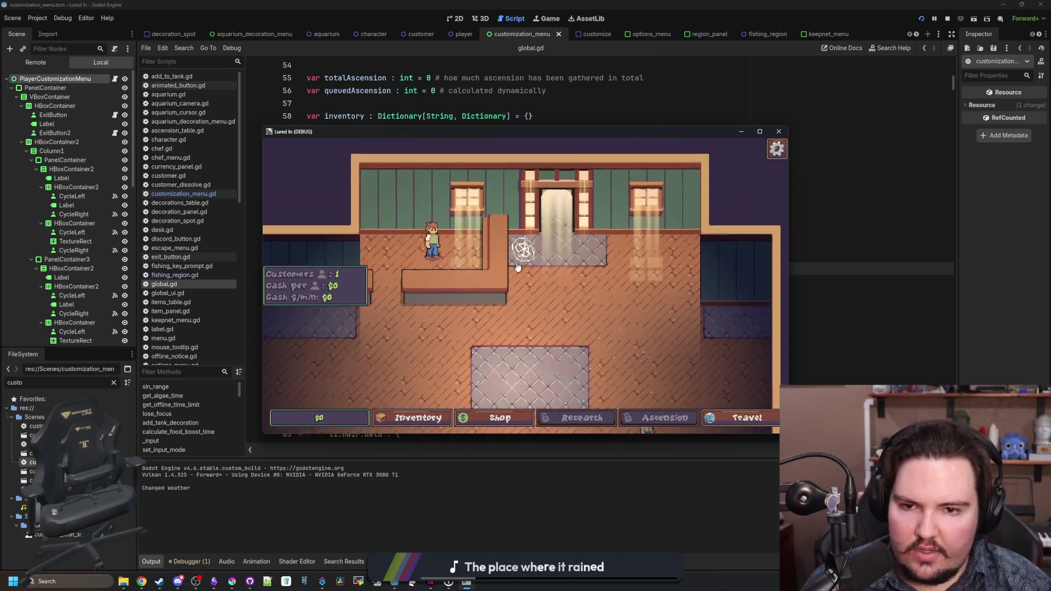
- Open and close the decoration spot's edit options, then travel to the Pond
{"action": "left_click", "coordinate": [518, 266]}
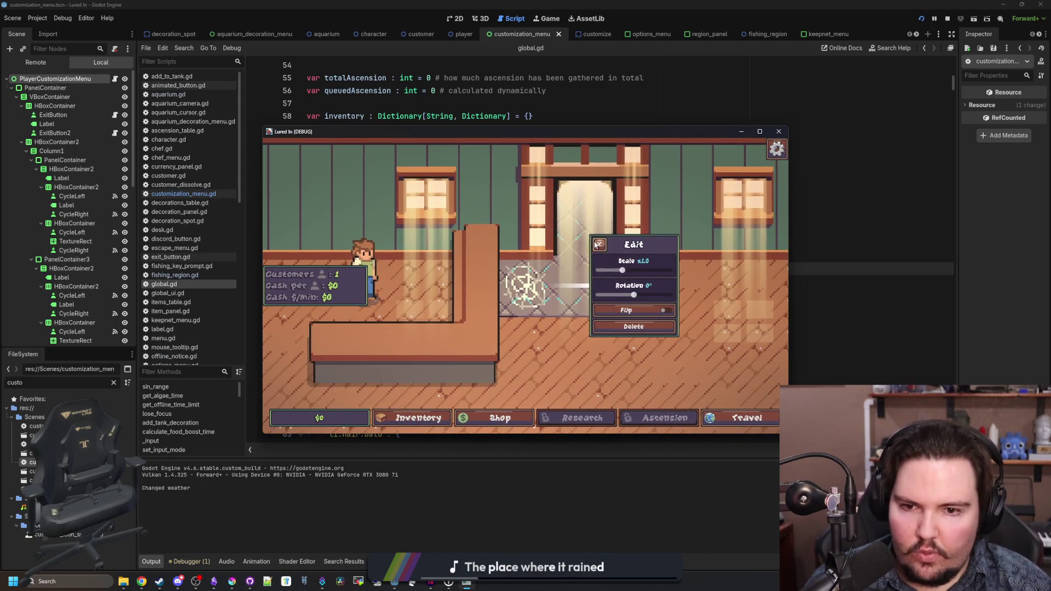
{"action": "left_click", "coordinate": [598, 245]}
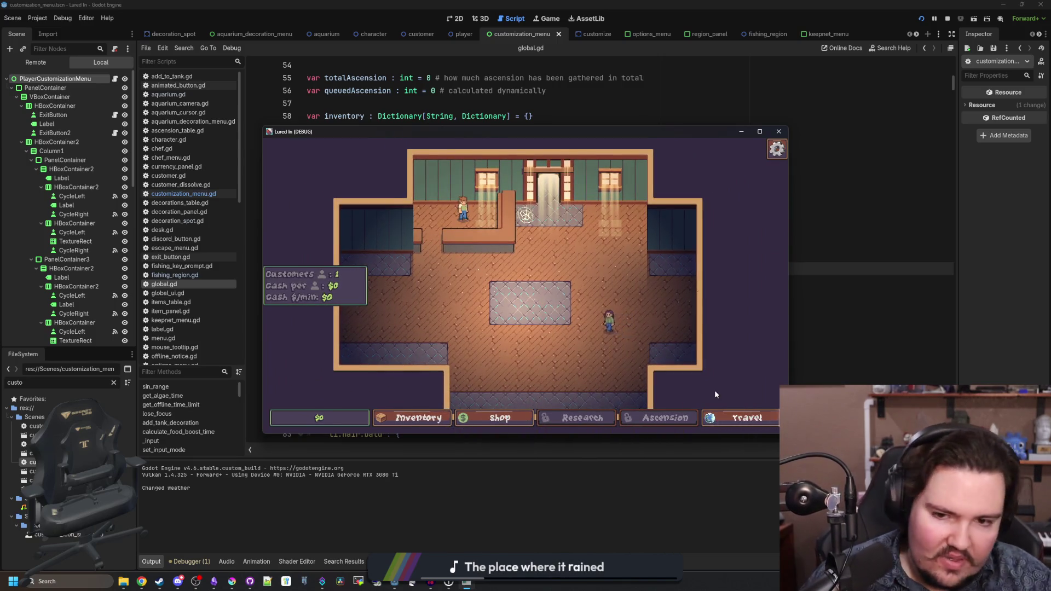
{"action": "left_click", "coordinate": [726, 418]}
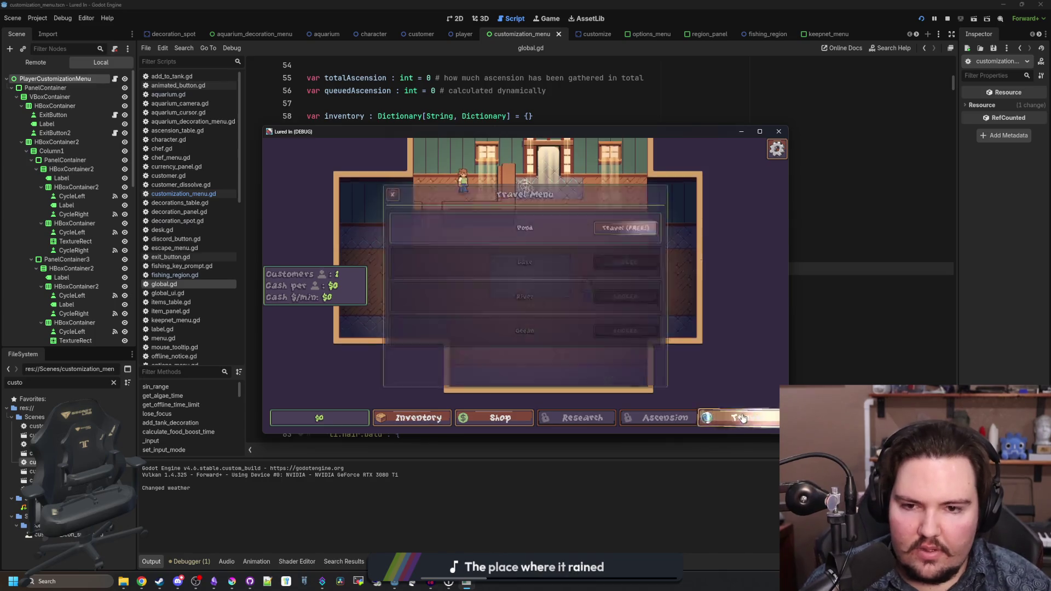
{"action": "left_click", "coordinate": [643, 226]}
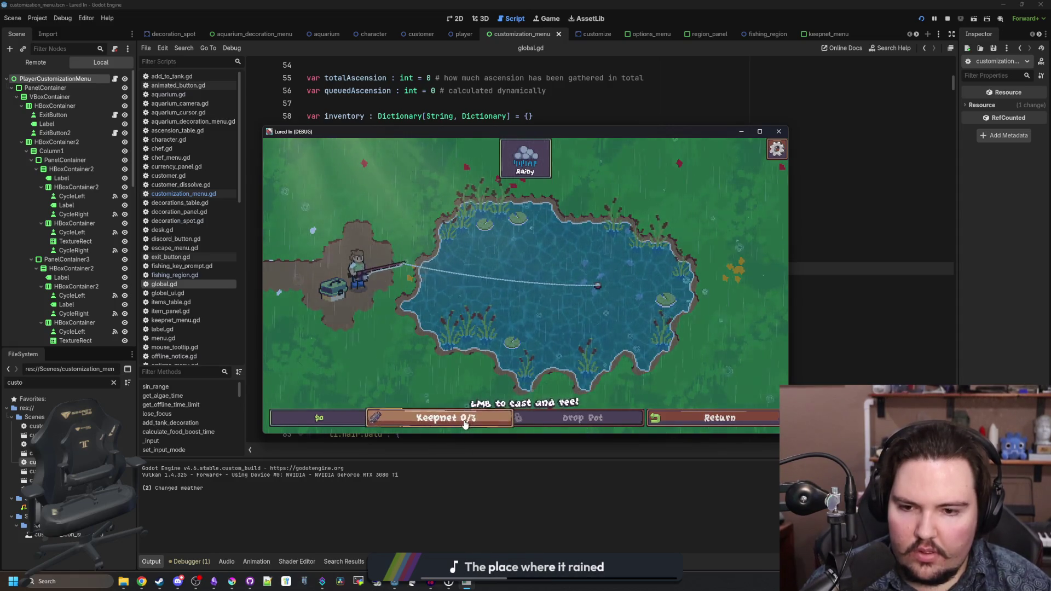
- Win the fishing minigame to catch a Carp, return to the shop, and move the player
{"action": "left_click", "coordinate": [576, 260]}
{"action": "left_click", "coordinate": [582, 253]}
{"action": "left_click", "coordinate": [582, 253]}
{"action": "left_click", "coordinate": [582, 253]}
{"action": "left_click", "coordinate": [581, 254]}
{"action": "left_click", "coordinate": [578, 256]}
{"action": "left_click", "coordinate": [577, 258]}
{"action": "left_click", "coordinate": [575, 263]}
{"action": "left_click_drag", "start_coordinate": [574, 268], "coordinate": [535, 321]}
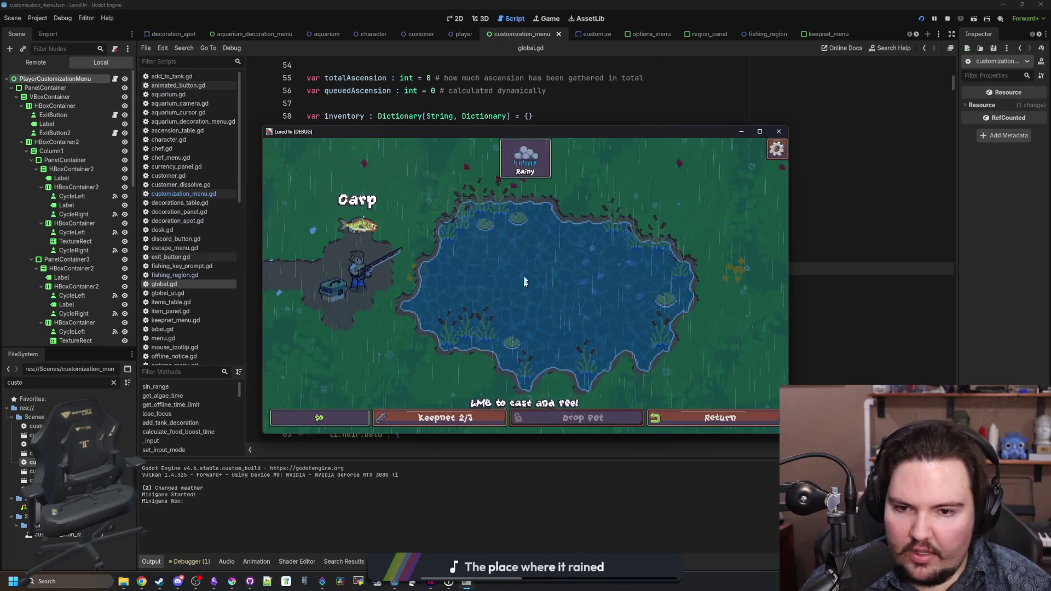
{"action": "left_click", "coordinate": [656, 422]}
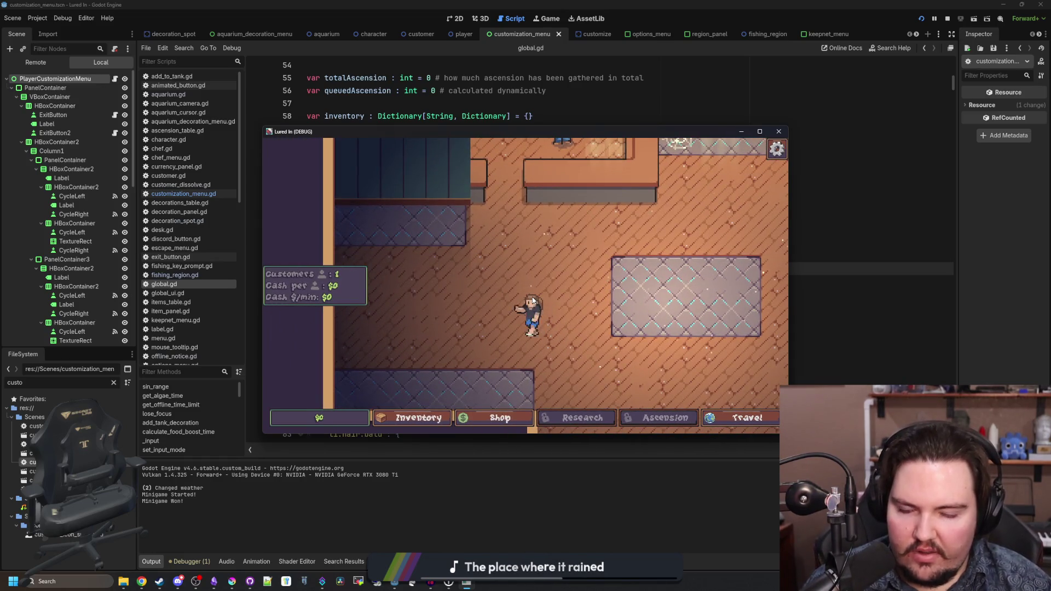
{"action": "mouse_move", "coordinate": [531, 303]}
{"action": "left_mouse_down"}
{"action": "mouse_move", "coordinate": [609, 264]}
{"action": "mouse_move", "coordinate": [600, 288]}
{"action": "mouse_move", "coordinate": [584, 280]}
{"action": "left_mouse_up"}
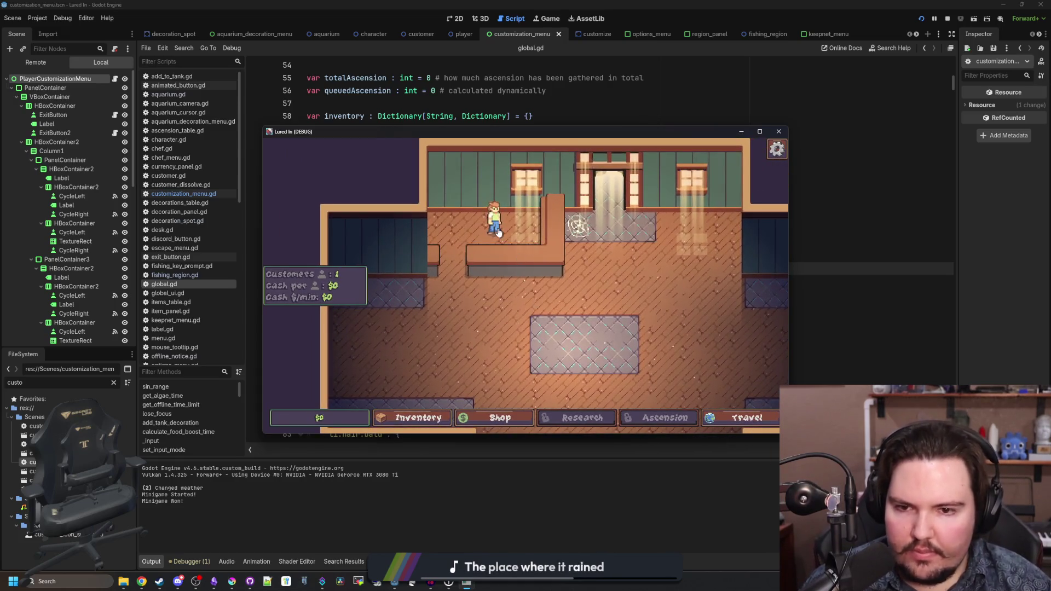
{"action": "left_click", "coordinate": [497, 221]}
{"action": "left_click", "coordinate": [592, 345]}
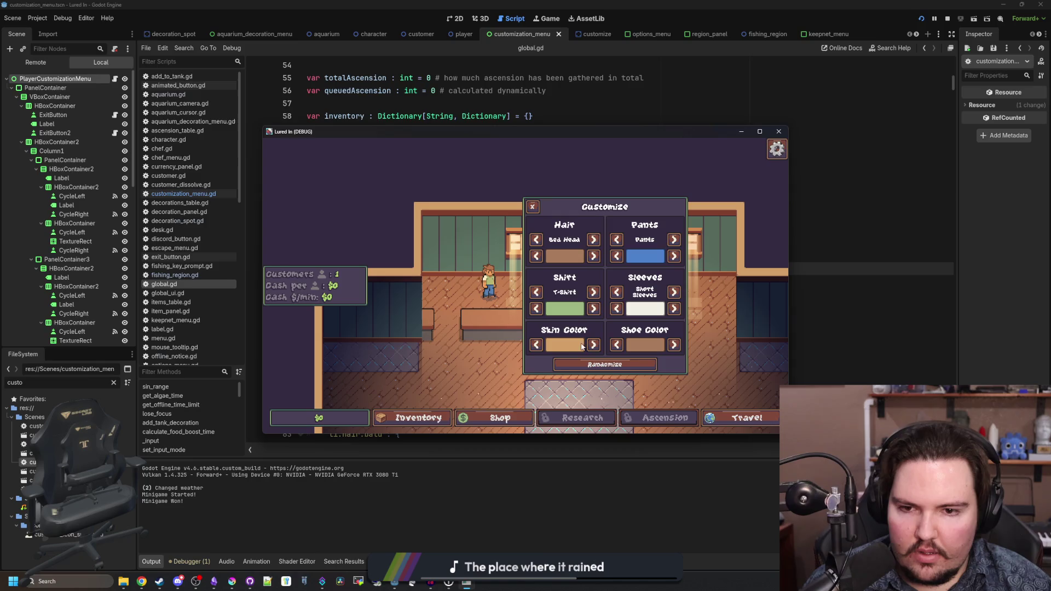
{"action": "left_click", "coordinate": [538, 346]}
{"action": "left_click", "coordinate": [538, 346]}
{"action": "left_click", "coordinate": [594, 345]}
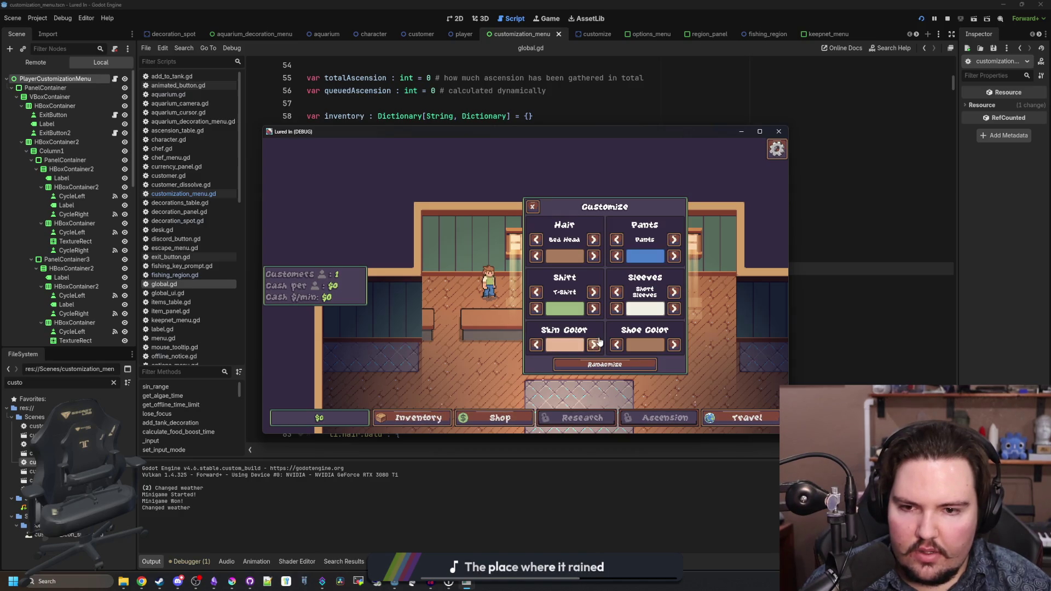
{"action": "left_click", "coordinate": [532, 206]}
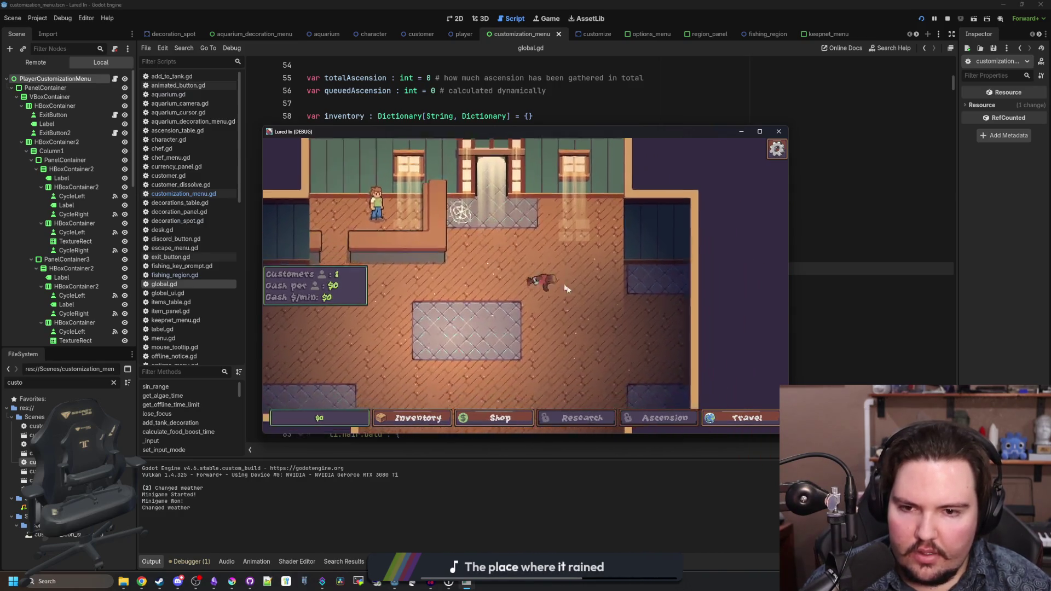
{"action": "left_click", "coordinate": [214, 582]}
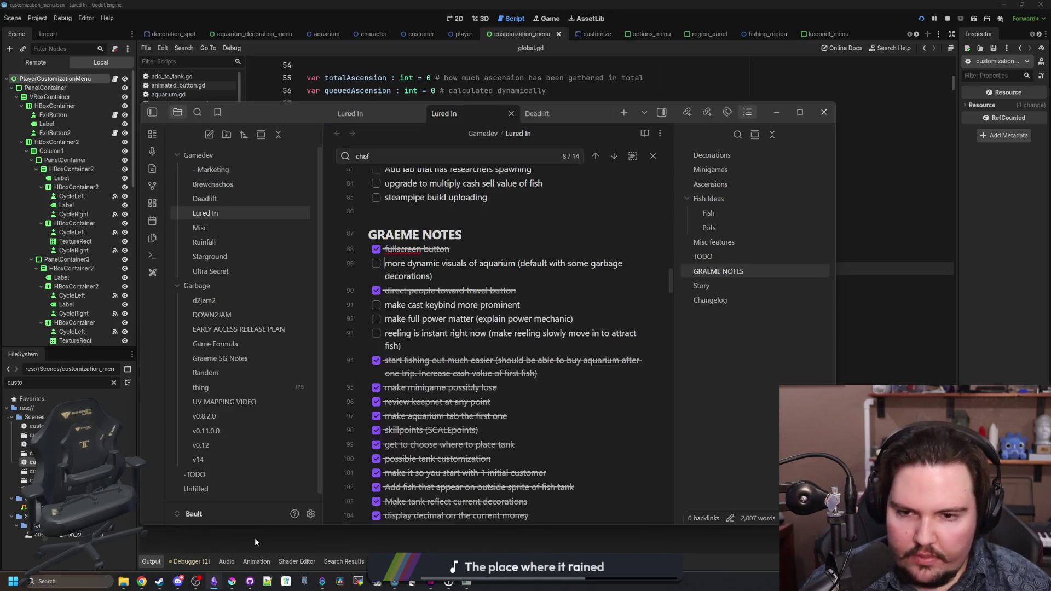
- Tick the dynamic aquarium visuals to-do and add a changelog line about garbage on new saves
{"action": "left_click", "coordinate": [376, 264]}
{"action": "scroll", "coordinate": [469, 411], "scroll_direction": "down", "scroll_amount": 15}
{"action": "scroll", "coordinate": [469, 411], "scroll_direction": "down", "scroll_amount": 5}
{"action": "left_click", "coordinate": [606, 372]}
{"action": "scroll", "coordinate": [592, 406], "scroll_direction": "down", "scroll_amount": 5}
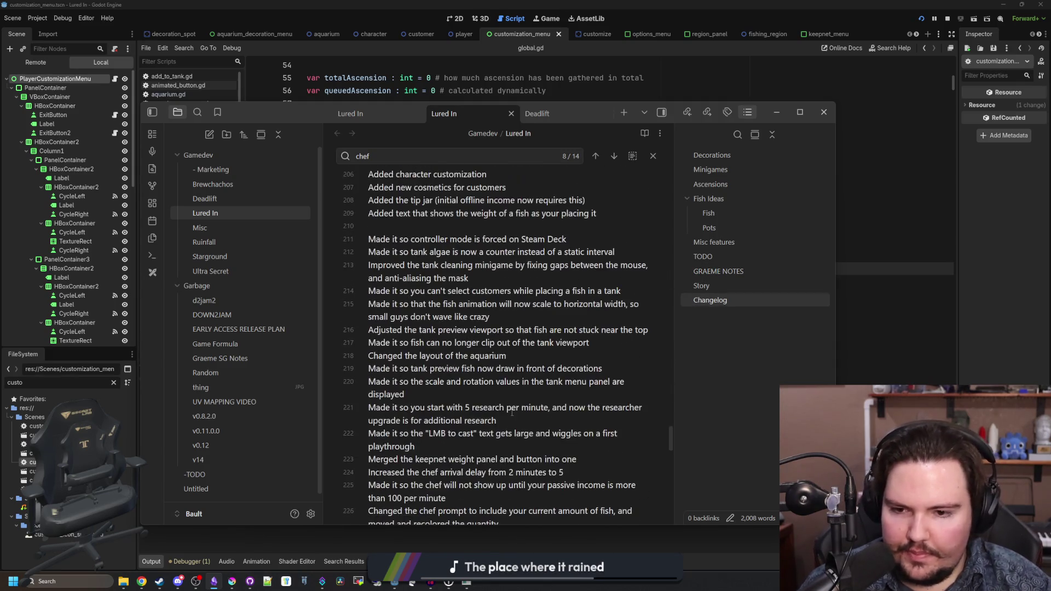
{"action": "key", "text": "Return"}
{"action": "type", "text": "Made it so the aquarium will get filled with garbage when you start a new"}
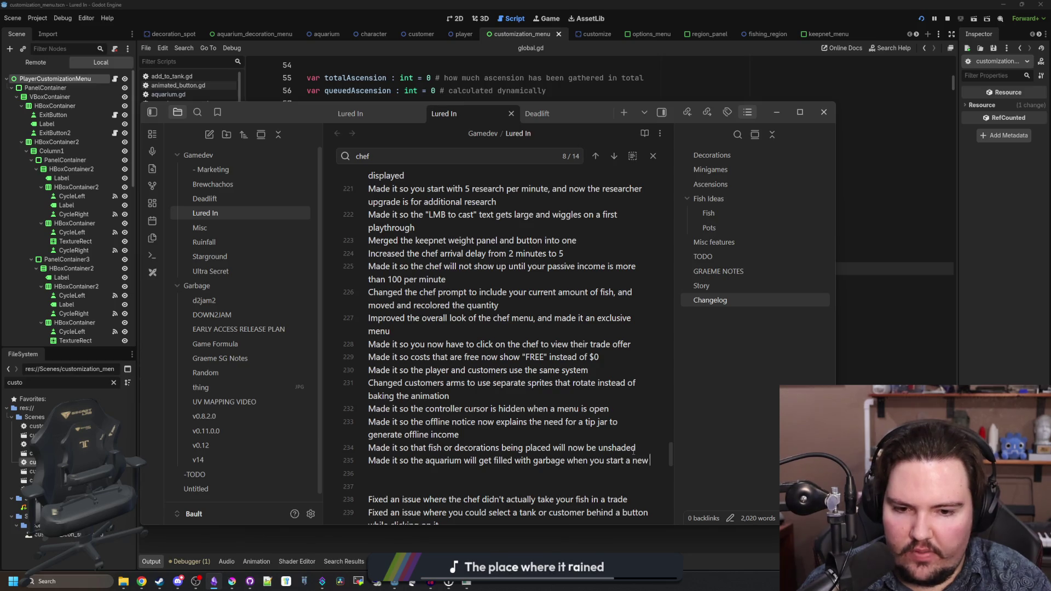
{"action": "type", "text": "save"}
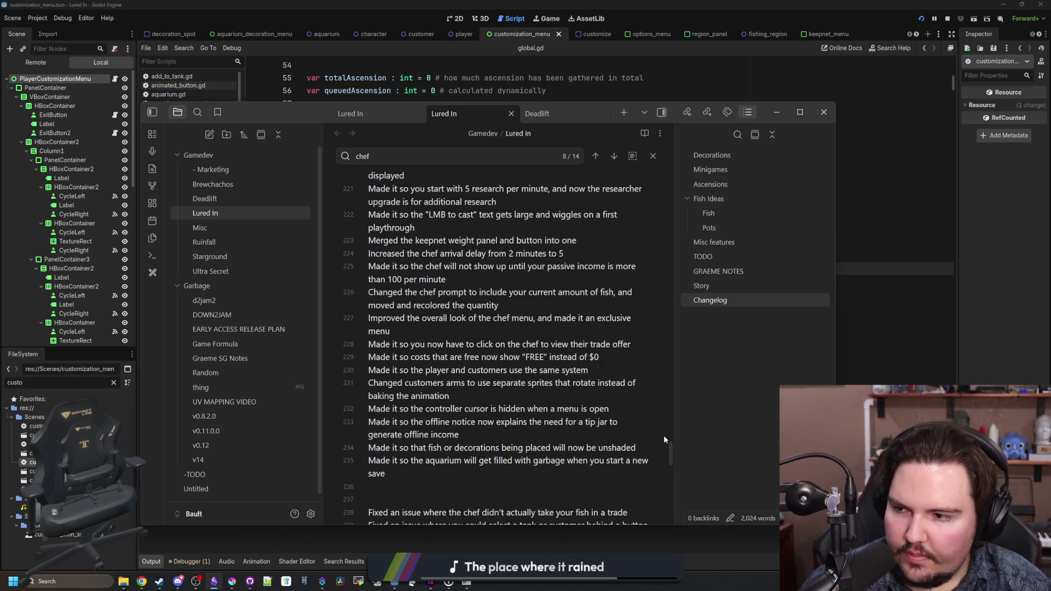
- Scroll through the note and briefly select the tackle box to-do line
{"action": "scroll", "coordinate": [665, 440], "scroll_direction": "up", "scroll_amount": 15}
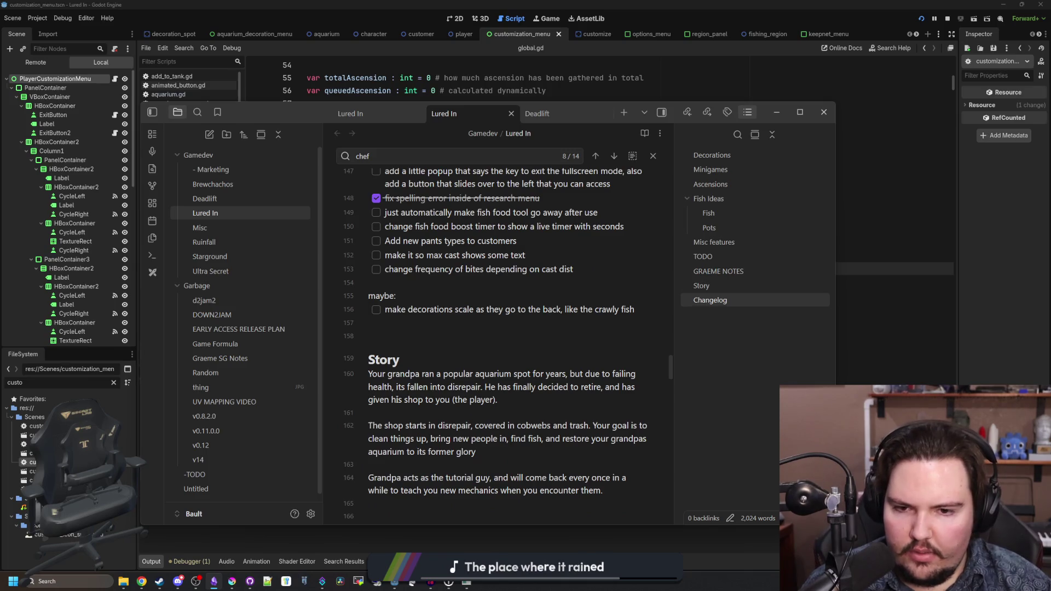
{"action": "scroll", "coordinate": [412, 394], "scroll_direction": "up", "scroll_amount": 15}
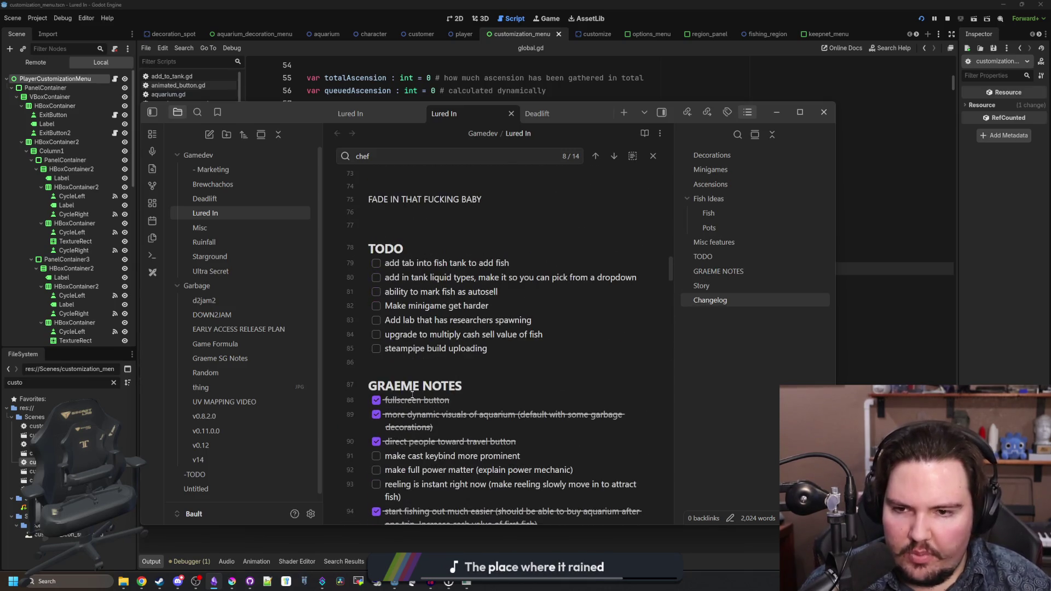
{"action": "scroll", "coordinate": [441, 322], "scroll_direction": "down", "scroll_amount": 3}
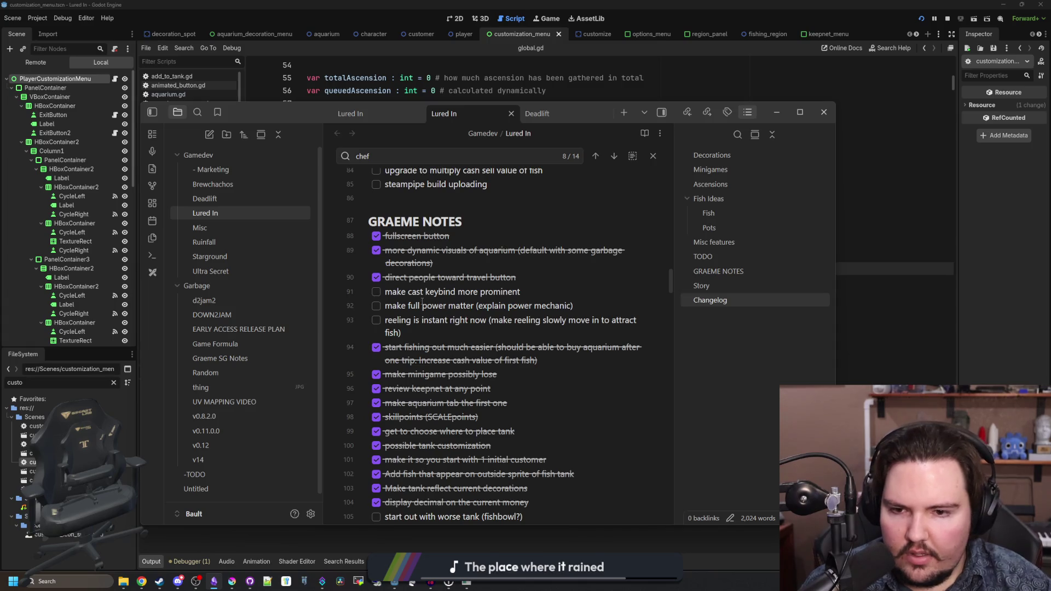
{"action": "scroll", "coordinate": [421, 303], "scroll_direction": "down", "scroll_amount": 5}
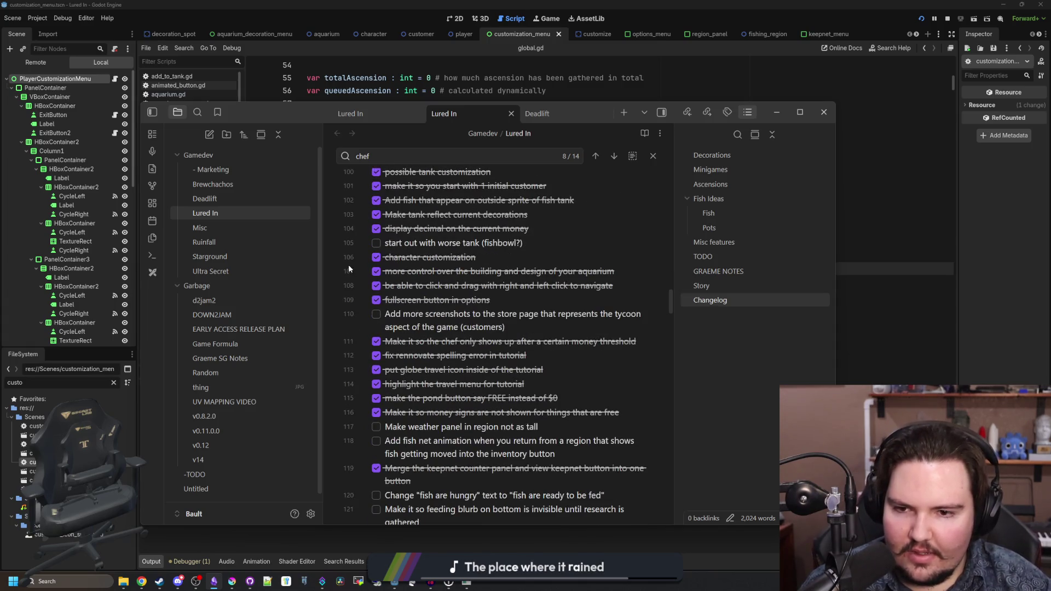
{"action": "scroll", "coordinate": [401, 274], "scroll_direction": "down", "scroll_amount": 2}
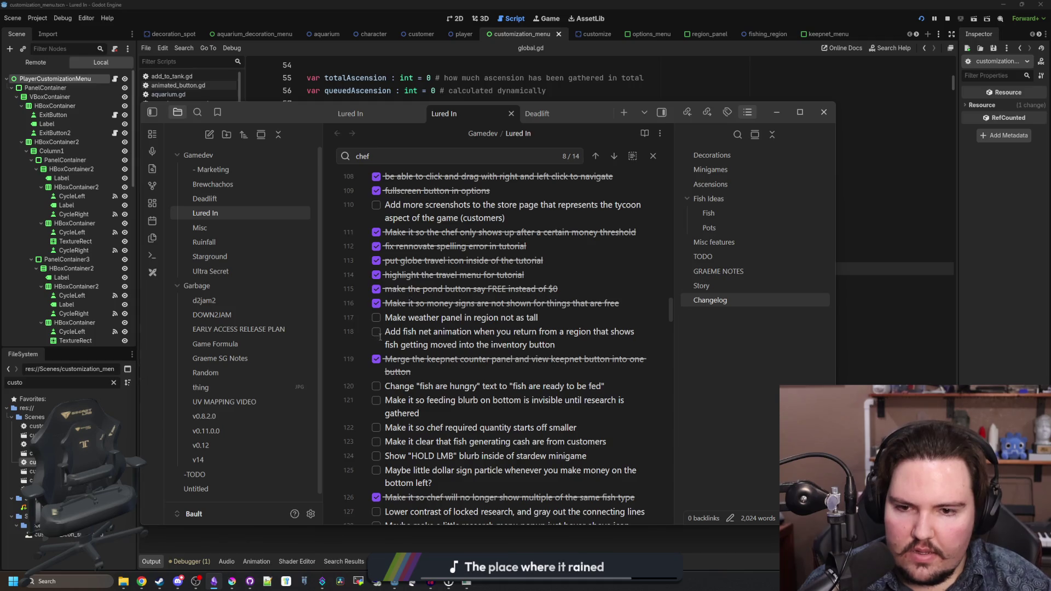
{"action": "scroll", "coordinate": [378, 331], "scroll_direction": "down", "scroll_amount": 2}
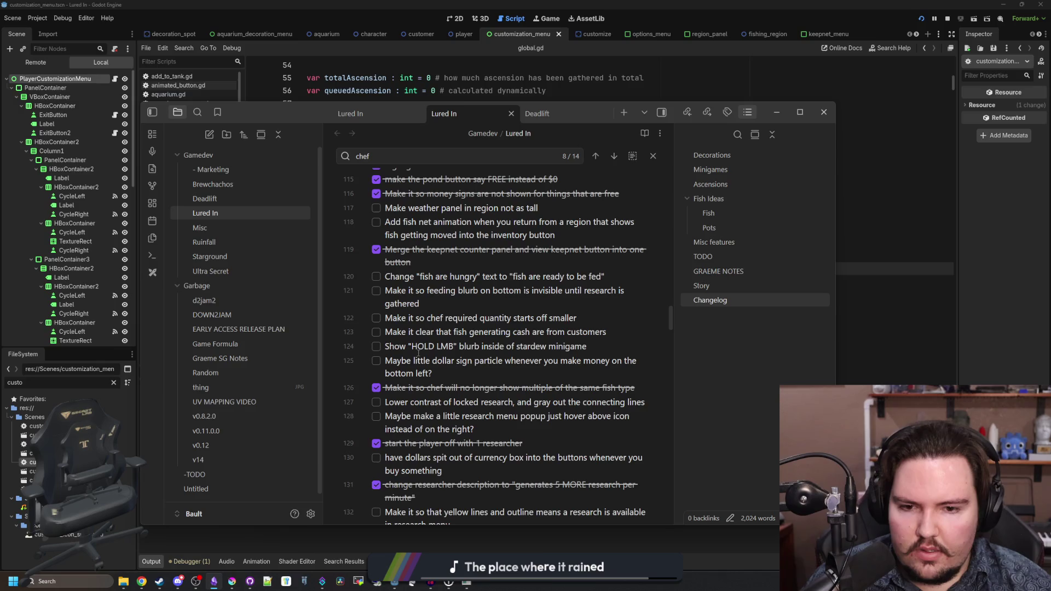
{"action": "scroll", "coordinate": [391, 369], "scroll_direction": "down", "scroll_amount": 2}
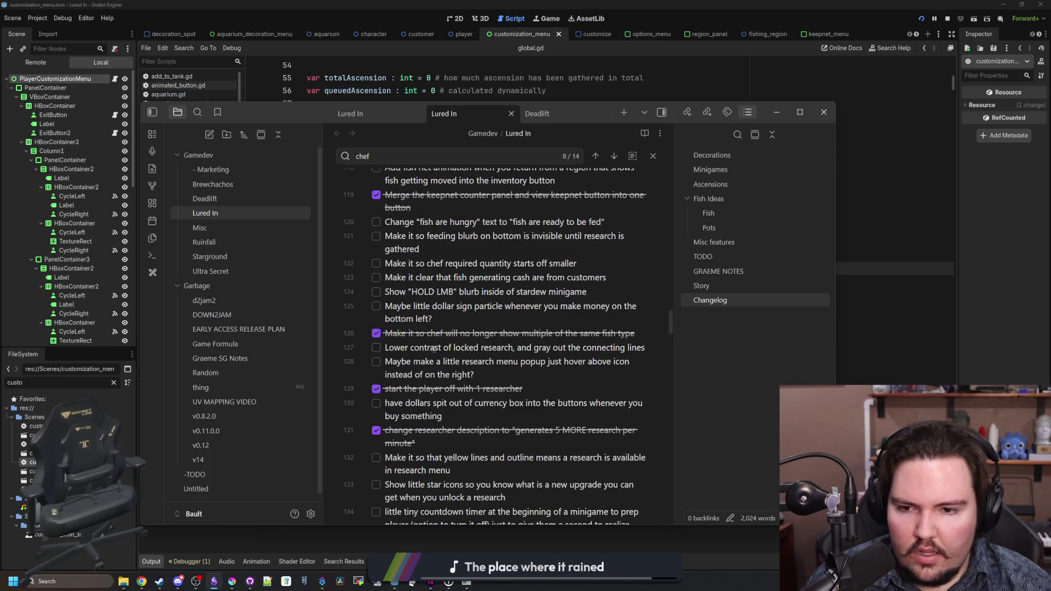
{"action": "scroll", "coordinate": [438, 348], "scroll_direction": "down", "scroll_amount": 2}
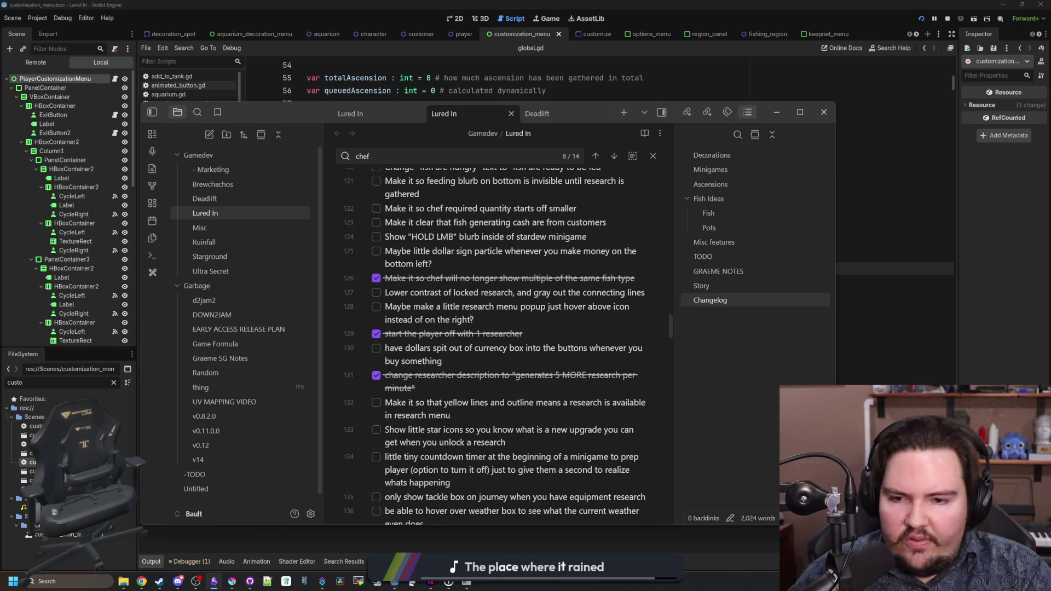
{"action": "scroll", "coordinate": [471, 317], "scroll_direction": "down", "scroll_amount": 2}
{"action": "scroll", "coordinate": [467, 289], "scroll_direction": "down", "scroll_amount": 2}
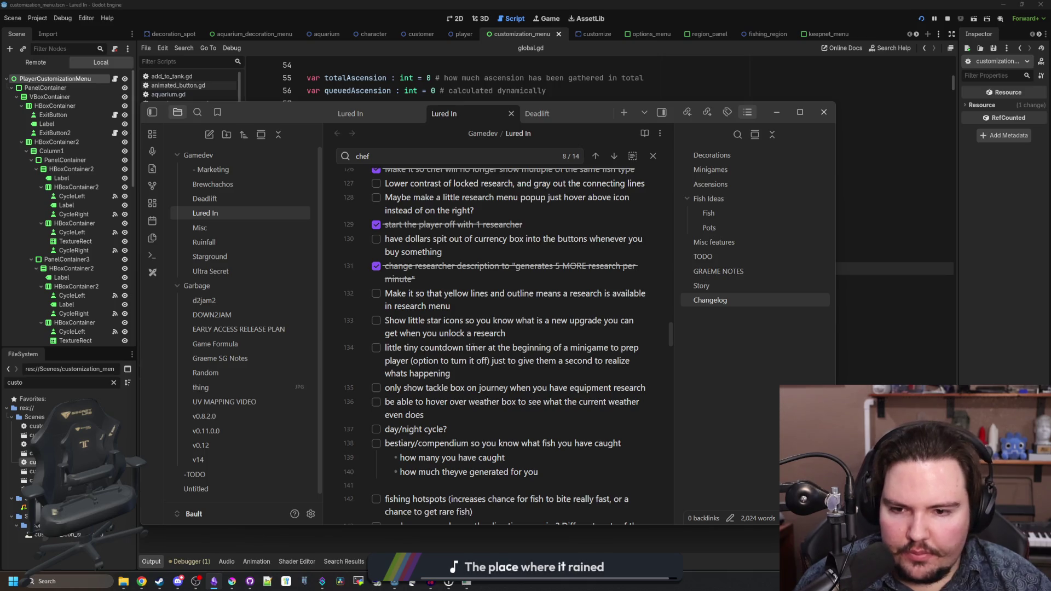
{"action": "scroll", "coordinate": [466, 348], "scroll_direction": "down", "scroll_amount": 2}
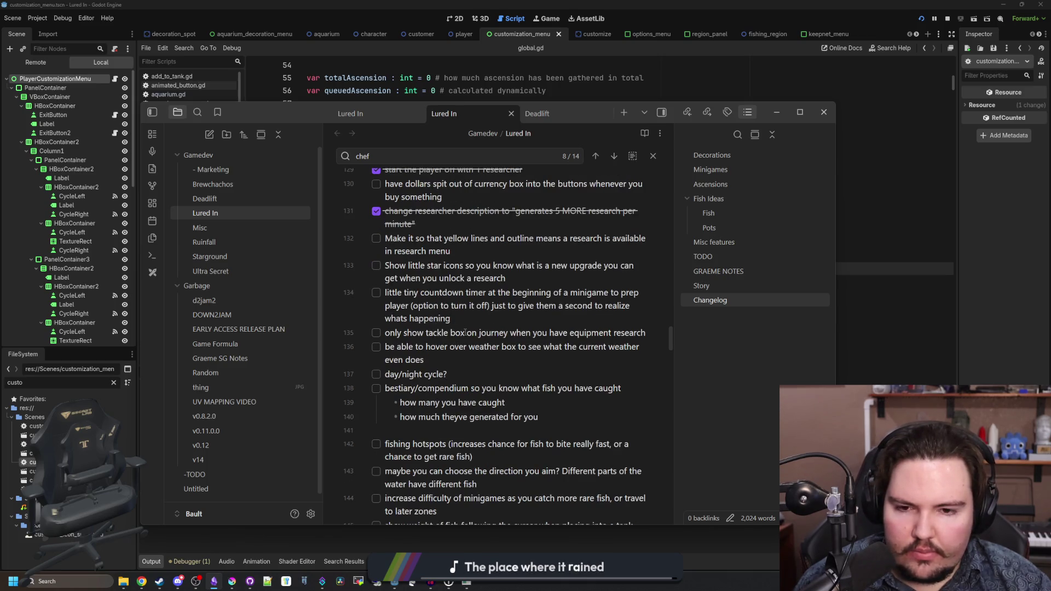
{"action": "left_click_drag", "start_coordinate": [385, 333], "coordinate": [645, 337]}
{"action": "left_click", "coordinate": [466, 348]}
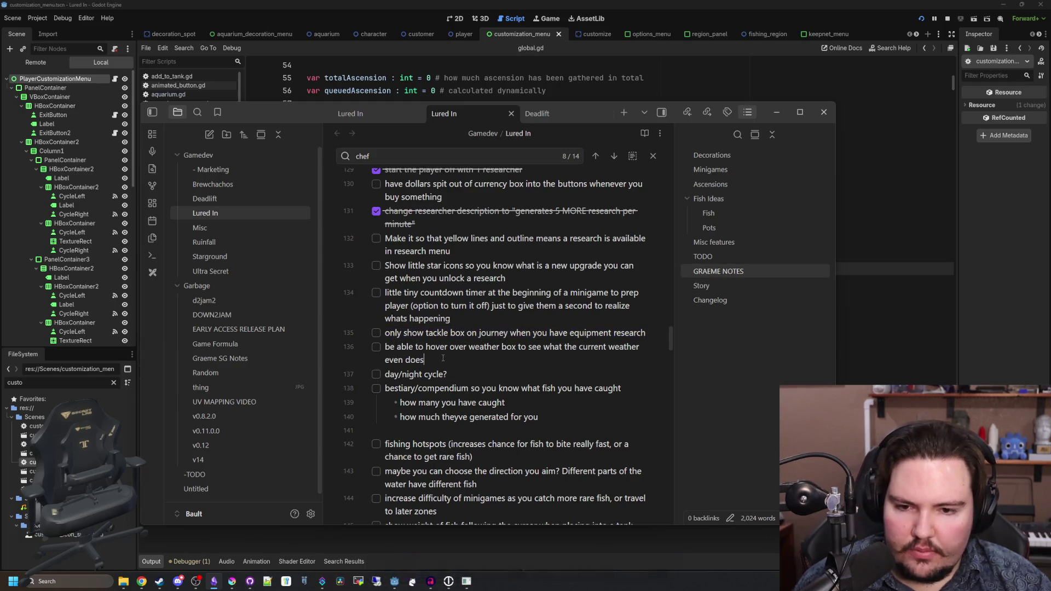
- Scroll further through the note and briefly select the Story paragraph
{"action": "scroll", "coordinate": [443, 358], "scroll_direction": "down", "scroll_amount": 2}
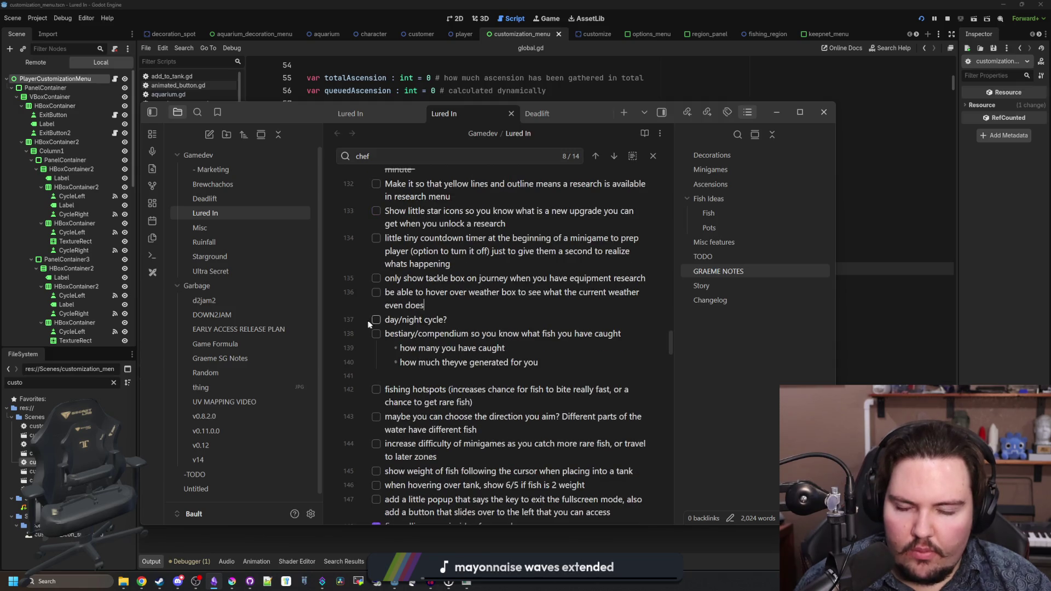
{"action": "scroll", "coordinate": [396, 316], "scroll_direction": "down", "scroll_amount": 2}
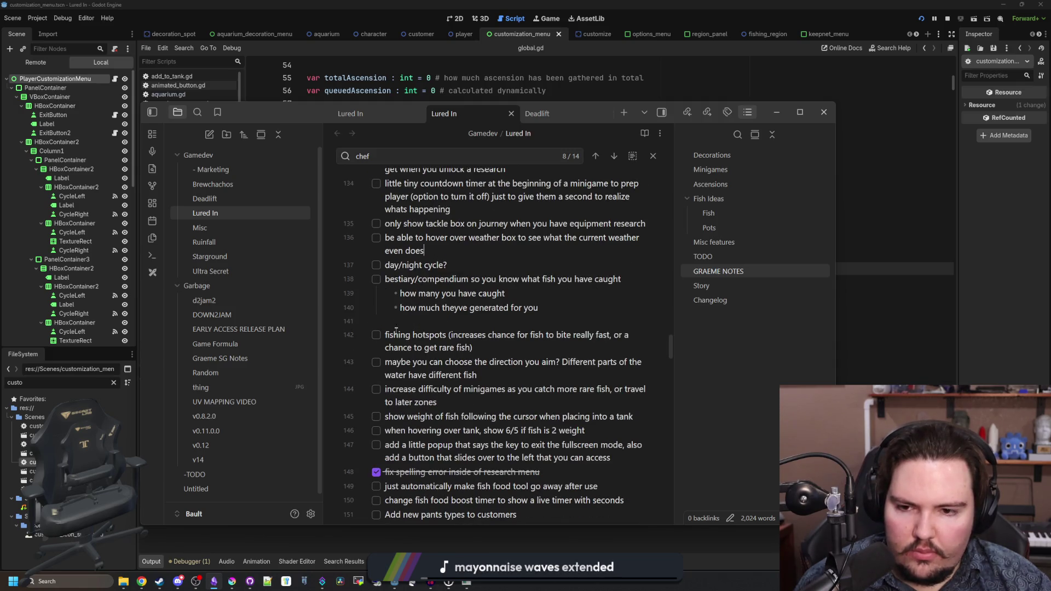
{"action": "scroll", "coordinate": [404, 334], "scroll_direction": "down", "scroll_amount": 2}
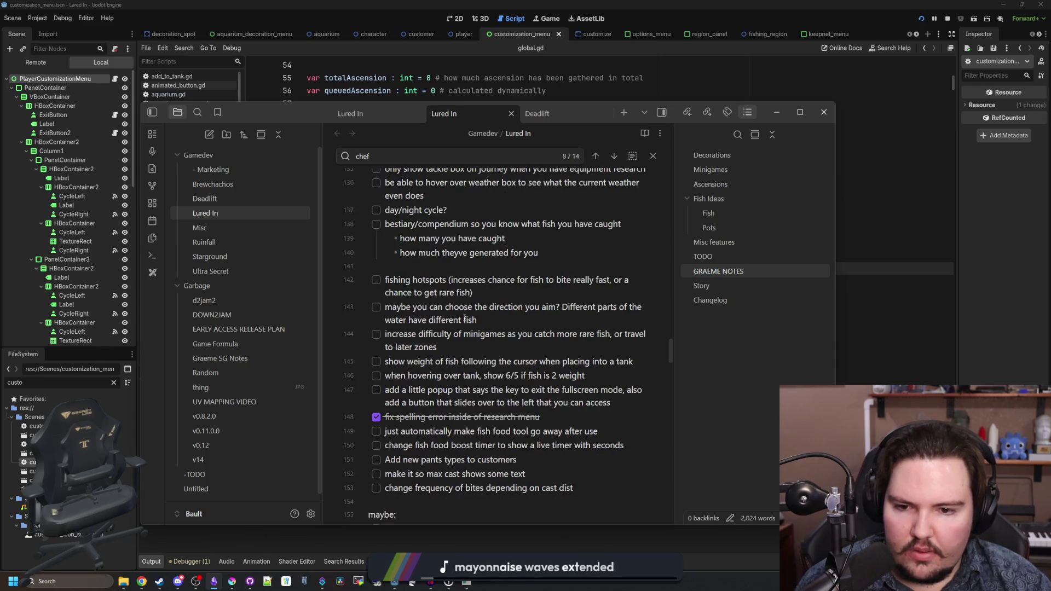
{"action": "scroll", "coordinate": [465, 319], "scroll_direction": "down", "scroll_amount": 2}
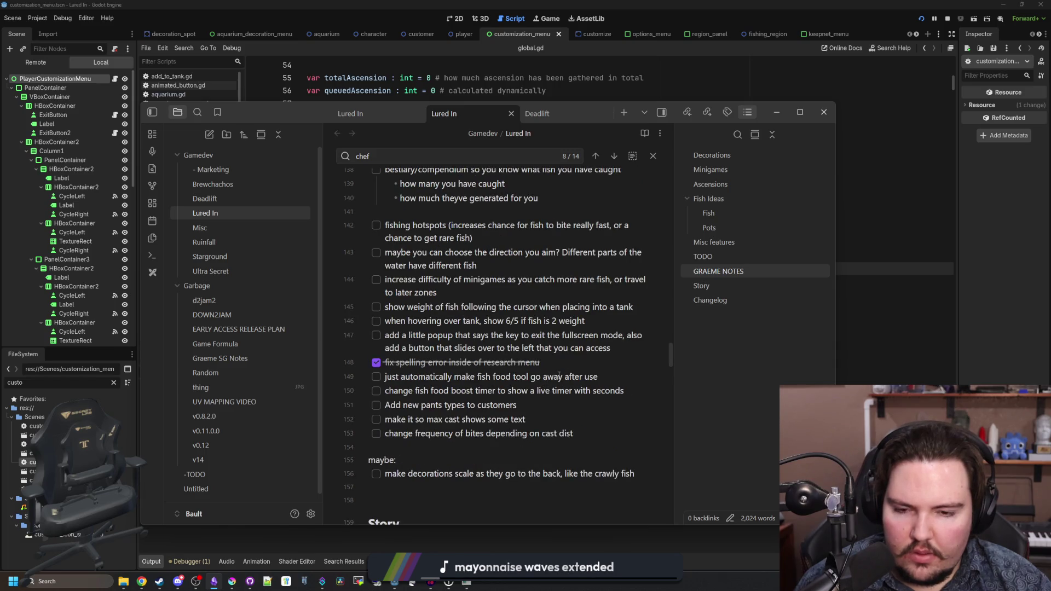
{"action": "scroll", "coordinate": [402, 396], "scroll_direction": "down", "scroll_amount": 4}
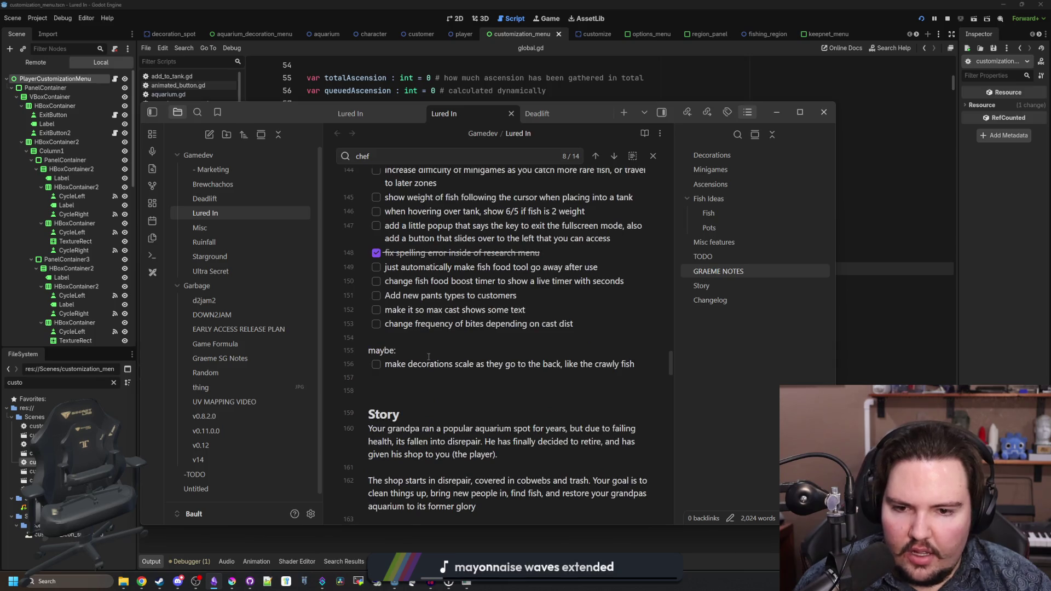
{"action": "scroll", "coordinate": [429, 356], "scroll_direction": "down", "scroll_amount": 4}
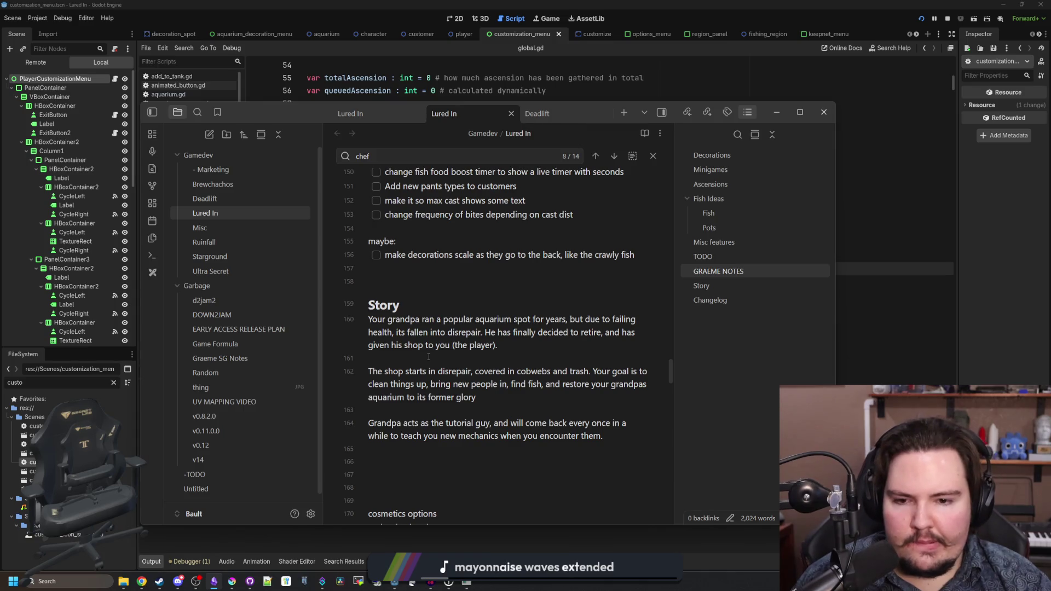
{"action": "scroll", "coordinate": [429, 356], "scroll_direction": "down", "scroll_amount": 2}
{"action": "scroll", "coordinate": [532, 388], "scroll_direction": "down", "scroll_amount": 6}
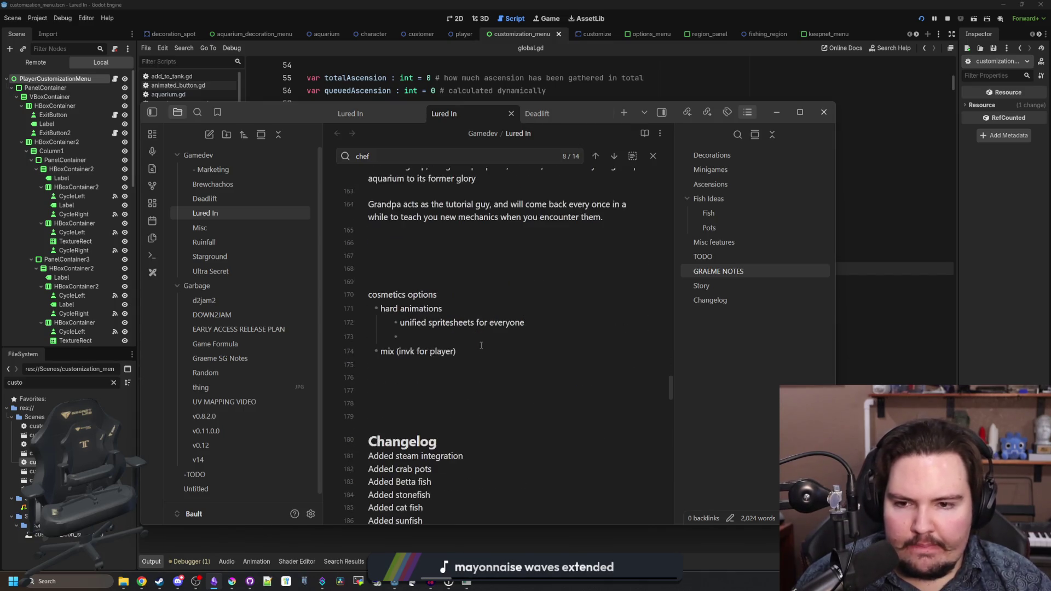
{"action": "scroll", "coordinate": [481, 346], "scroll_direction": "down", "scroll_amount": 20}
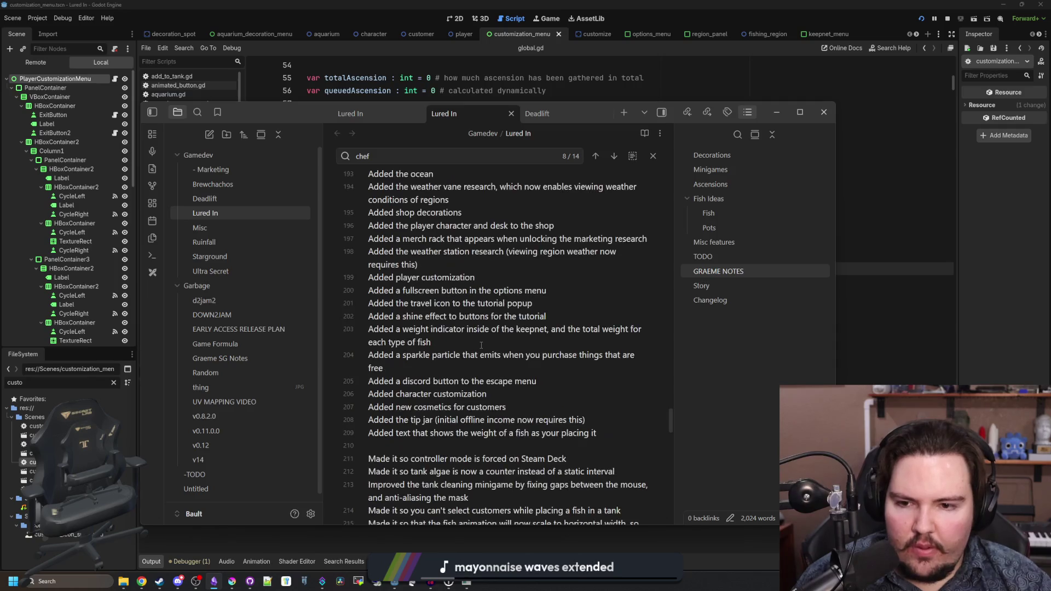
{"action": "scroll", "coordinate": [481, 346], "scroll_direction": "down", "scroll_amount": 20}
{"action": "scroll", "coordinate": [482, 346], "scroll_direction": "up", "scroll_amount": 10}
{"action": "scroll", "coordinate": [481, 345], "scroll_direction": "down", "scroll_amount": 3}
{"action": "scroll", "coordinate": [481, 346], "scroll_direction": "up", "scroll_amount": 20}
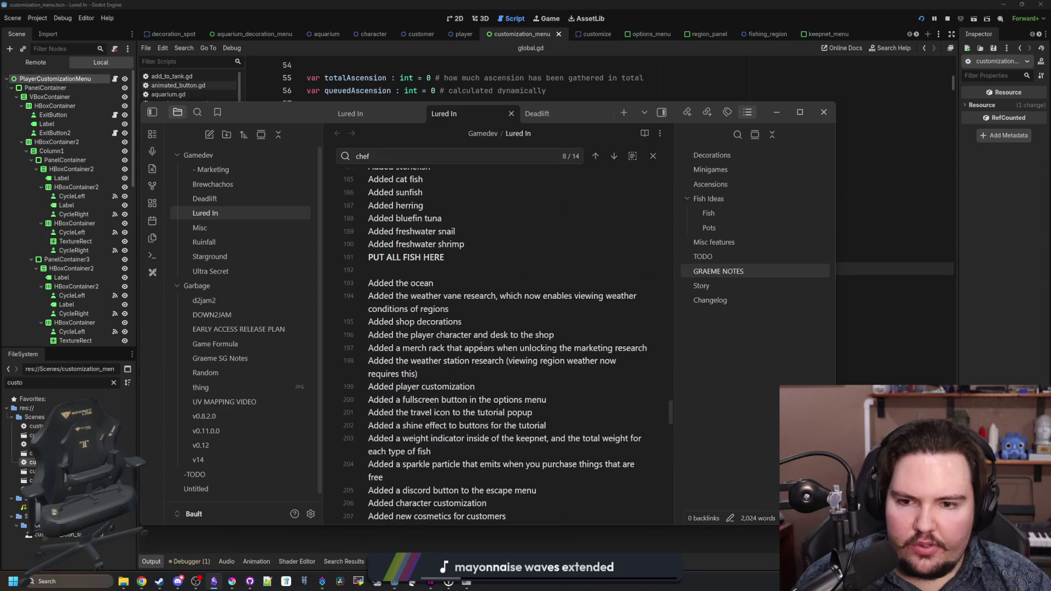
{"action": "scroll", "coordinate": [482, 346], "scroll_direction": "up", "scroll_amount": 3}
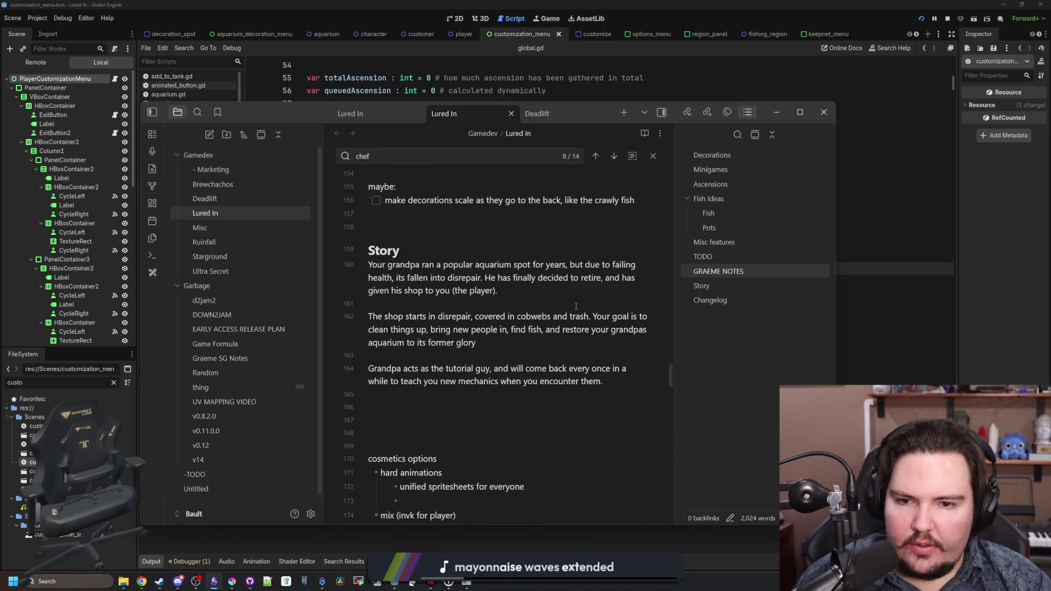
{"action": "left_click_drag", "start_coordinate": [576, 306], "coordinate": [377, 262]}
{"action": "left_click", "coordinate": [457, 237]}
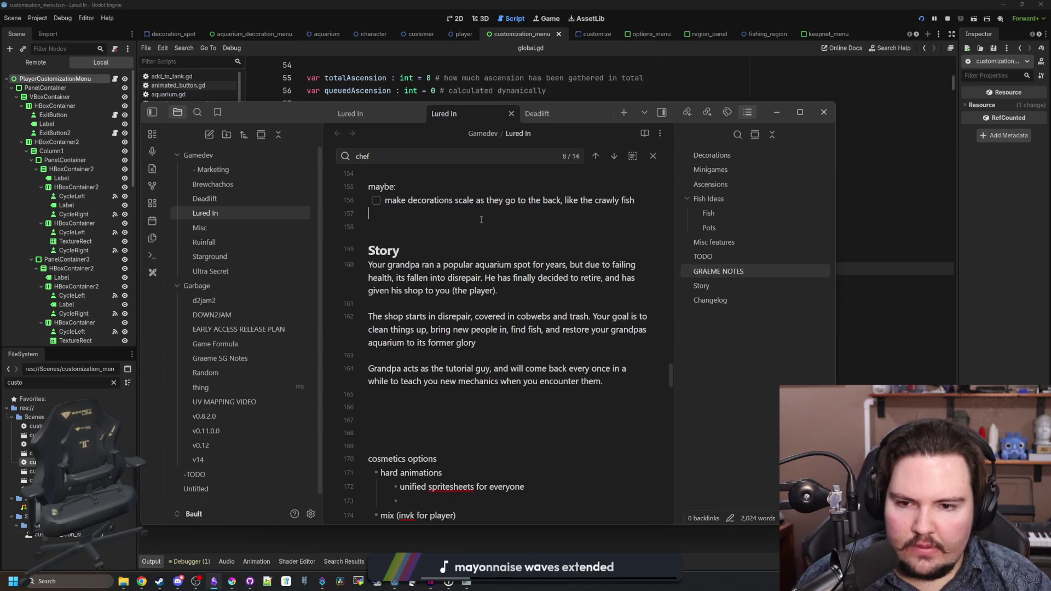
- Review the changelog's fish entries, then move Obsidian aside to bring the game forward
{"action": "scroll", "coordinate": [481, 220], "scroll_direction": "down", "scroll_amount": 3}
{"action": "scroll", "coordinate": [425, 324], "scroll_direction": "down", "scroll_amount": 1}
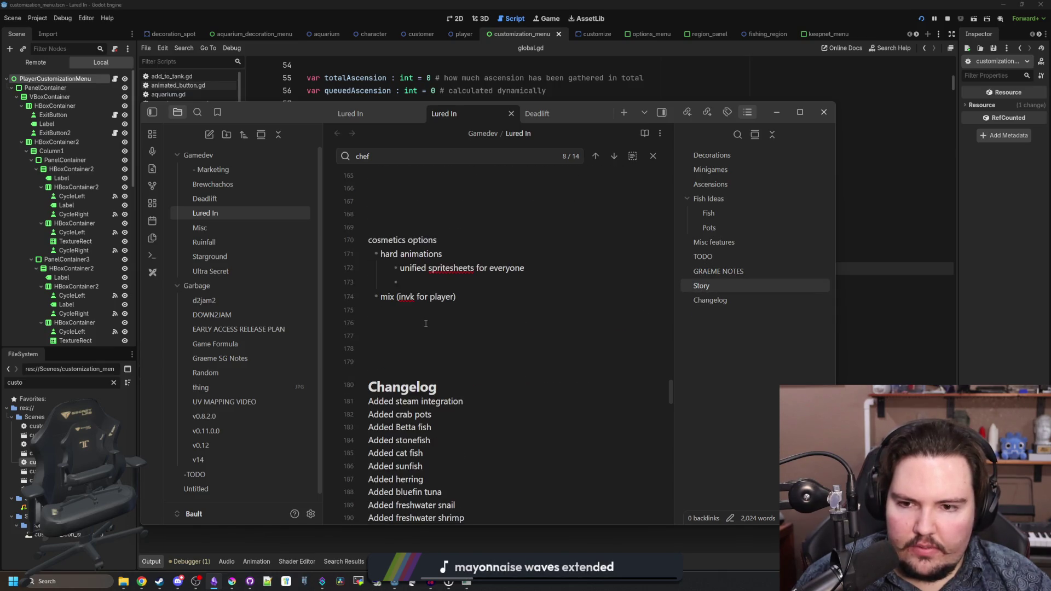
{"action": "scroll", "coordinate": [426, 324], "scroll_direction": "down", "scroll_amount": 4}
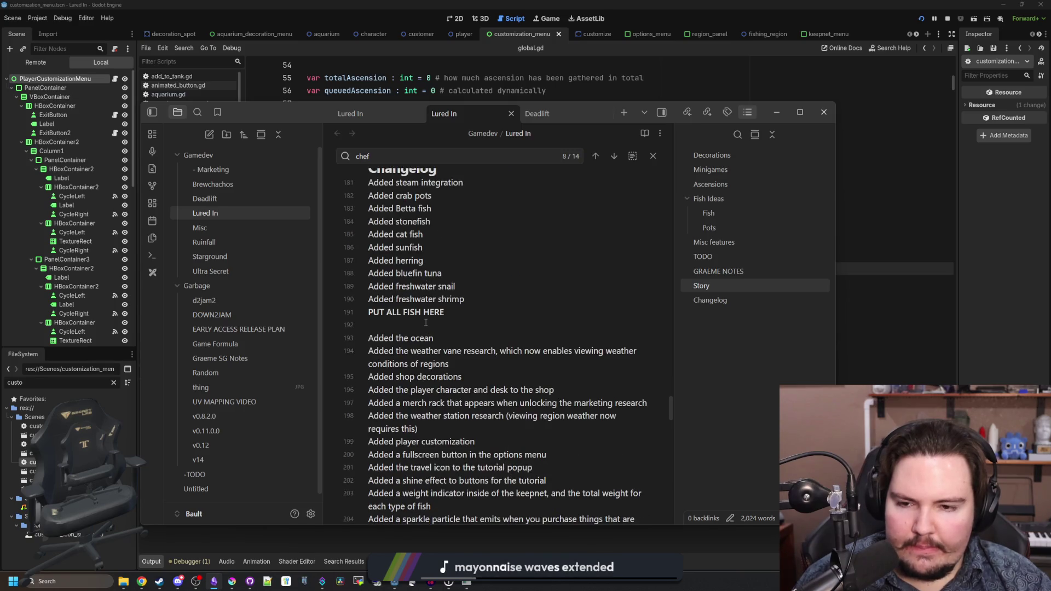
{"action": "left_click_drag", "start_coordinate": [472, 309], "coordinate": [367, 221]}
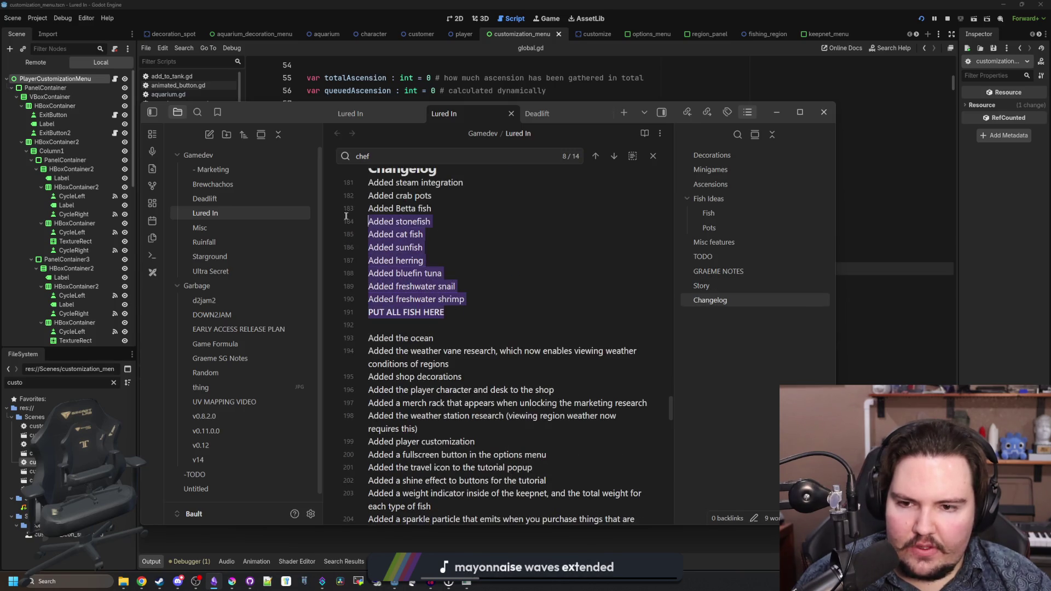
{"action": "left_click", "coordinate": [466, 286]}
{"action": "scroll", "coordinate": [495, 287], "scroll_direction": "up", "scroll_amount": 1}
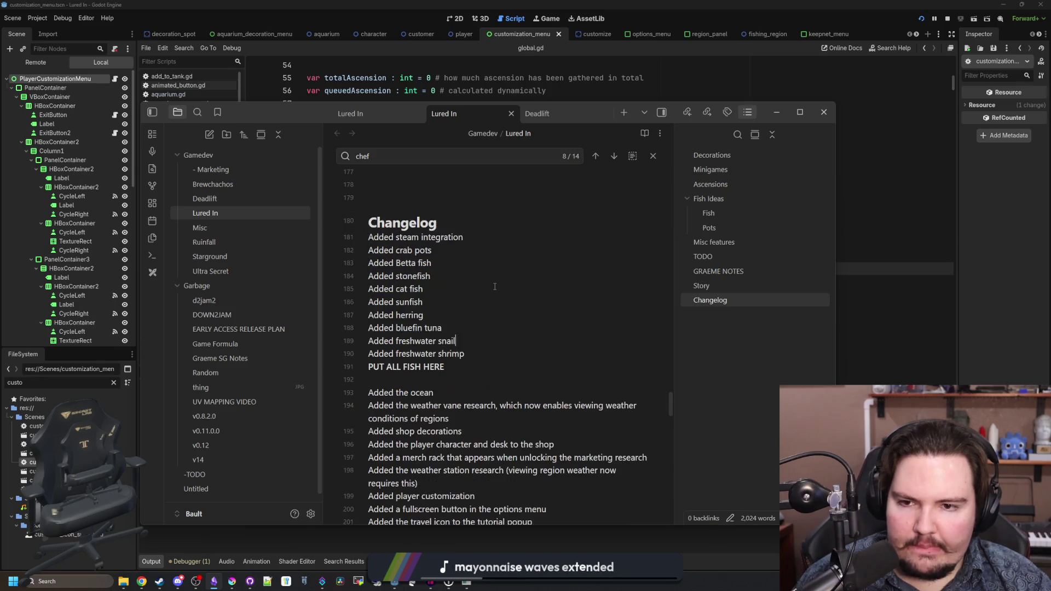
{"action": "mouse_move", "coordinate": [591, 113]}
{"action": "left_mouse_down"}
{"action": "mouse_move", "coordinate": [614, 144]}
{"action": "mouse_move", "coordinate": [864, 340]}
{"action": "left_mouse_up"}
{"action": "left_click", "coordinate": [500, 261]}
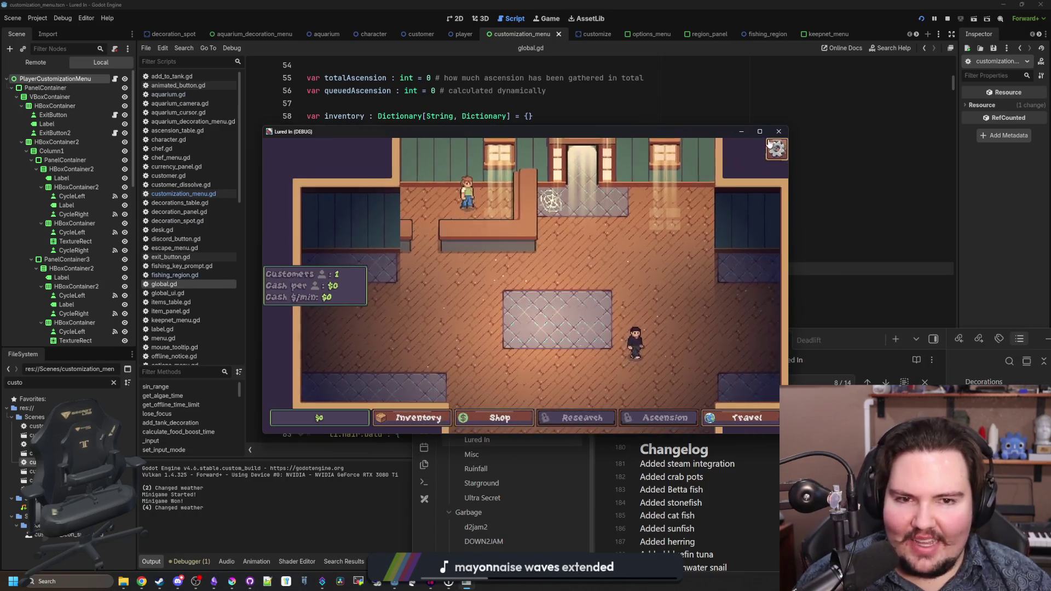
- Search Steam's library for 'lur', stop the Godot debug run, and launch Lured In from Steam
{"action": "left_click", "coordinate": [935, 181]}
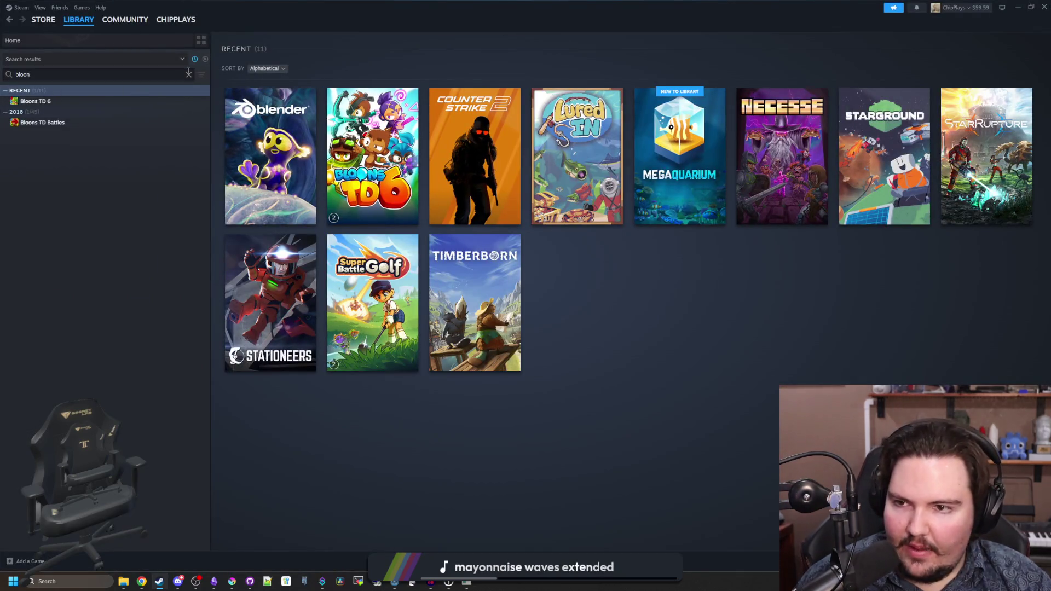
{"action": "left_click", "coordinate": [188, 74]}
{"action": "type", "text": "lur"}
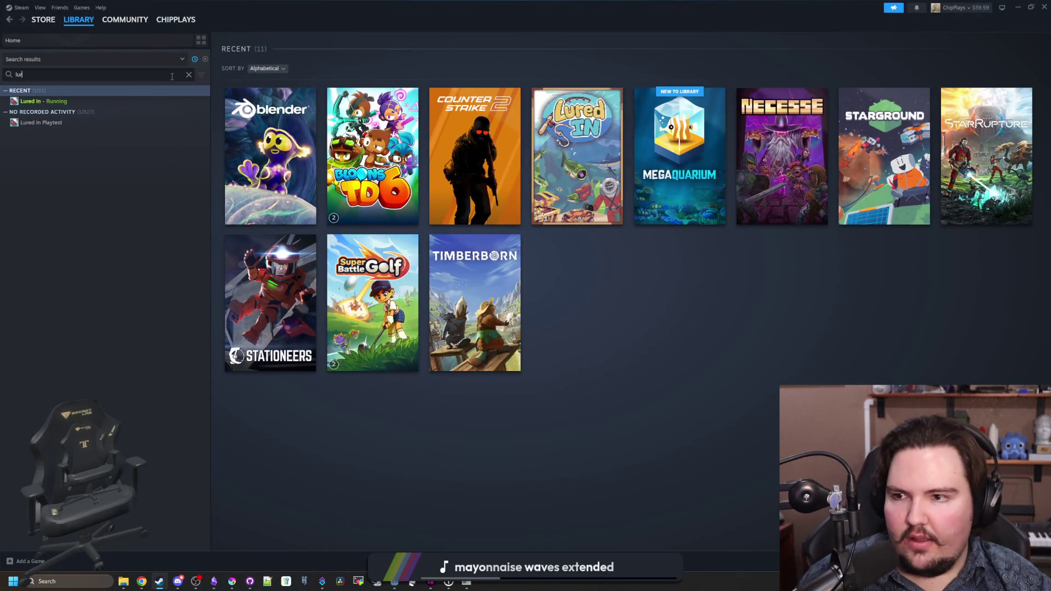
{"action": "left_click", "coordinate": [79, 102]}
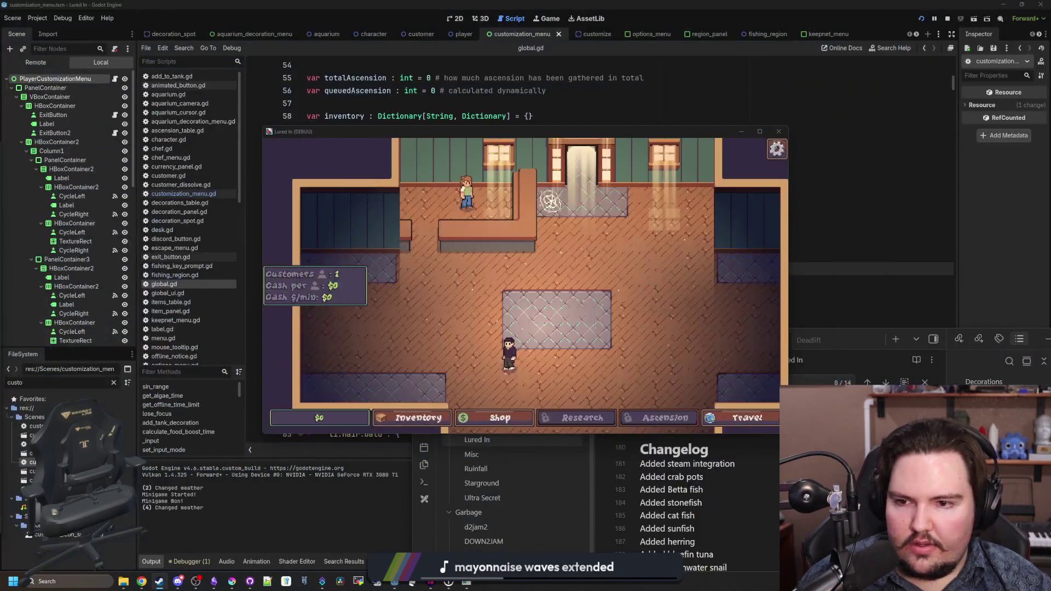
{"action": "key", "text": "F8"}
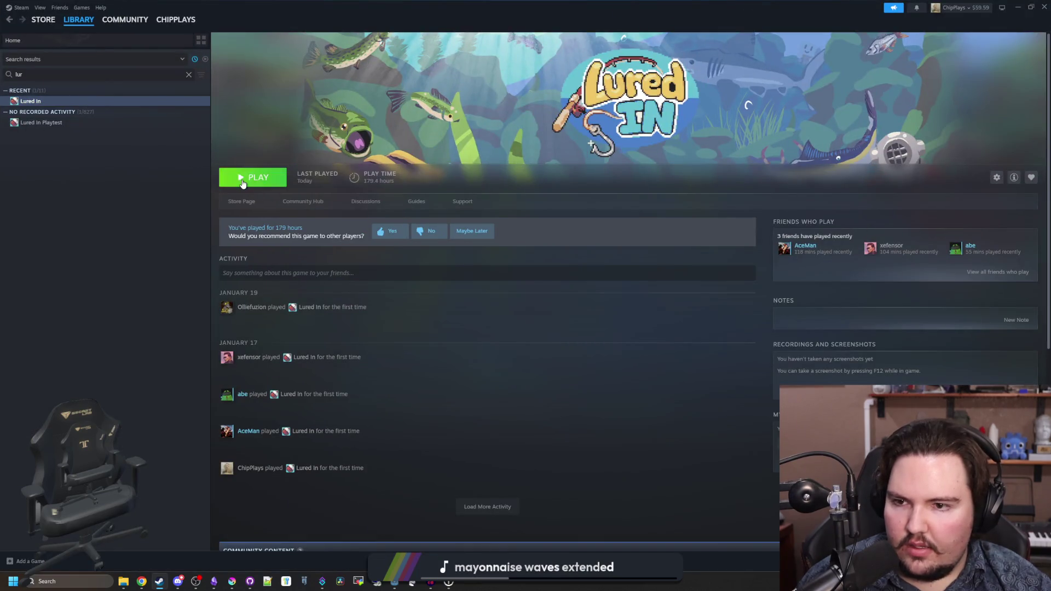
{"action": "left_click", "coordinate": [247, 177]}
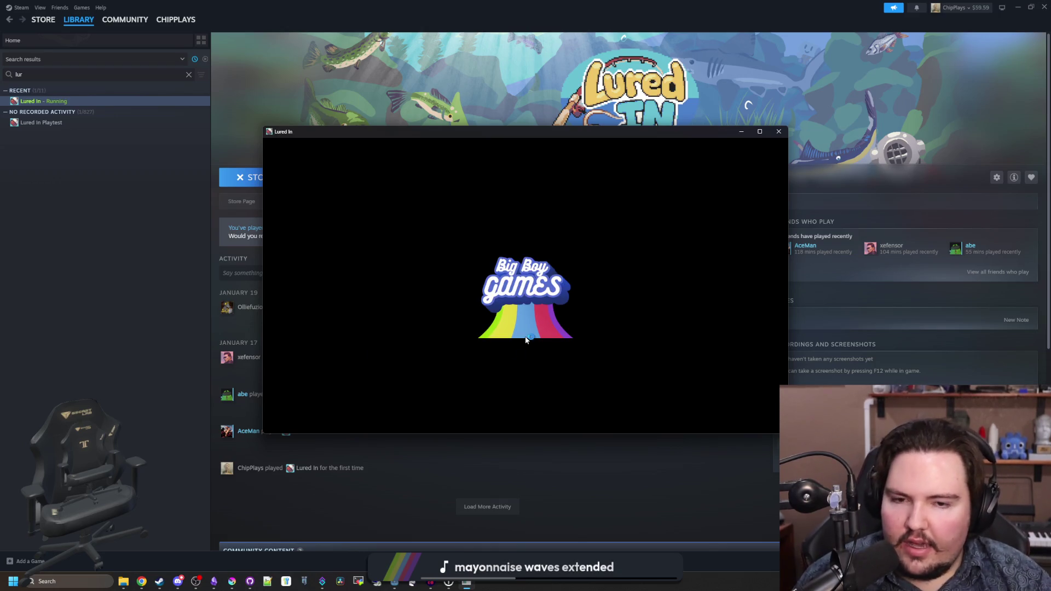
- Maximize the Steam build, dismiss the Welcome Back summary, and pan around while moving the customer
{"action": "left_click", "coordinate": [760, 132]}
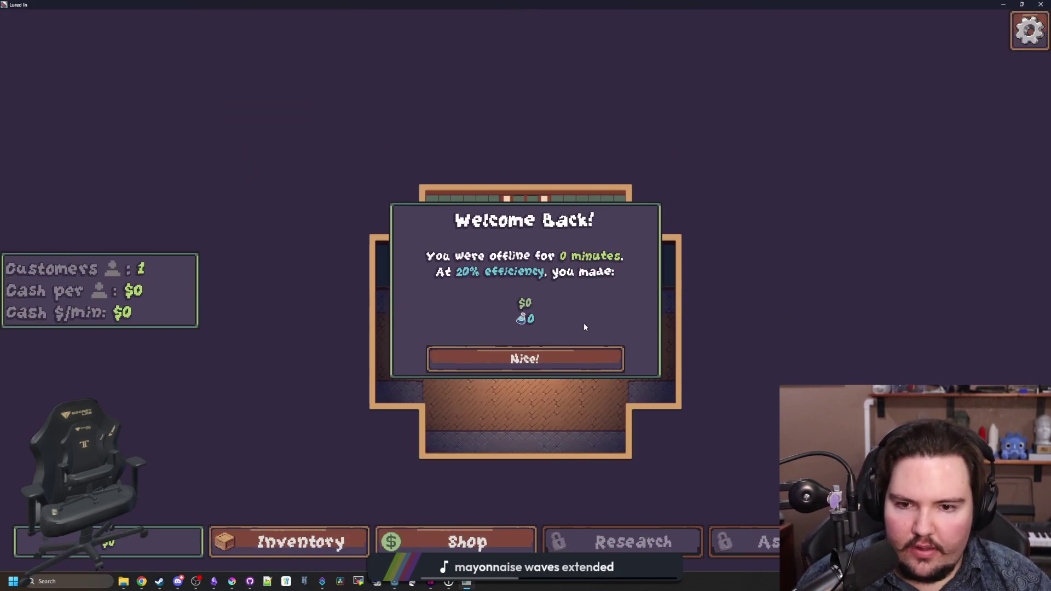
{"action": "left_click", "coordinate": [575, 351]}
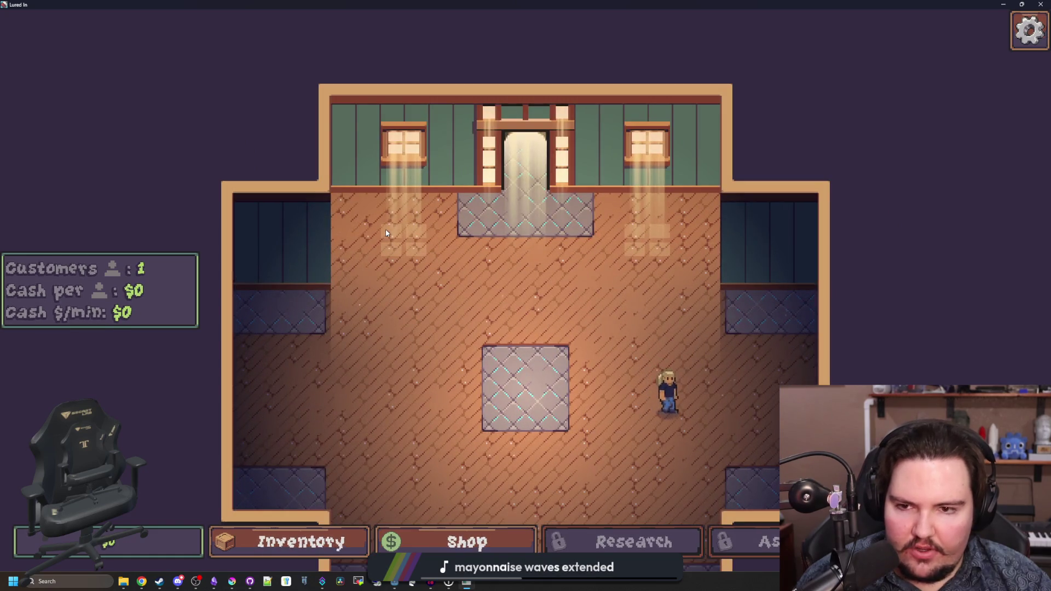
{"action": "key", "text": "d"}
{"action": "key", "text": "s"}
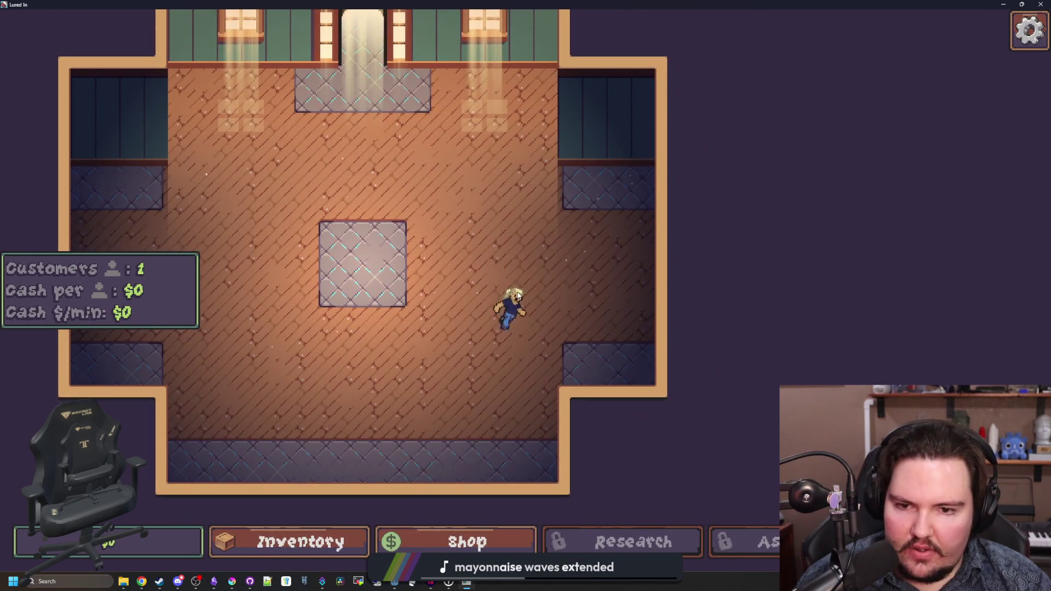
{"action": "key", "text": "a"}
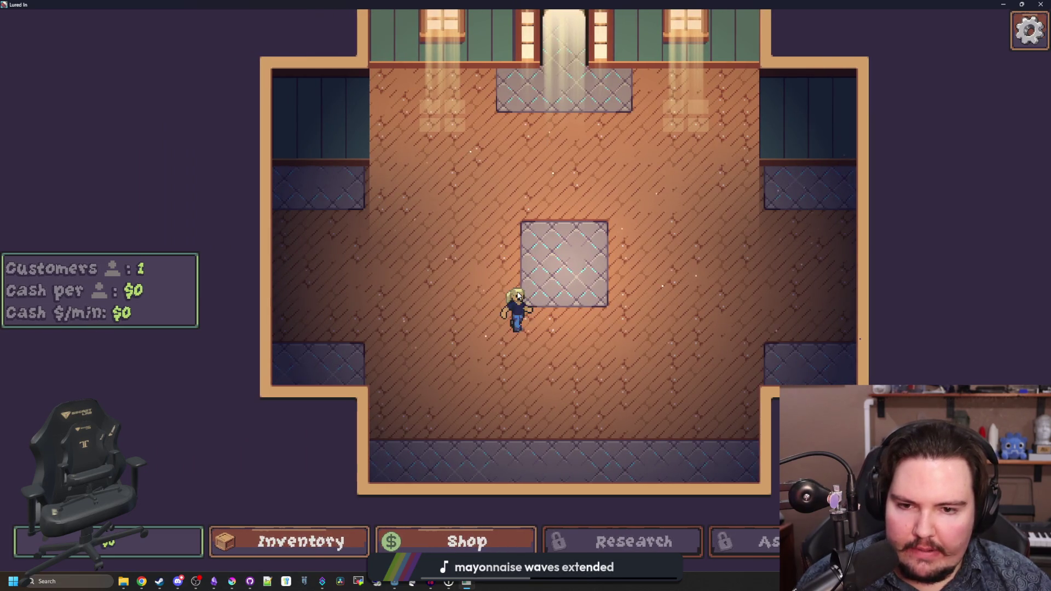
{"action": "key", "text": "d"}
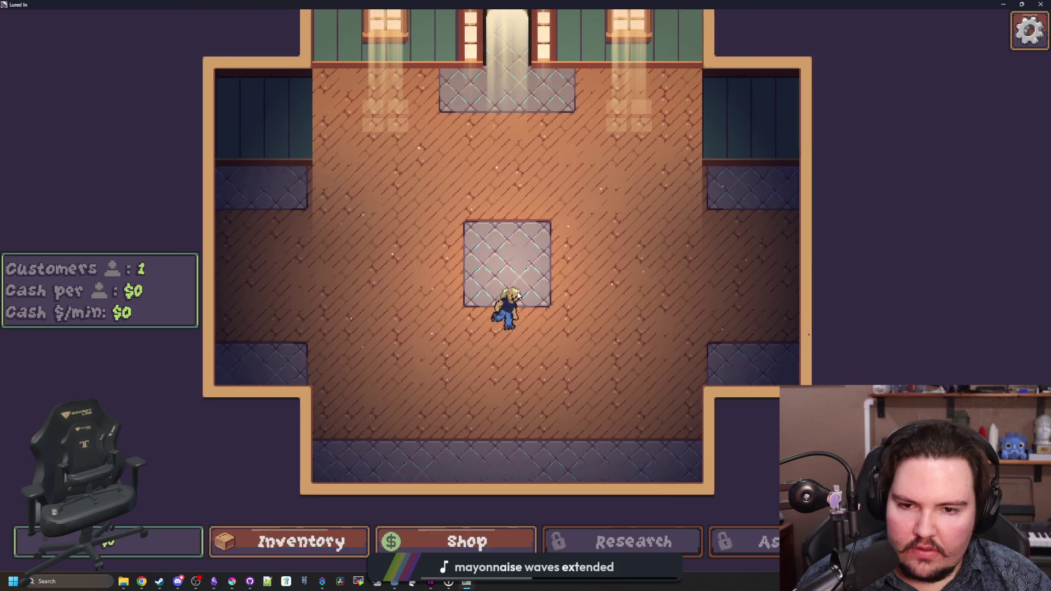
{"action": "key", "text": "d"}
{"action": "key", "text": "w"}
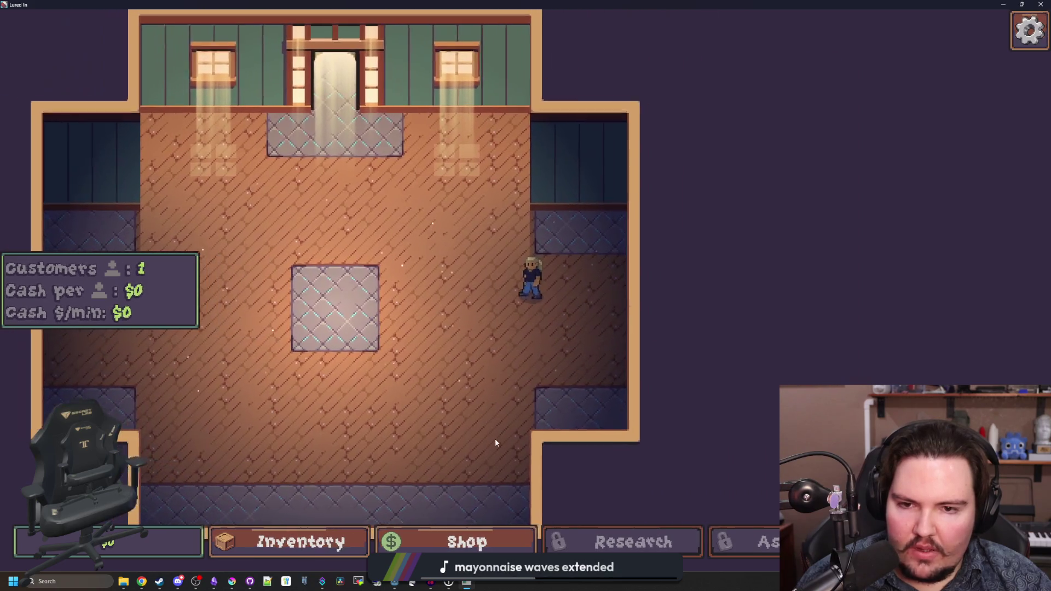
{"action": "scroll", "coordinate": [495, 443], "scroll_direction": "up", "scroll_amount": 3}
{"action": "mouse_move", "coordinate": [660, 361]}
{"action": "left_mouse_down"}
{"action": "mouse_move", "coordinate": [418, 219]}
{"action": "mouse_move", "coordinate": [368, 279]}
{"action": "mouse_move", "coordinate": [389, 350]}
{"action": "left_mouse_up"}
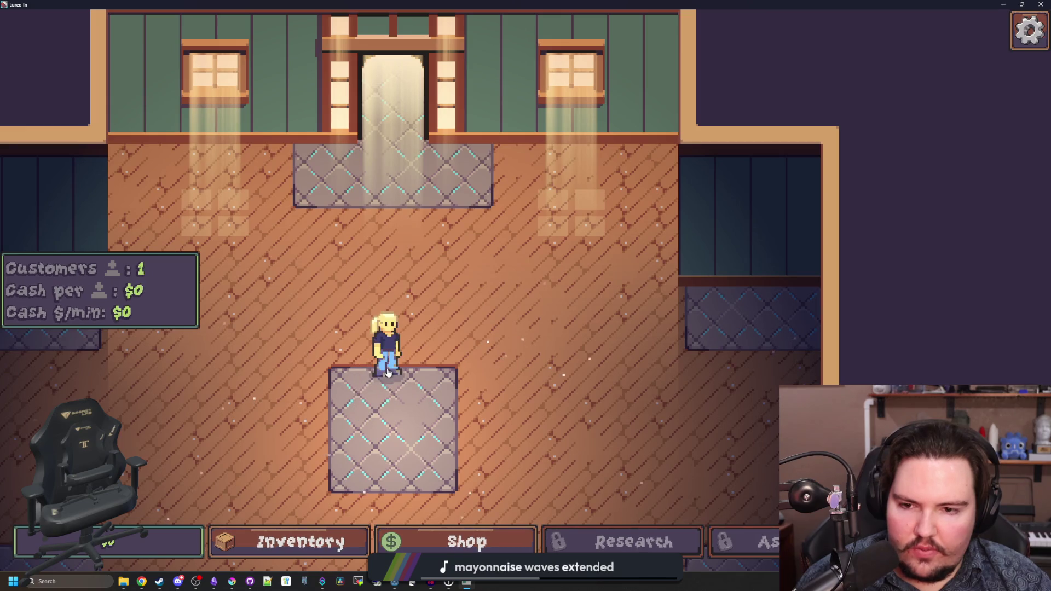
{"action": "key", "text": "s"}
{"action": "mouse_move", "coordinate": [389, 399]}
{"action": "left_mouse_down"}
{"action": "mouse_move", "coordinate": [646, 257]}
{"action": "mouse_move", "coordinate": [680, 223]}
{"action": "left_mouse_up"}
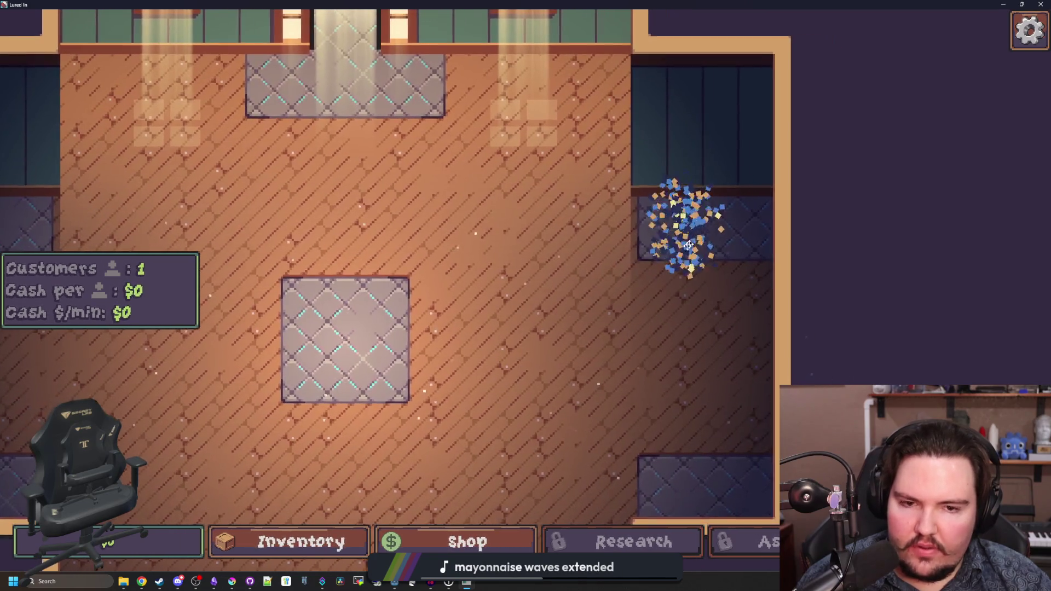
{"action": "scroll", "coordinate": [536, 367], "scroll_direction": "down", "scroll_amount": 4}
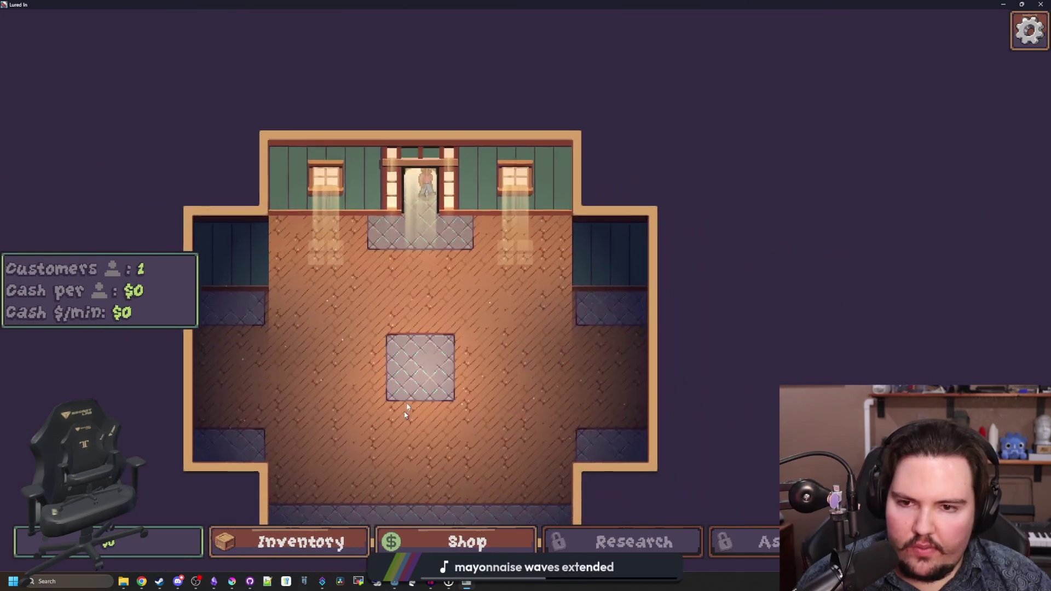
{"action": "scroll", "coordinate": [472, 272], "scroll_direction": "up", "scroll_amount": 1}
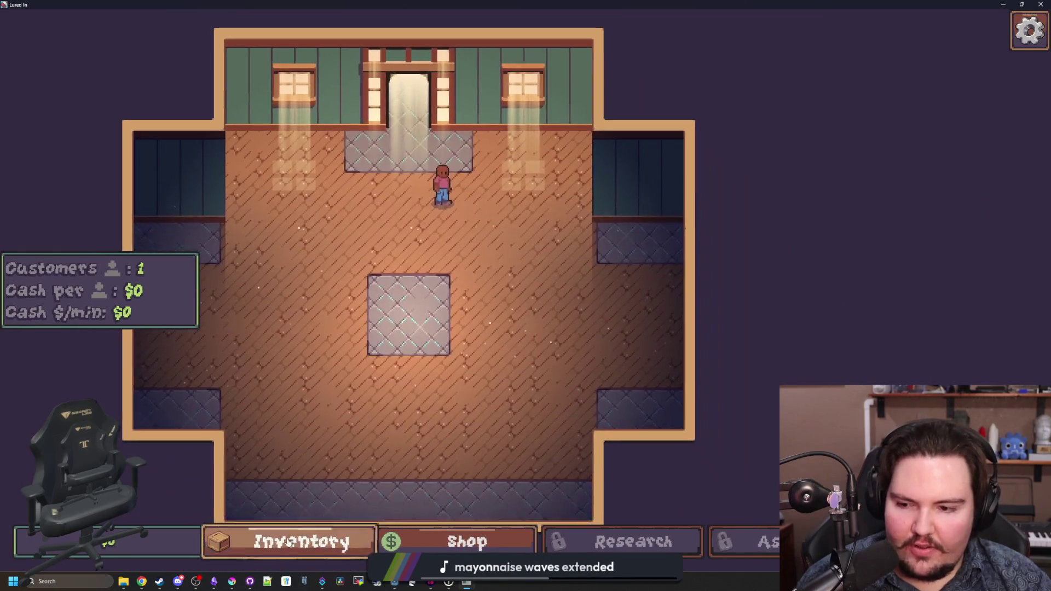
- Check the Carp in inventory, browse the shop's Marketing, Equipment and Aquarium upgrades, and head to the pond
{"action": "left_click", "coordinate": [295, 543]}
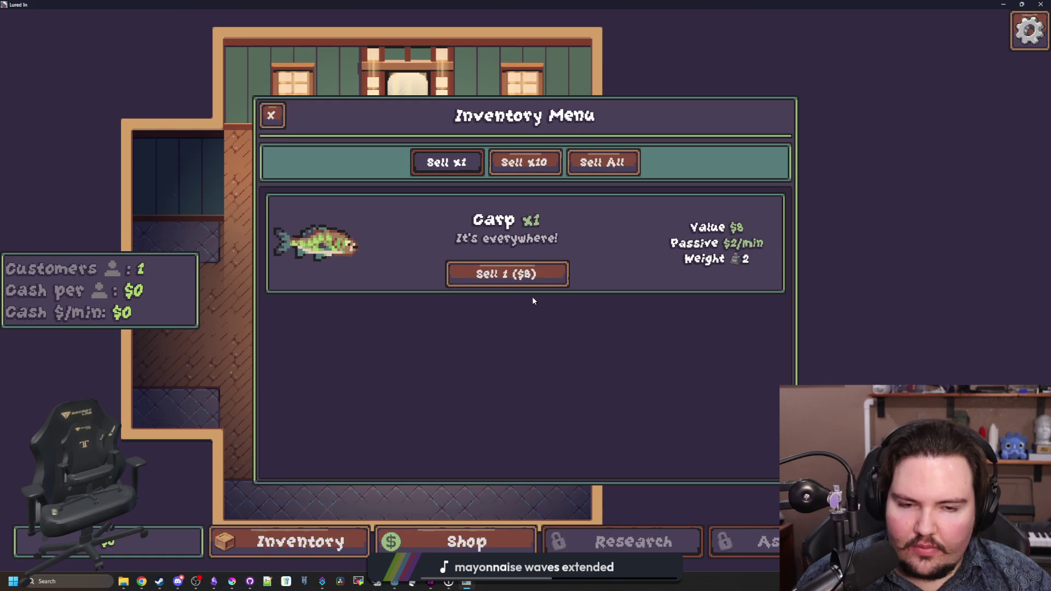
{"action": "left_click", "coordinate": [460, 541]}
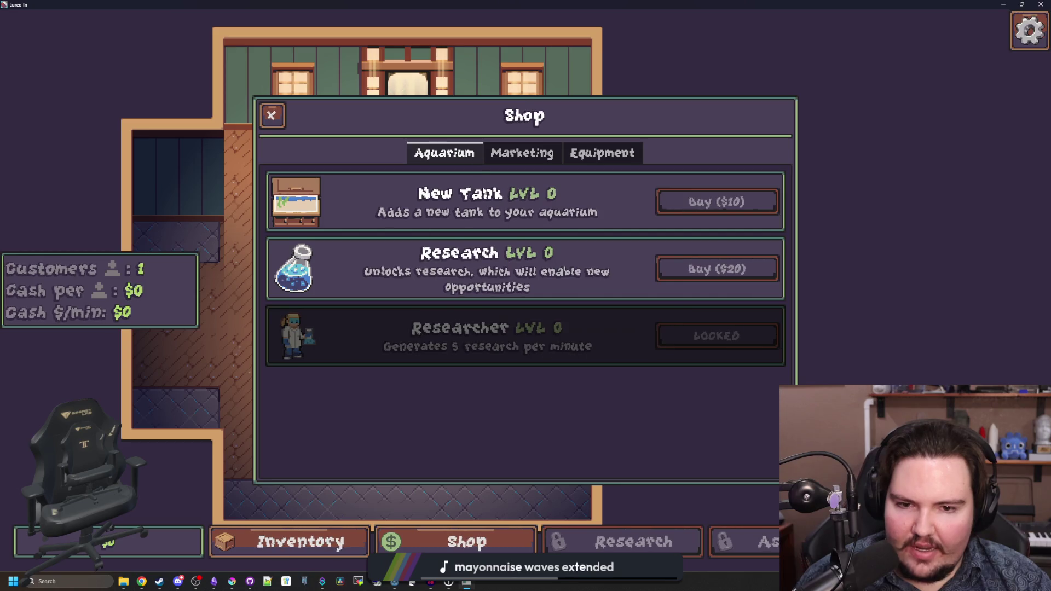
{"action": "left_click", "coordinate": [542, 153]}
{"action": "left_click", "coordinate": [584, 159]}
{"action": "left_click", "coordinate": [438, 153]}
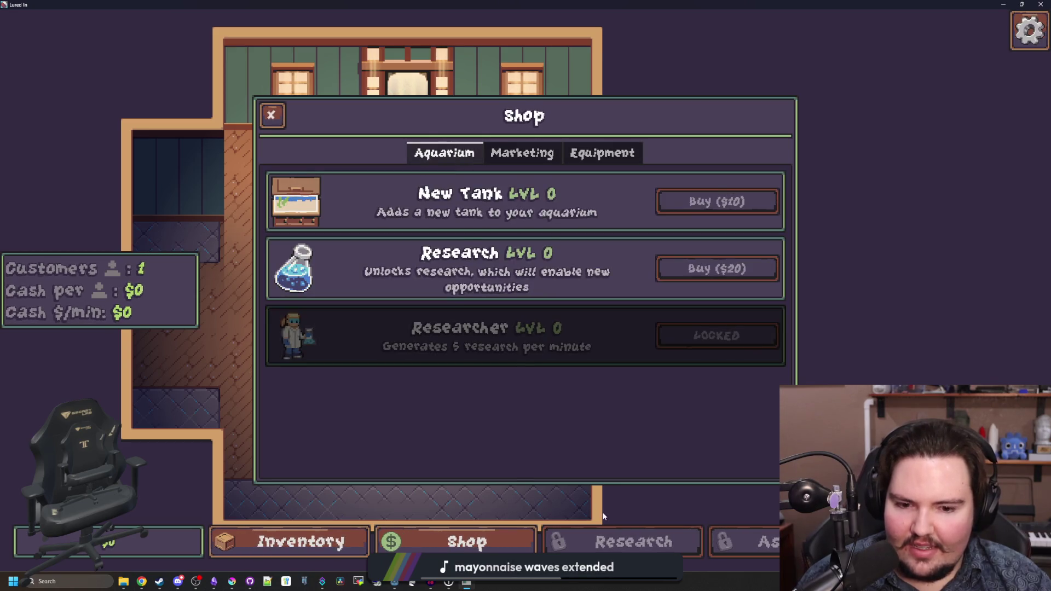
{"action": "key", "text": "Escape"}
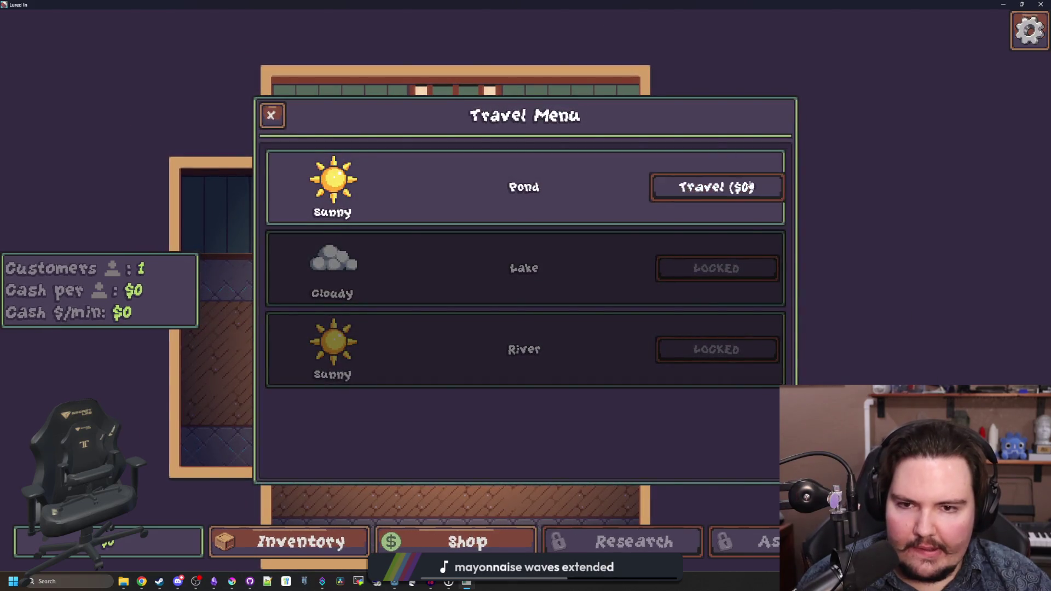
{"action": "left_click", "coordinate": [715, 185]}
{"action": "left_click_drag", "start_coordinate": [494, 229], "coordinate": [493, 229]}
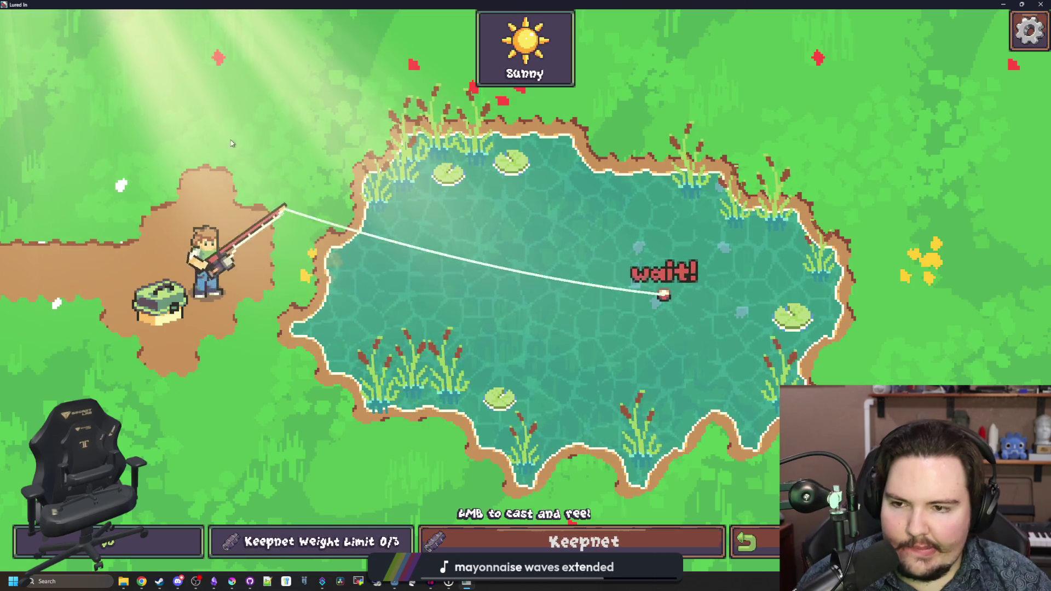
- Hook the bite and hit the reeling timing rings to catch a Bluegill
{"action": "left_click", "coordinate": [345, 182]}
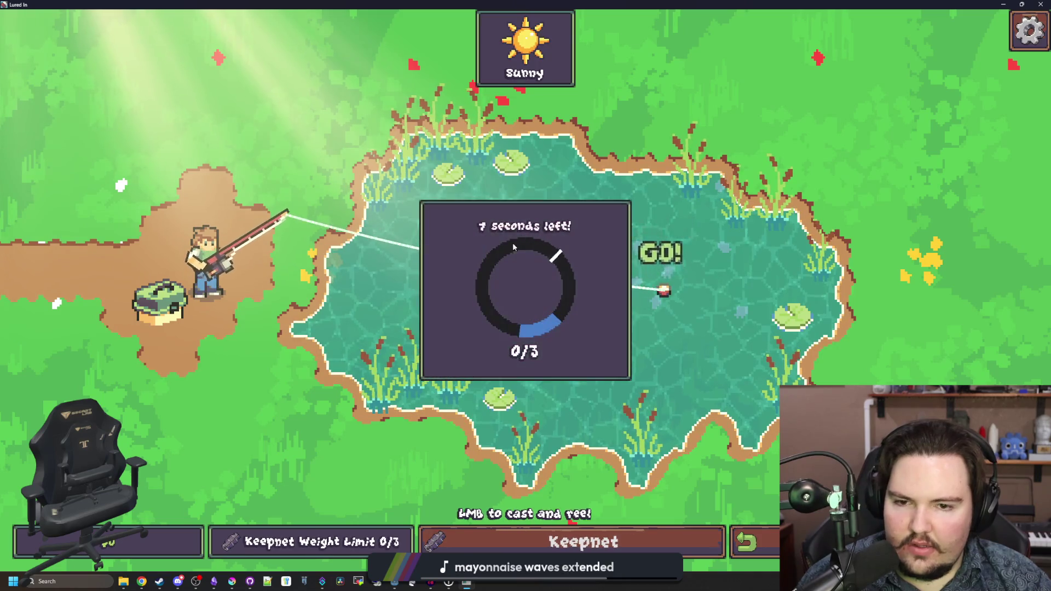
{"action": "left_click", "coordinate": [619, 268]}
{"action": "left_click", "coordinate": [550, 253]}
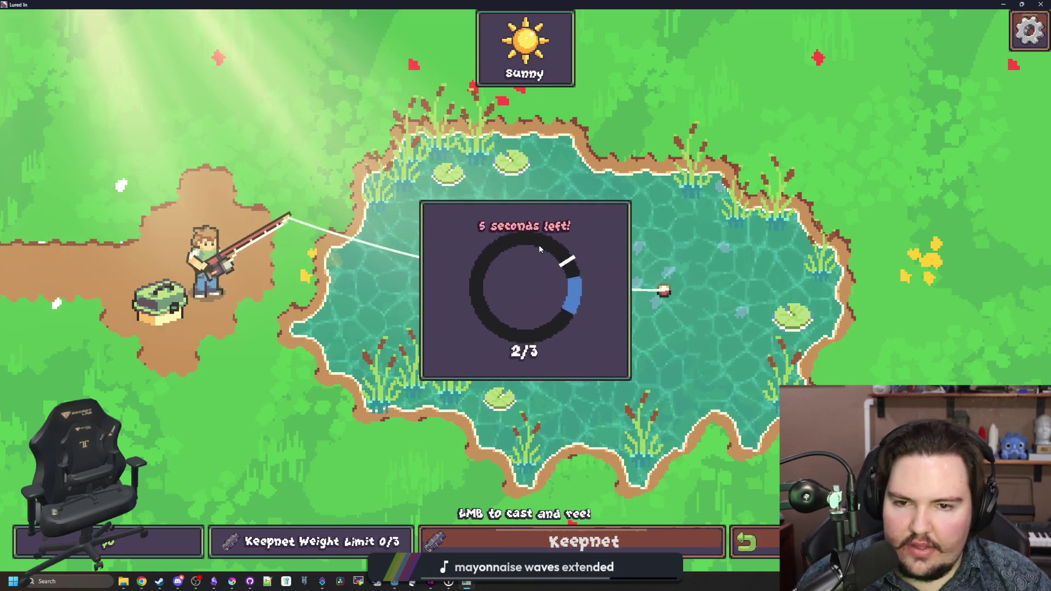
{"action": "left_click", "coordinate": [621, 270]}
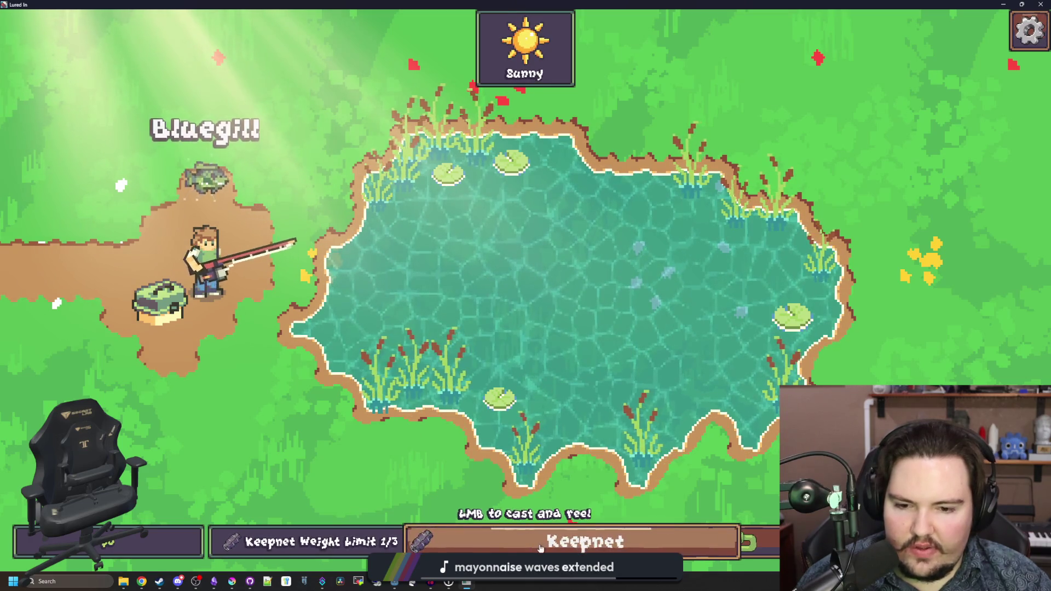
- Check the Bluegill in the keepnet, return to the aquarium, and fling the customer around
{"action": "left_click", "coordinate": [584, 541]}
{"action": "left_click", "coordinate": [347, 160]}
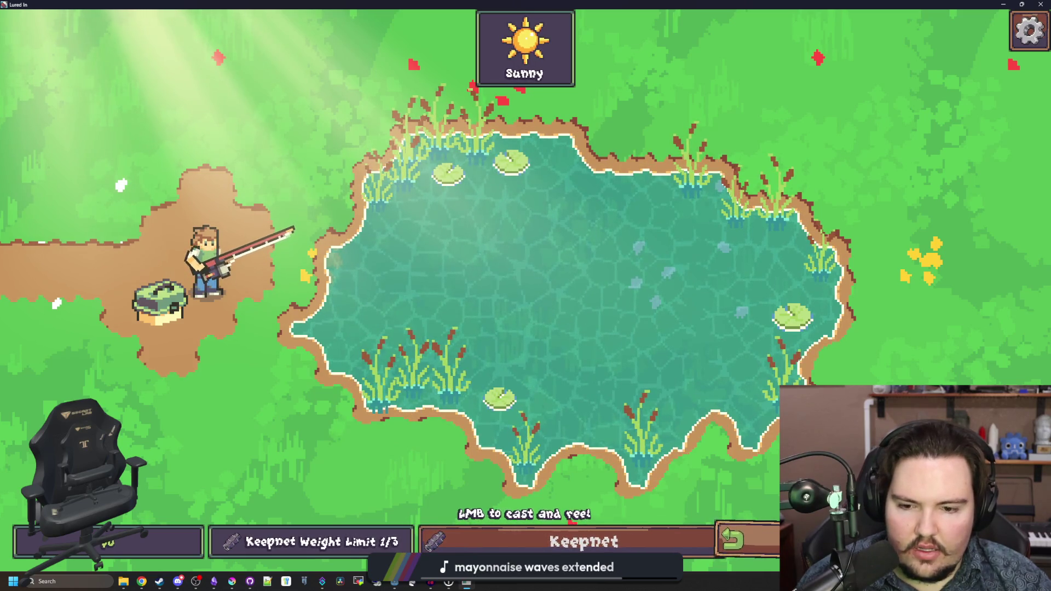
{"action": "left_click", "coordinate": [756, 543]}
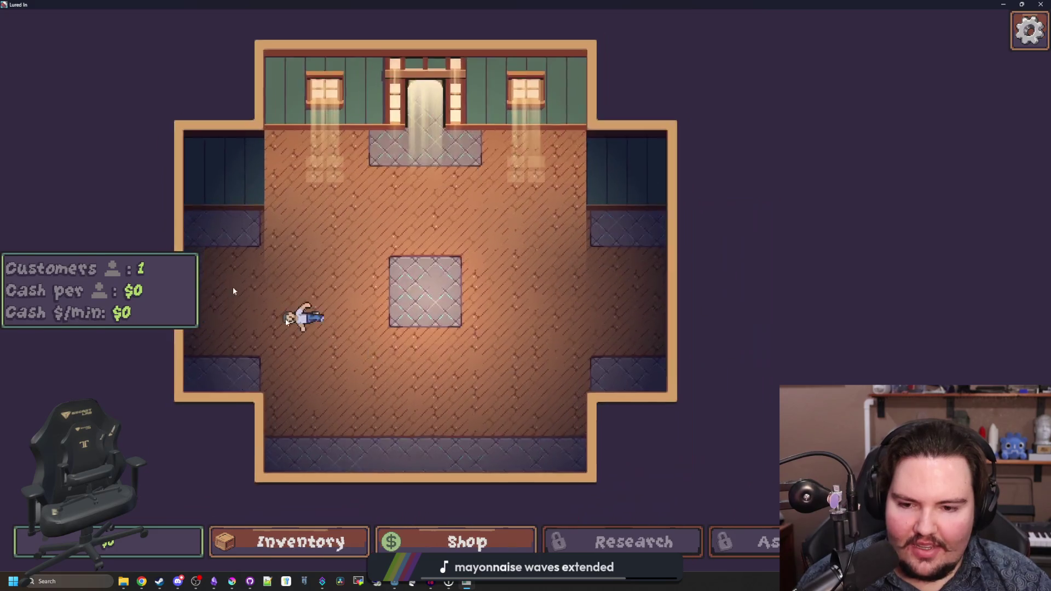
{"action": "mouse_move", "coordinate": [285, 322]}
{"action": "left_mouse_down"}
{"action": "mouse_move", "coordinate": [534, 285]}
{"action": "mouse_move", "coordinate": [208, 234]}
{"action": "mouse_move", "coordinate": [880, 357]}
{"action": "mouse_move", "coordinate": [506, 306]}
{"action": "left_mouse_up"}
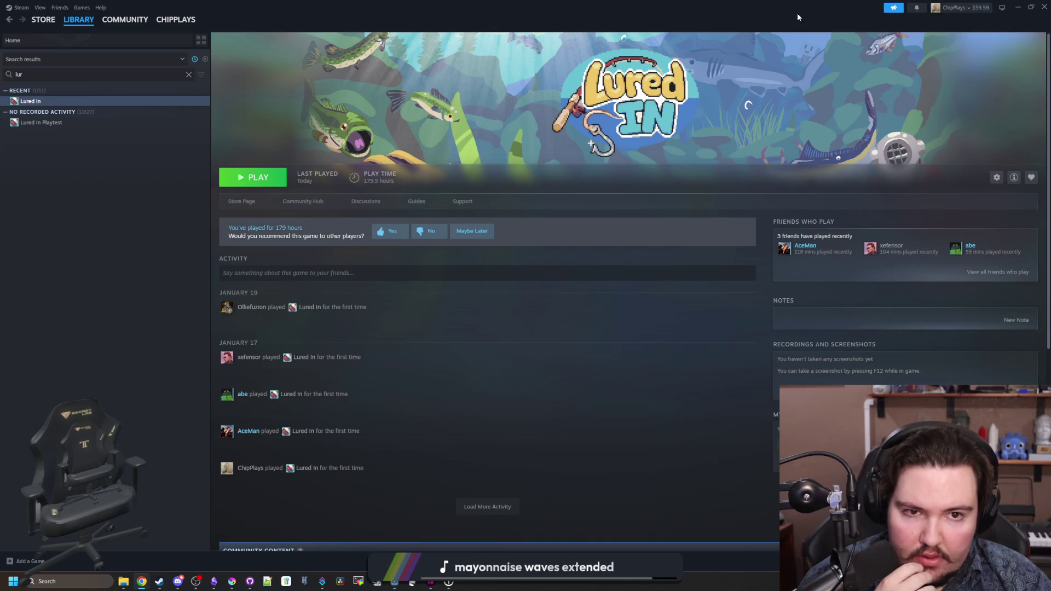
- Check the Lured In Playtest page in Steam, then minimize Steam to return to global.gd in Godot
{"action": "left_click", "coordinate": [59, 124]}
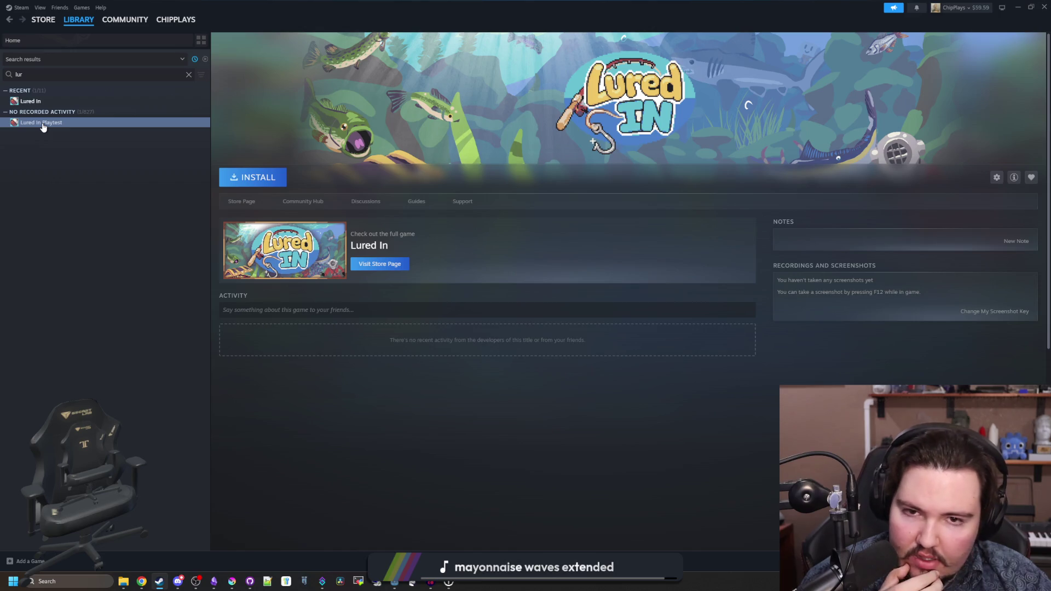
{"action": "left_click", "coordinate": [1031, 7]}
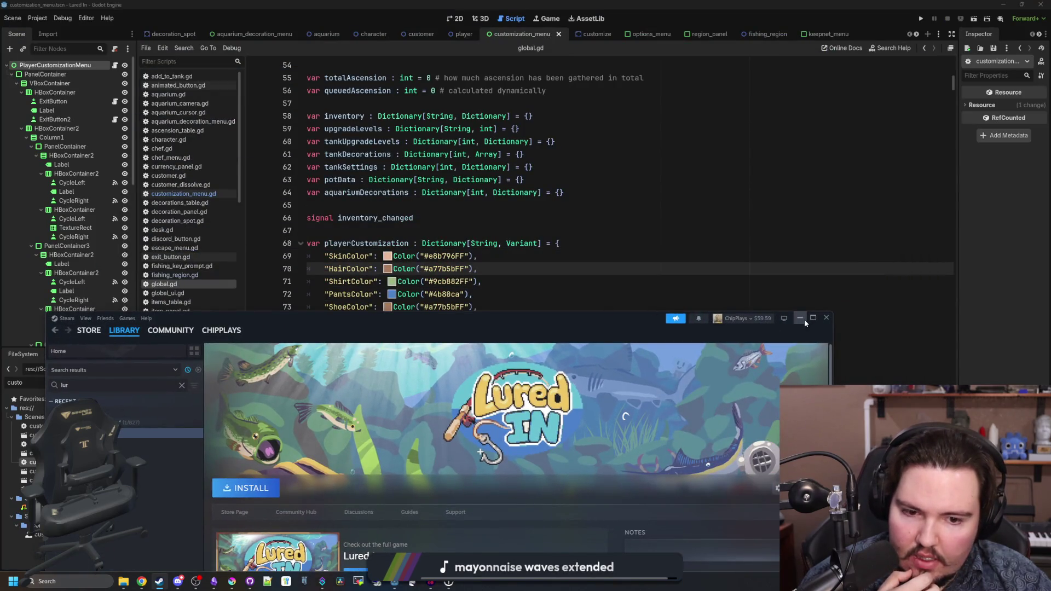
{"action": "left_click", "coordinate": [805, 320]}
{"action": "left_click", "coordinate": [537, 332]}
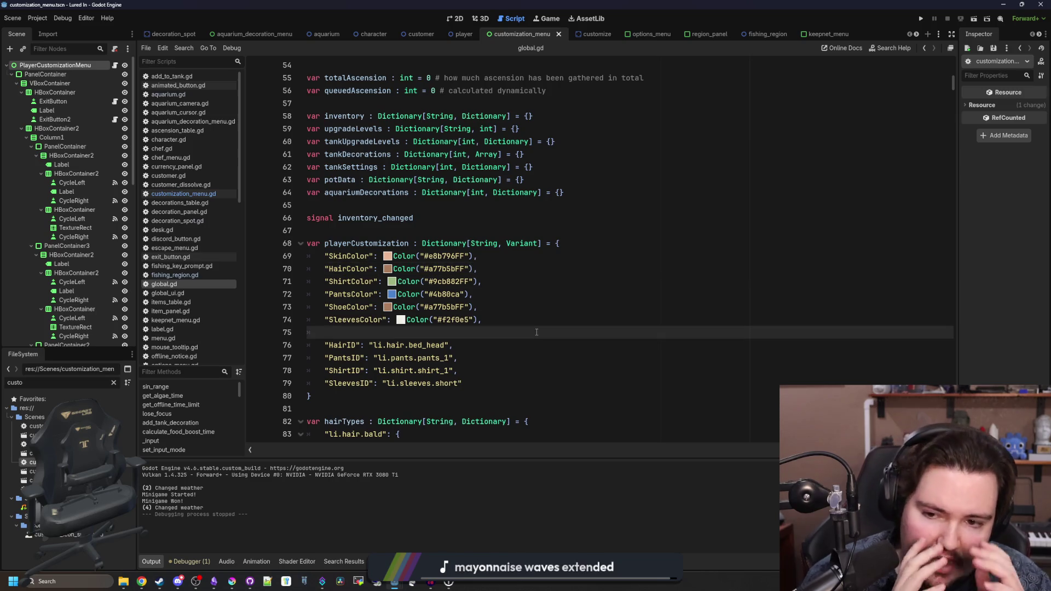